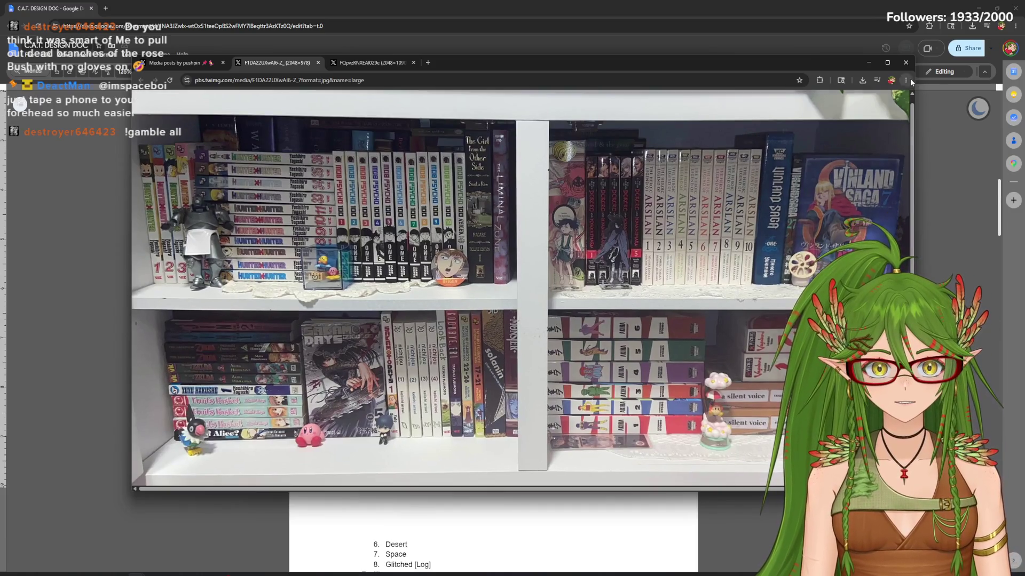
# Zoom into the bookshelf photo twice from Chrome's menu so the manga spines are readable
pyautogui.click(906, 80)
pyautogui.click(940, 232)
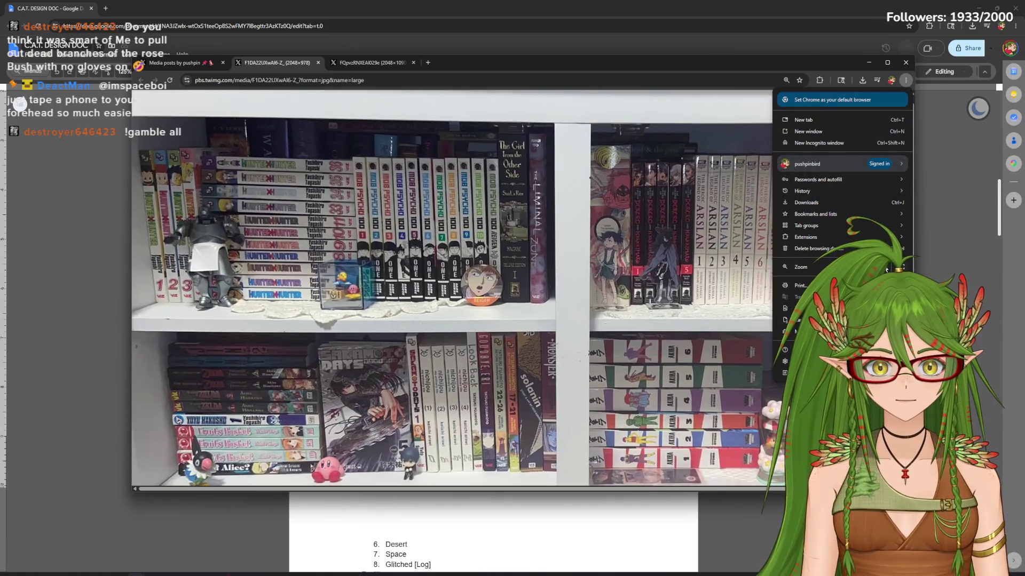
pyautogui.click(940, 232)
pyautogui.scroll(-1, 594, 305)
pyautogui.scroll(-2, 592, 308)
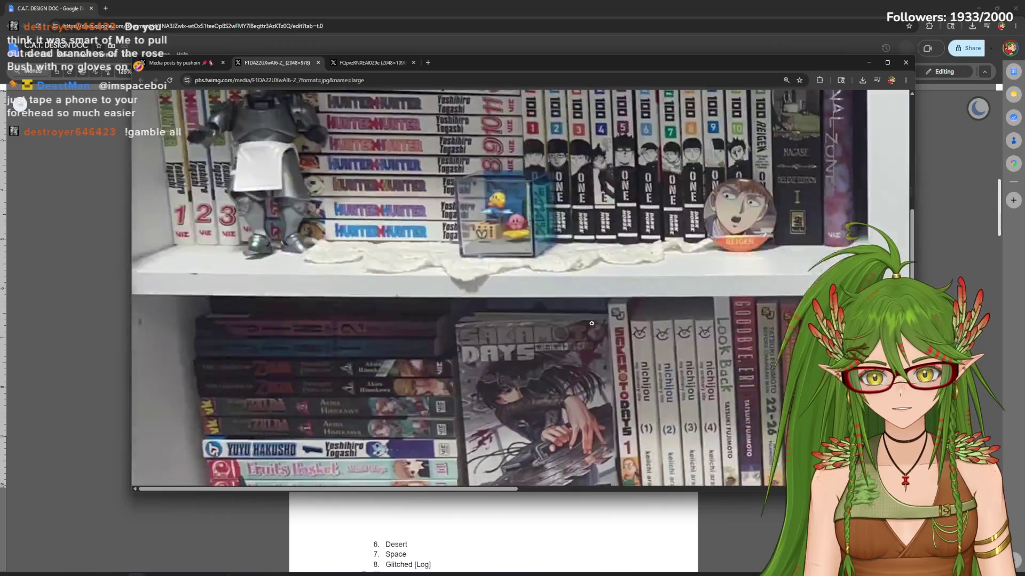
pyautogui.scroll(-2, 588, 311)
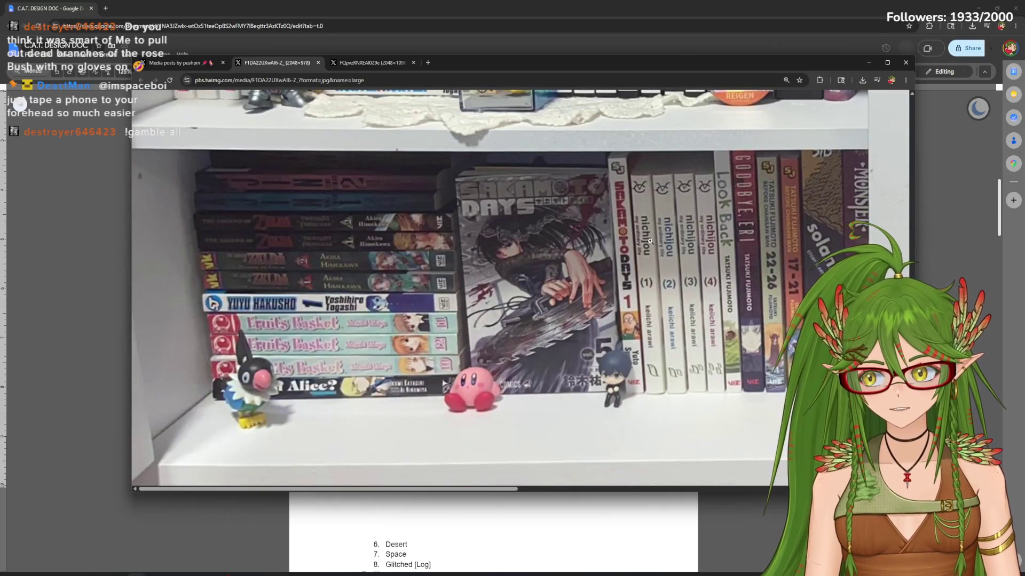
pyautogui.hscroll(2, 494, 468)
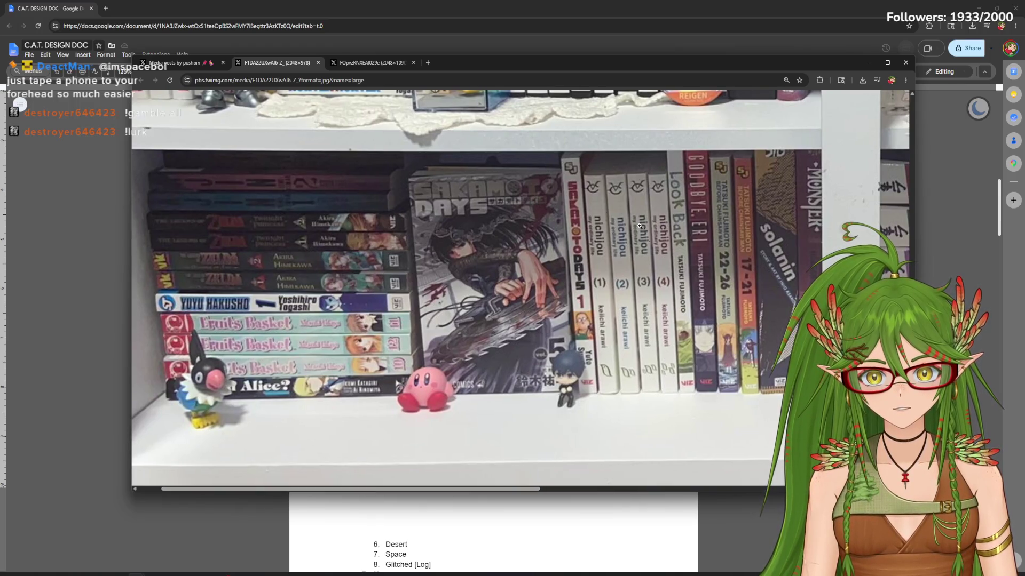
pyautogui.hscroll(1, 491, 492)
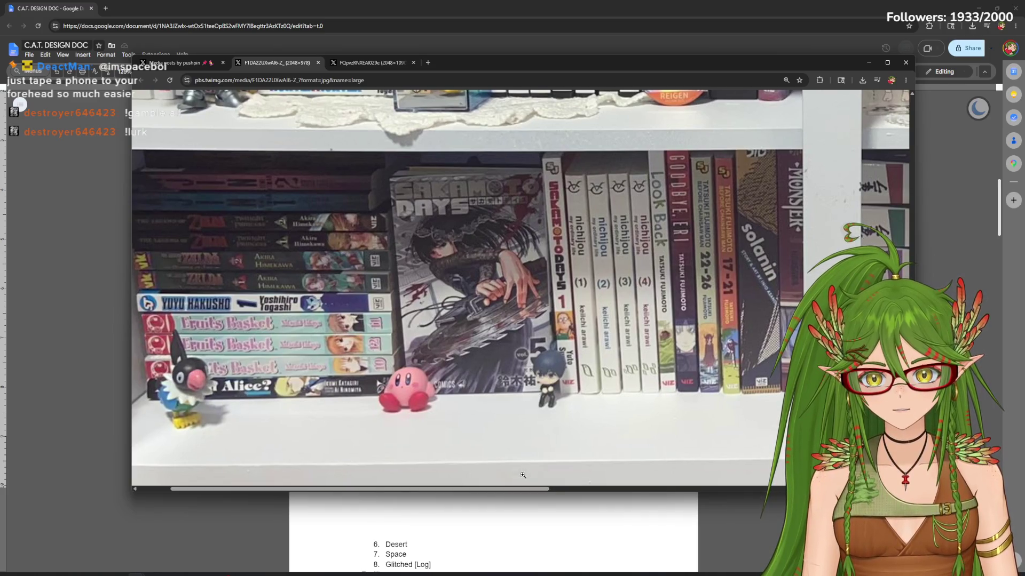
pyautogui.hscroll(5, 546, 222)
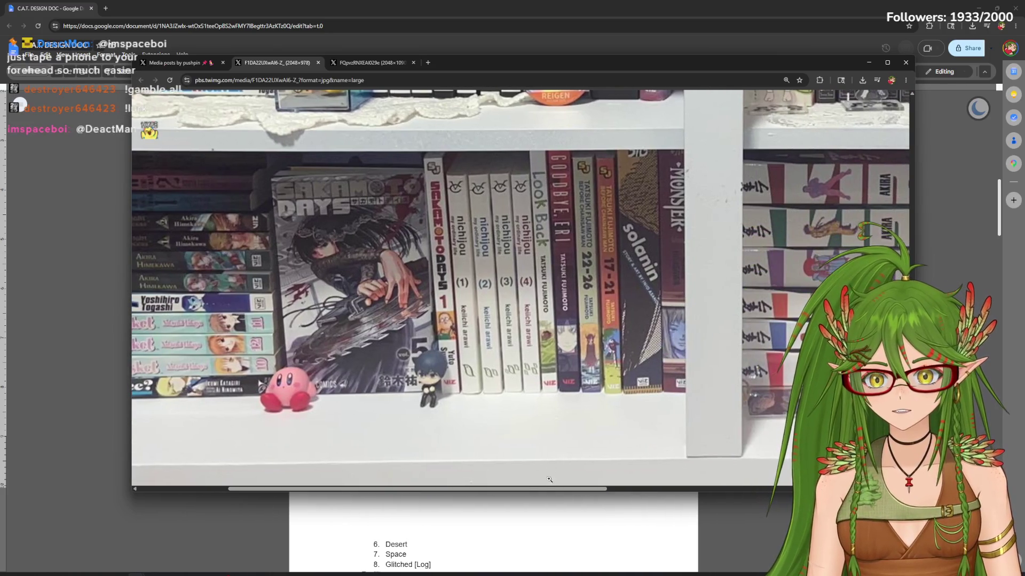
pyautogui.hscroll(10, 546, 180)
pyautogui.scroll(3, 774, 342)
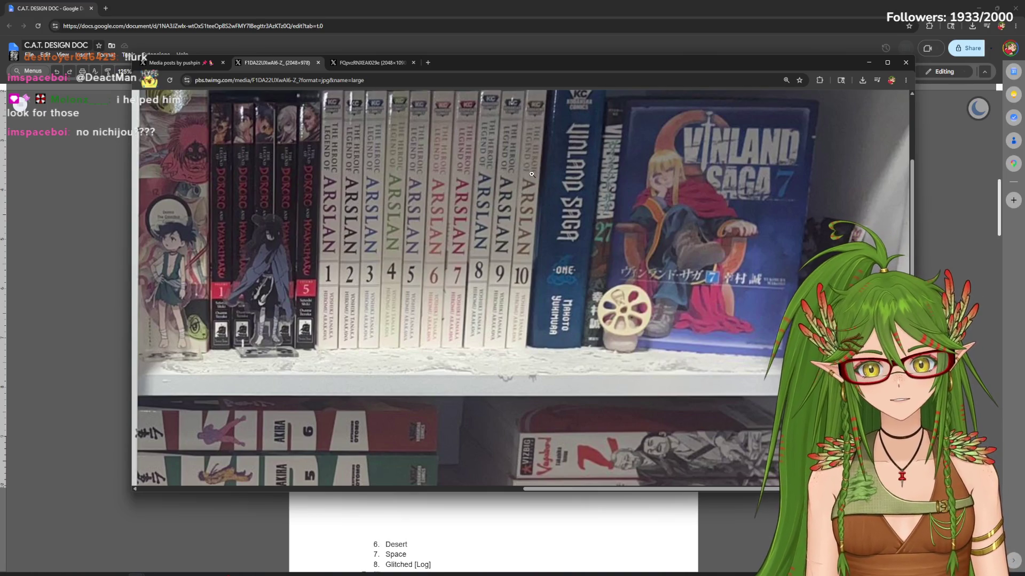
pyautogui.hscroll(-10, 561, 240)
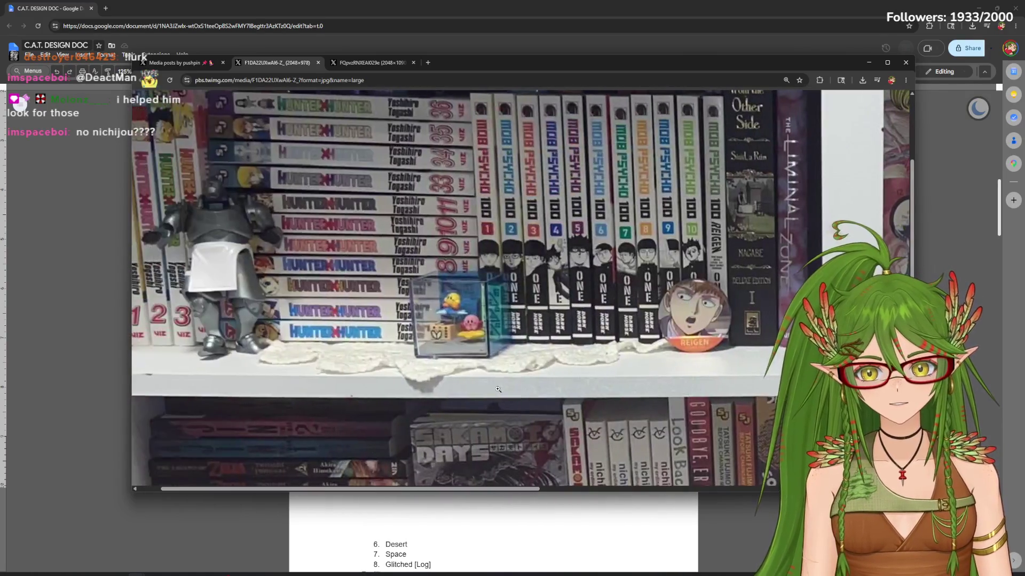
pyautogui.scroll(-2, 497, 390)
pyautogui.scroll(-1, 498, 390)
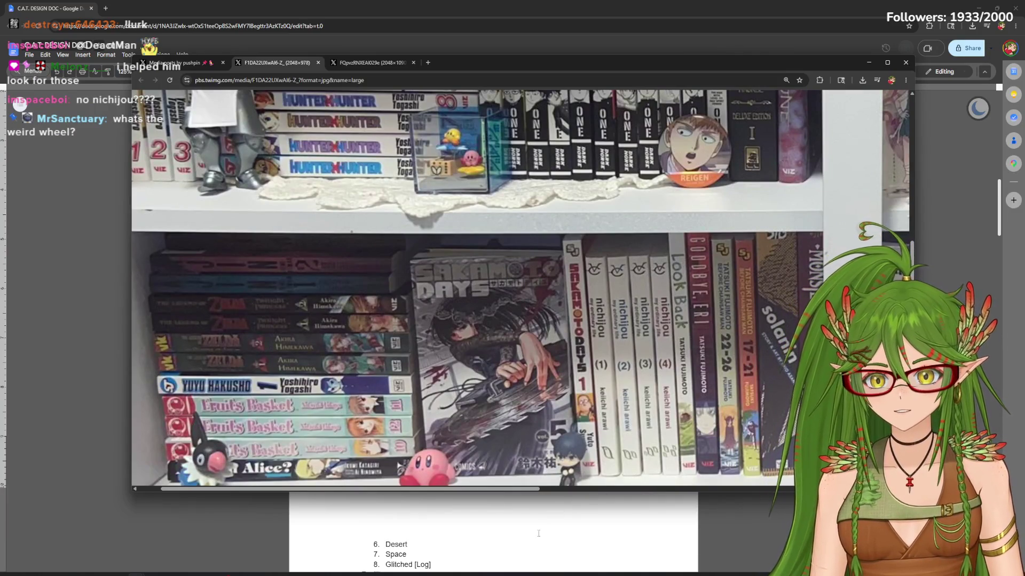
pyautogui.scroll(-1, 525, 431)
pyautogui.moveTo(527, 491); pyautogui.dragTo(851, 491)
pyautogui.scroll(3, 851, 492)
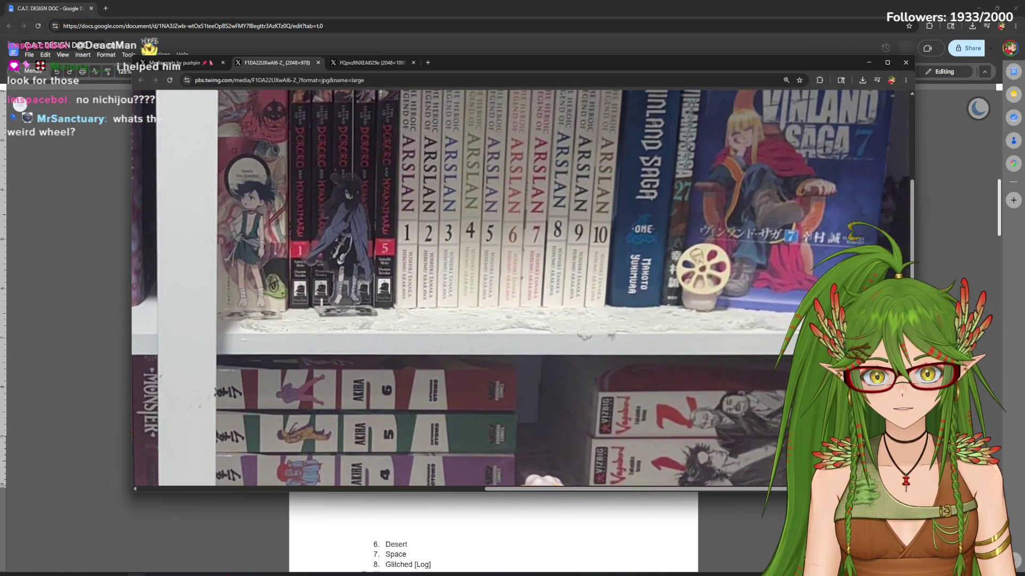
pyautogui.scroll(3, 783, 358)
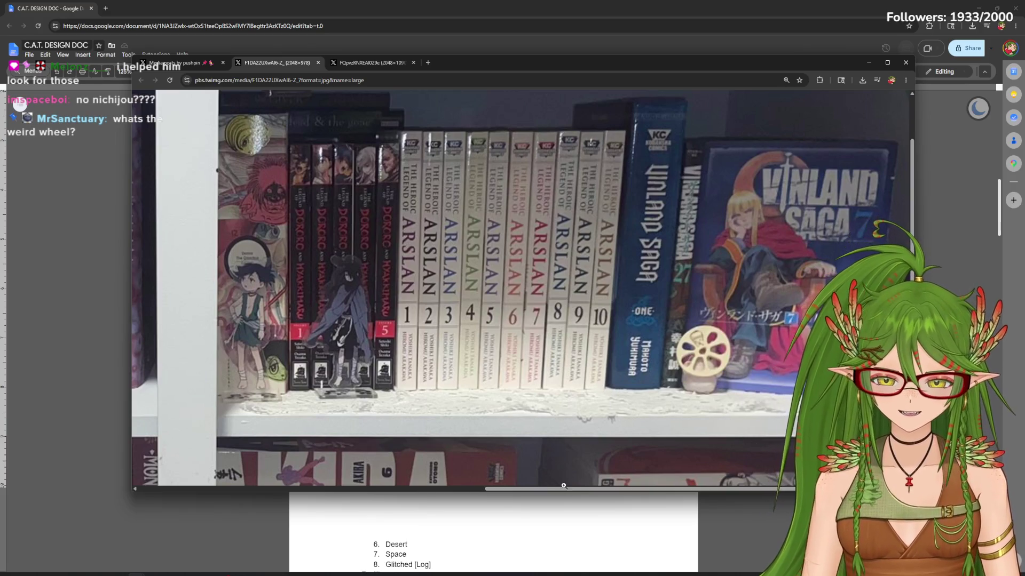
pyautogui.hscroll(-10, 297, 451)
pyautogui.hscroll(10, 297, 446)
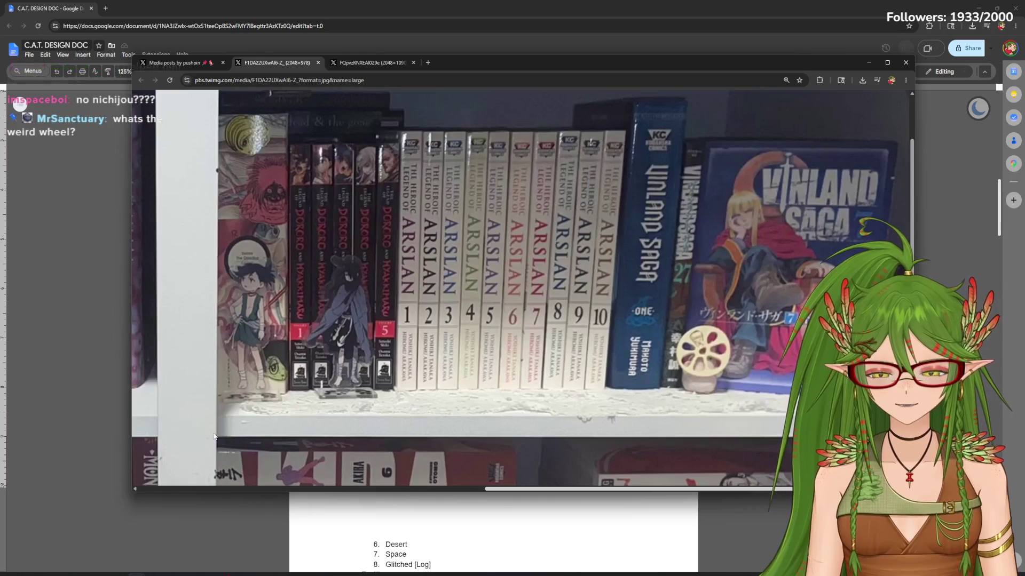
pyautogui.hscroll(-4, 431, 480)
pyautogui.hscroll(-5, 430, 480)
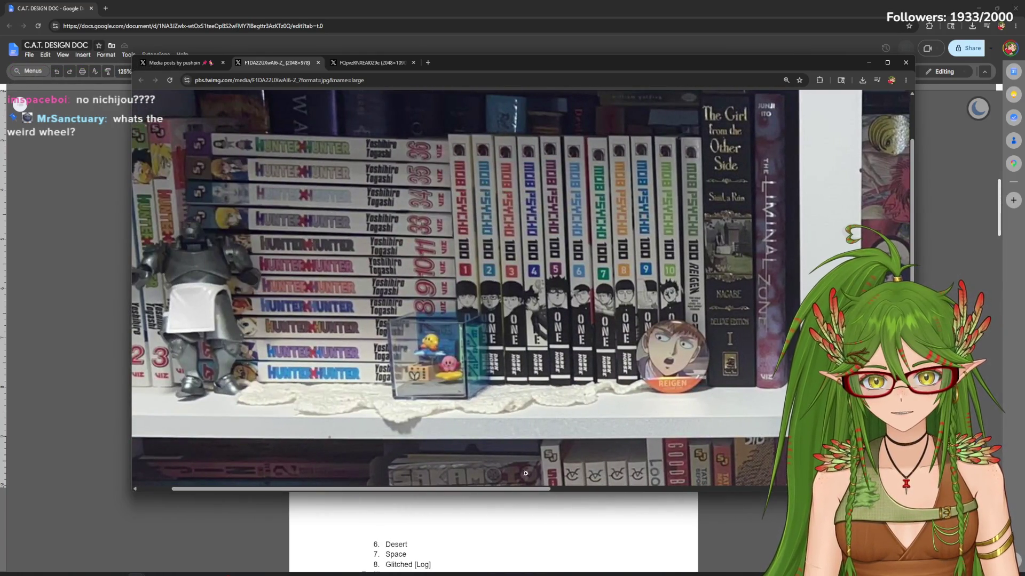
pyautogui.hscroll(-3, 525, 473)
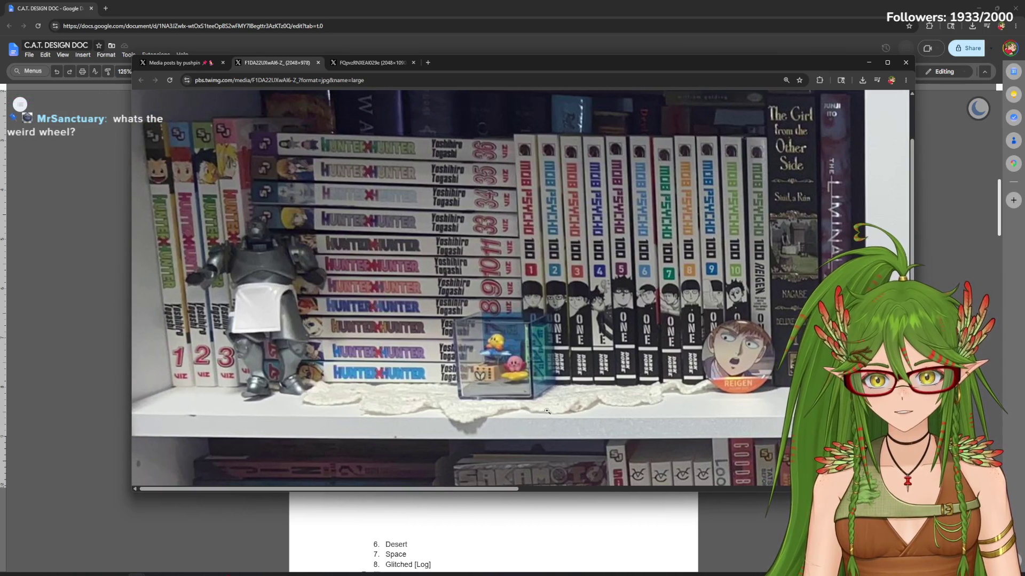
pyautogui.scroll(-1, 523, 435)
pyautogui.scroll(-2, 521, 432)
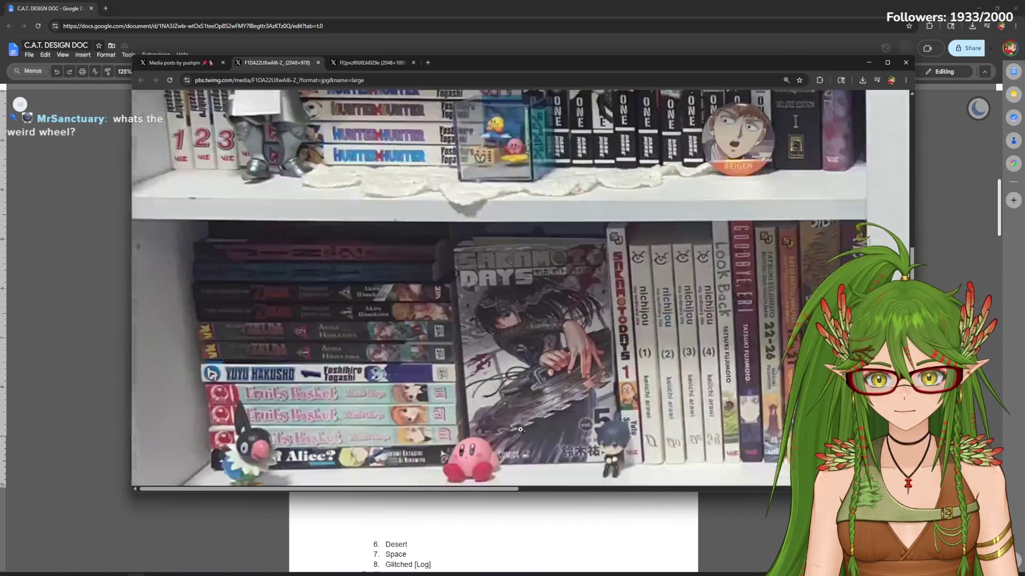
pyautogui.scroll(-1, 521, 430)
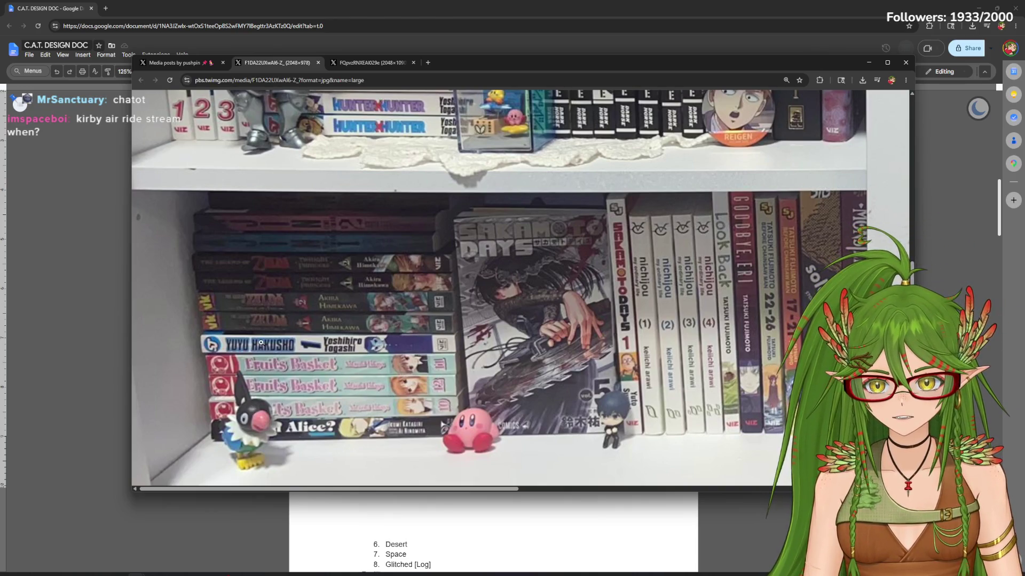
pyautogui.moveTo(647, 497)
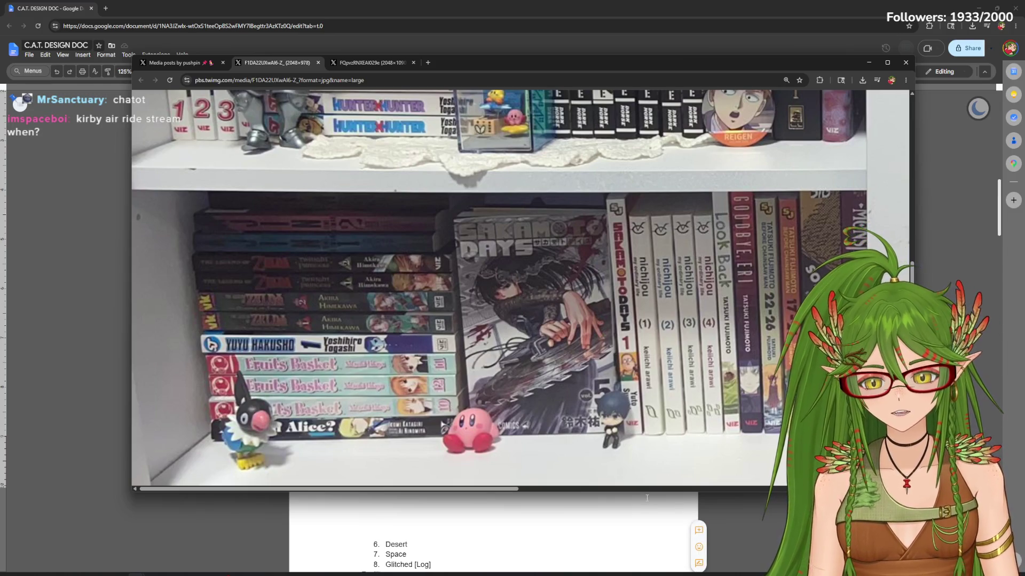
pyautogui.moveTo(517, 489)
pyautogui.mouseDown()
pyautogui.moveTo(600, 501)
pyautogui.moveTo(517, 490)
pyautogui.mouseUp()
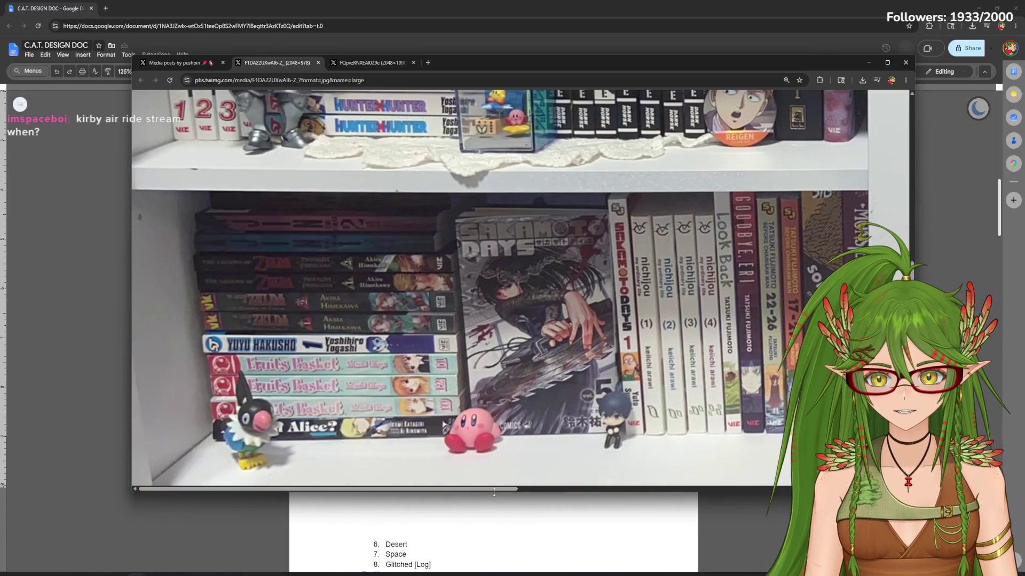
pyautogui.scroll(3, 493, 448)
pyautogui.hscroll(5, 494, 448)
pyautogui.scroll(-2, 709, 397)
pyautogui.scroll(-1, 710, 397)
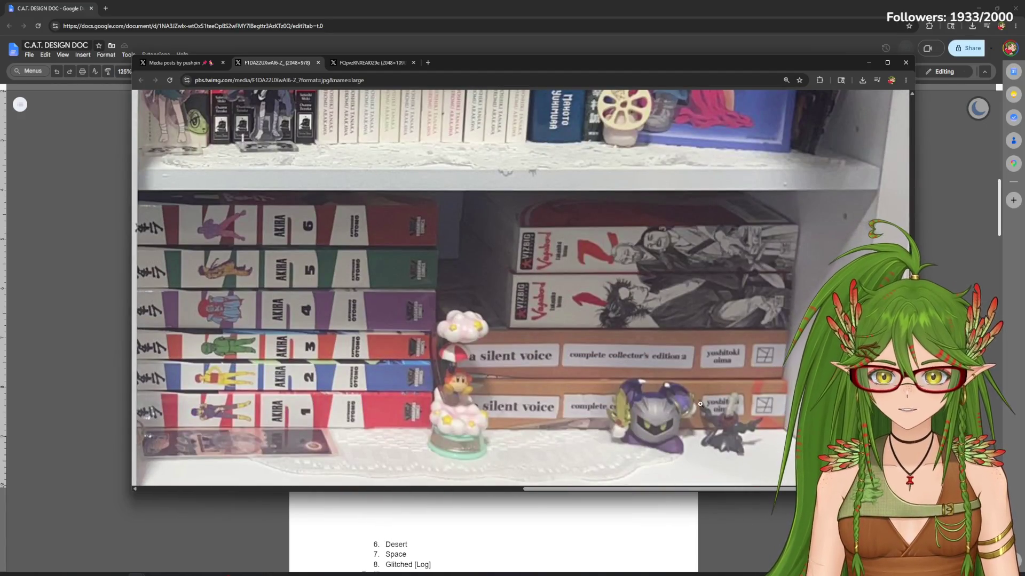
pyautogui.scroll(-1, 618, 401)
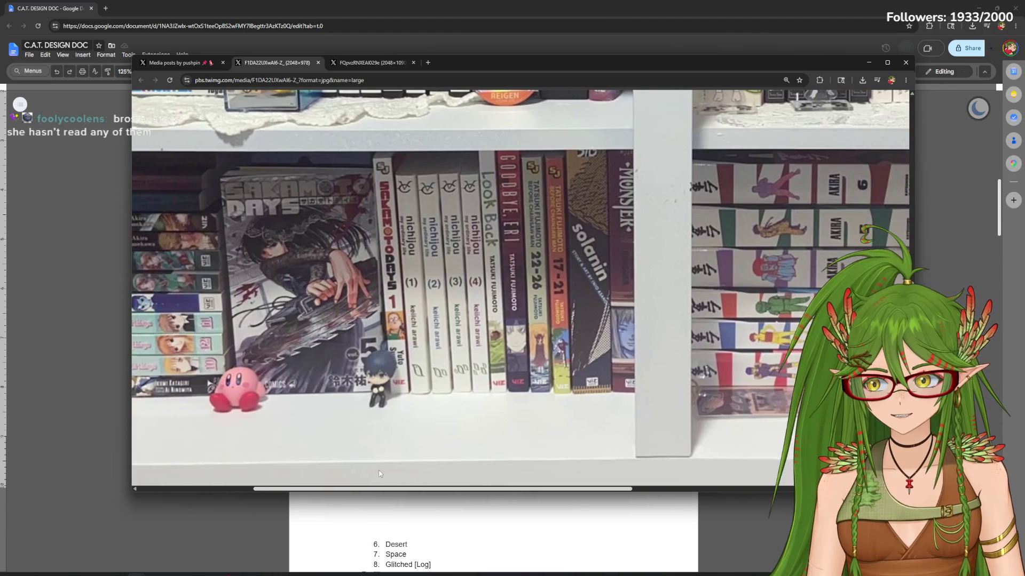
pyautogui.moveTo(648, 492); pyautogui.dragTo(379, 492)
pyautogui.scroll(4, 582, 433)
pyautogui.hscroll(-2, 480, 361)
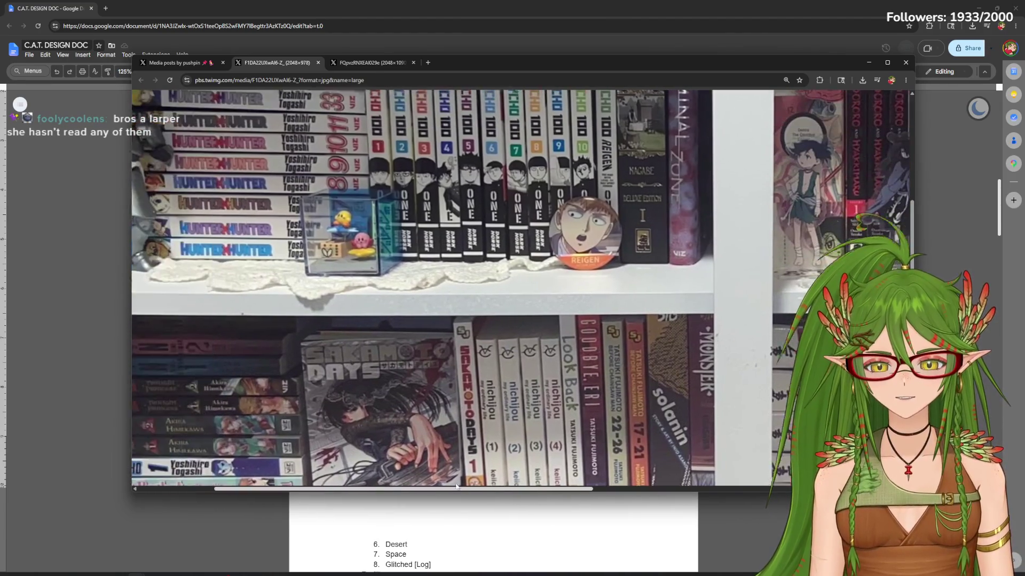
pyautogui.scroll(-4, 341, 268)
pyautogui.hscroll(-3, 342, 268)
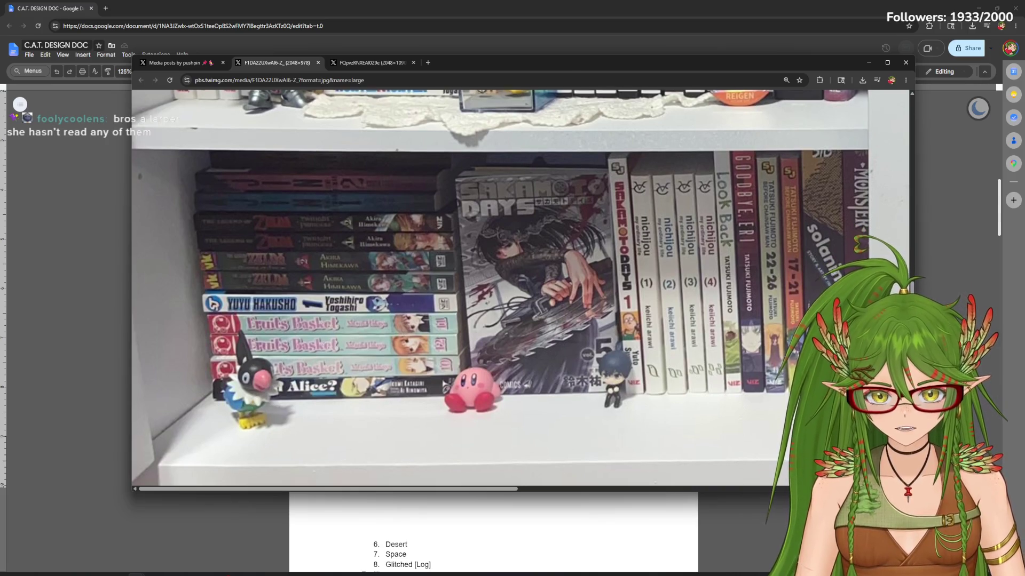
pyautogui.scroll(2, 321, 342)
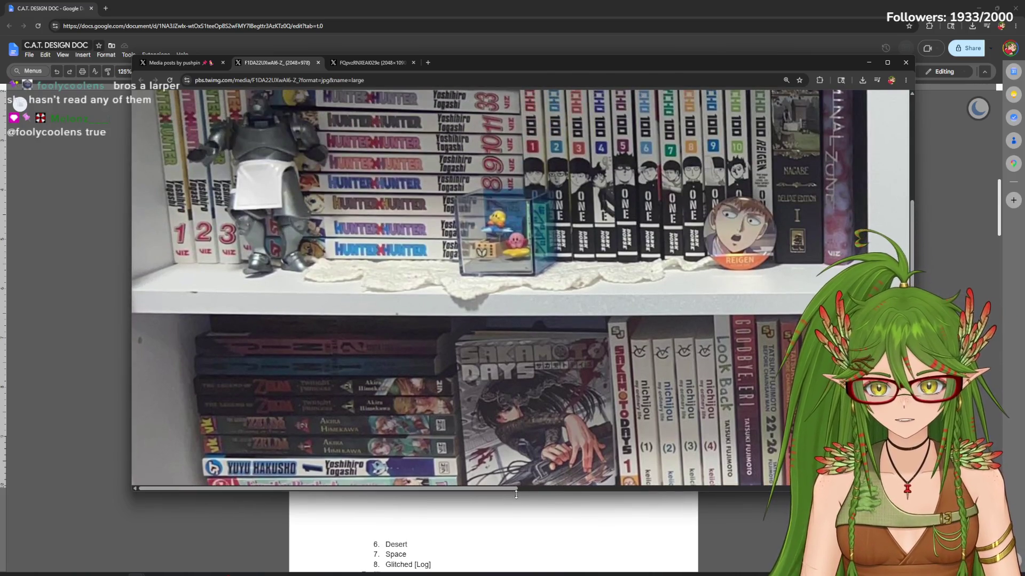
pyautogui.moveTo(504, 491); pyautogui.dragTo(612, 496)
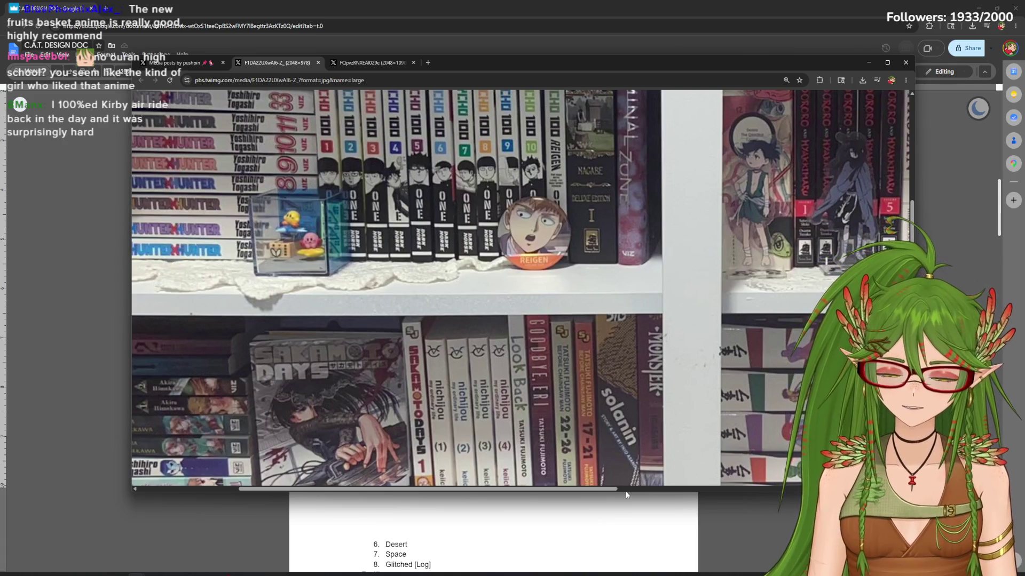
pyautogui.scroll(3, 616, 480)
pyautogui.scroll(-2, 576, 480)
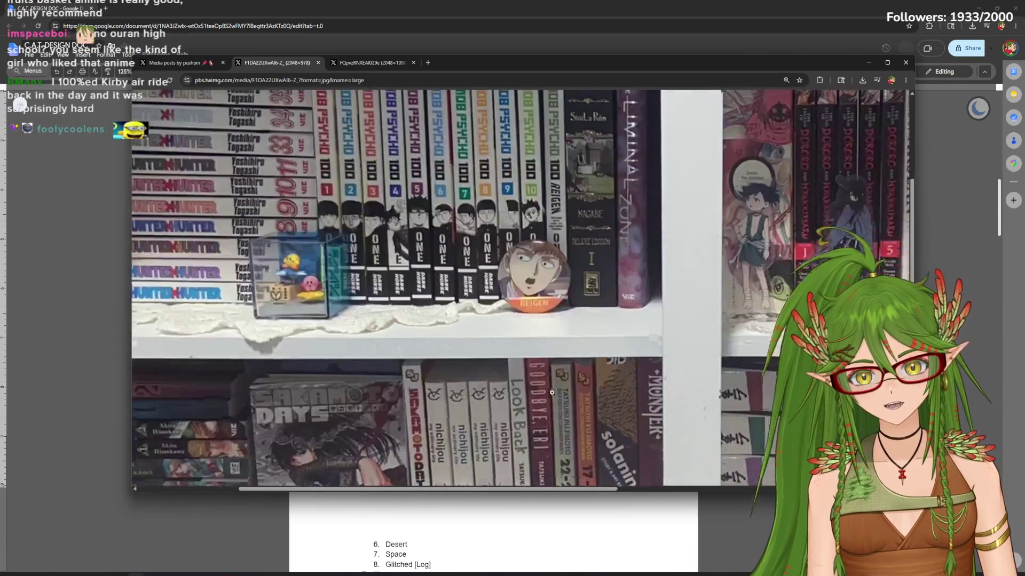
pyautogui.scroll(-3, 513, 480)
pyautogui.hscroll(7, 513, 490)
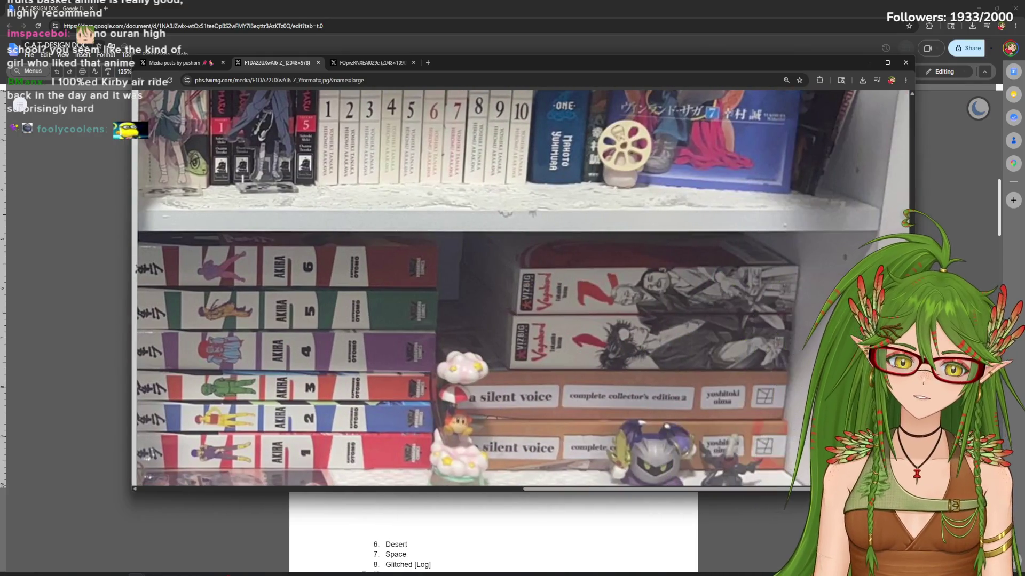
pyautogui.scroll(3, 513, 489)
pyautogui.scroll(3, 514, 490)
pyautogui.scroll(-5, 513, 491)
pyautogui.scroll(-2, 513, 490)
pyautogui.scroll(3, 712, 481)
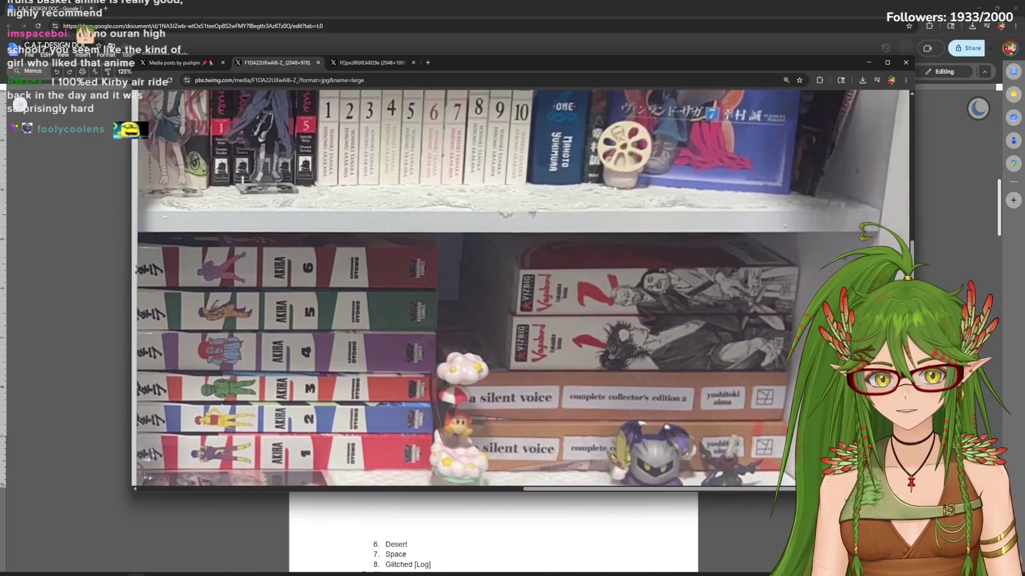
pyautogui.scroll(2, 712, 481)
pyautogui.scroll(-1, 712, 481)
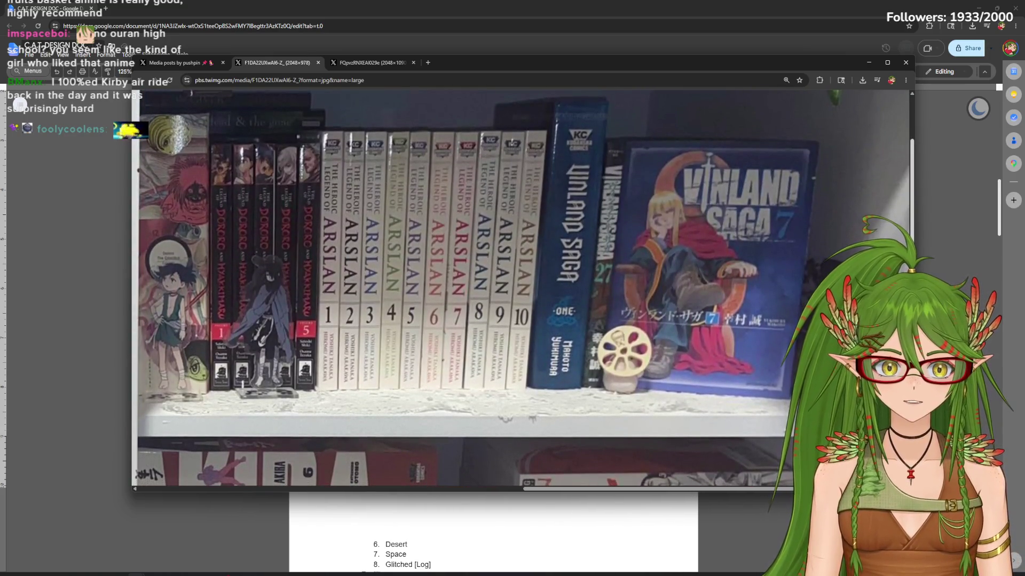
pyautogui.scroll(1, 773, 312)
pyautogui.scroll(-4, 773, 311)
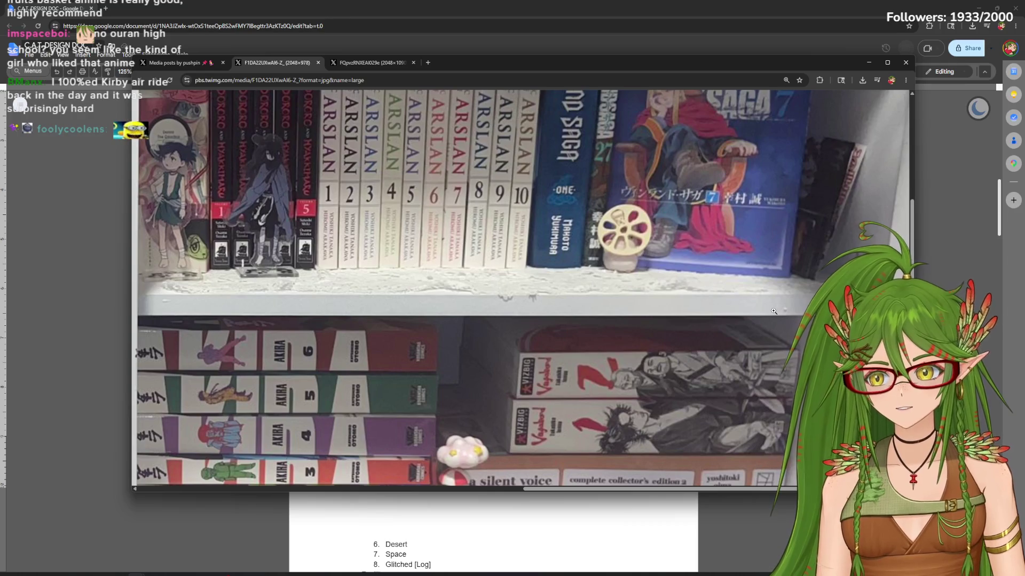
pyautogui.hscroll(-3, 463, 475)
pyautogui.hscroll(-3, 462, 474)
pyautogui.hscroll(5, 589, 456)
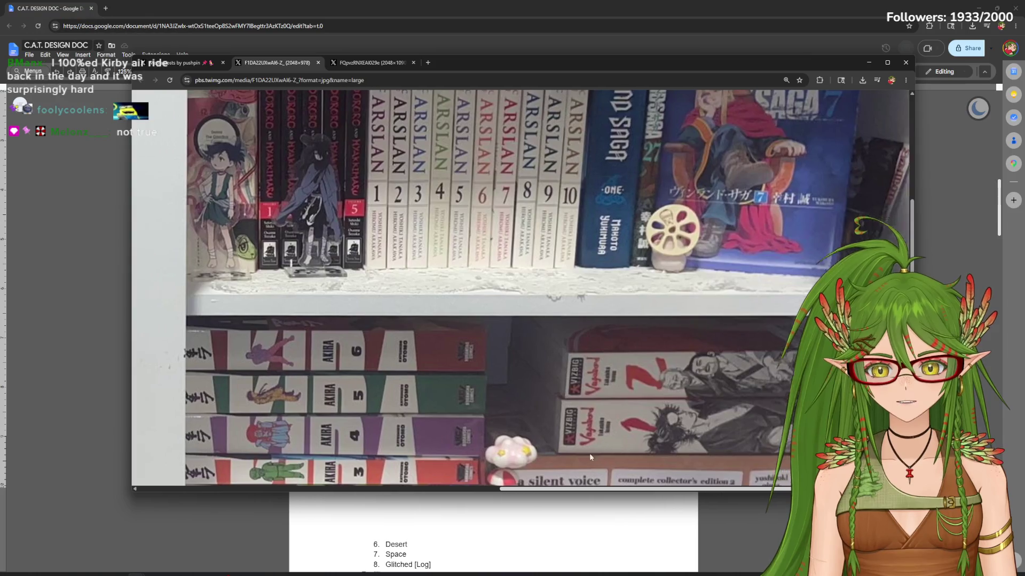
pyautogui.hscroll(-3, 590, 457)
pyautogui.hscroll(-3, 560, 448)
pyautogui.hscroll(5, 480, 448)
pyautogui.hscroll(-3, 456, 470)
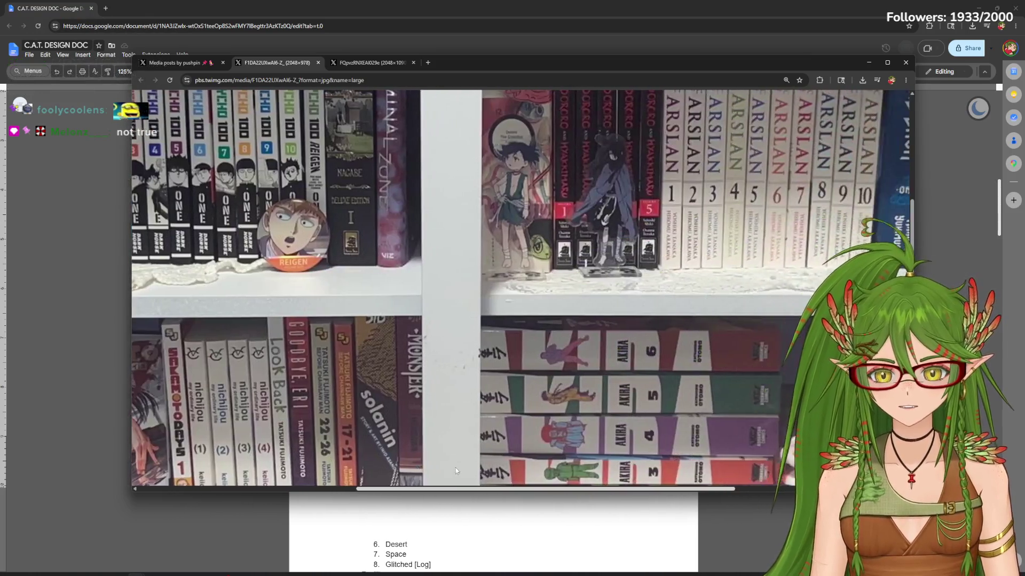
pyautogui.hscroll(-3, 456, 469)
pyautogui.hscroll(-2, 456, 470)
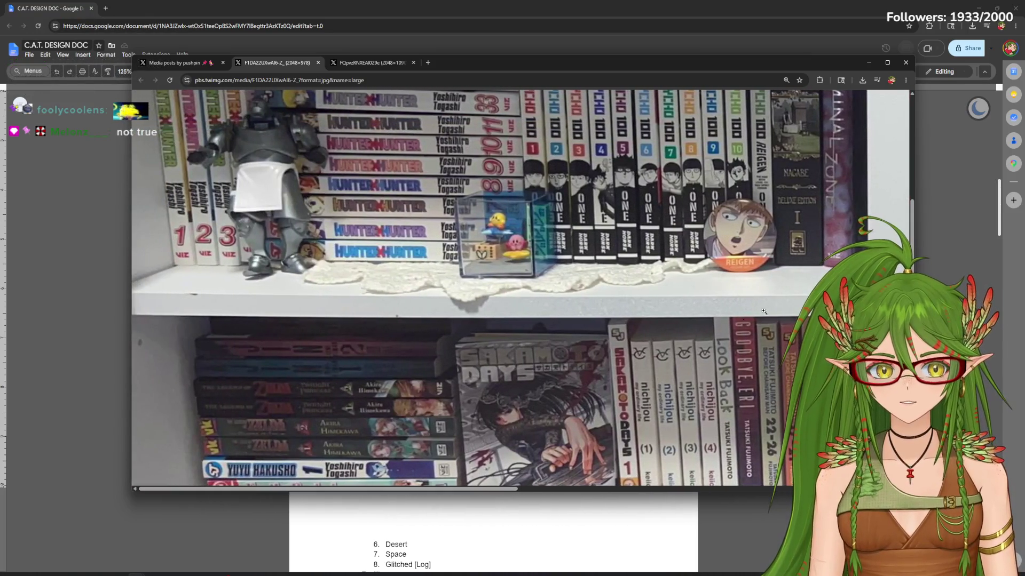
pyautogui.scroll(3, 896, 195)
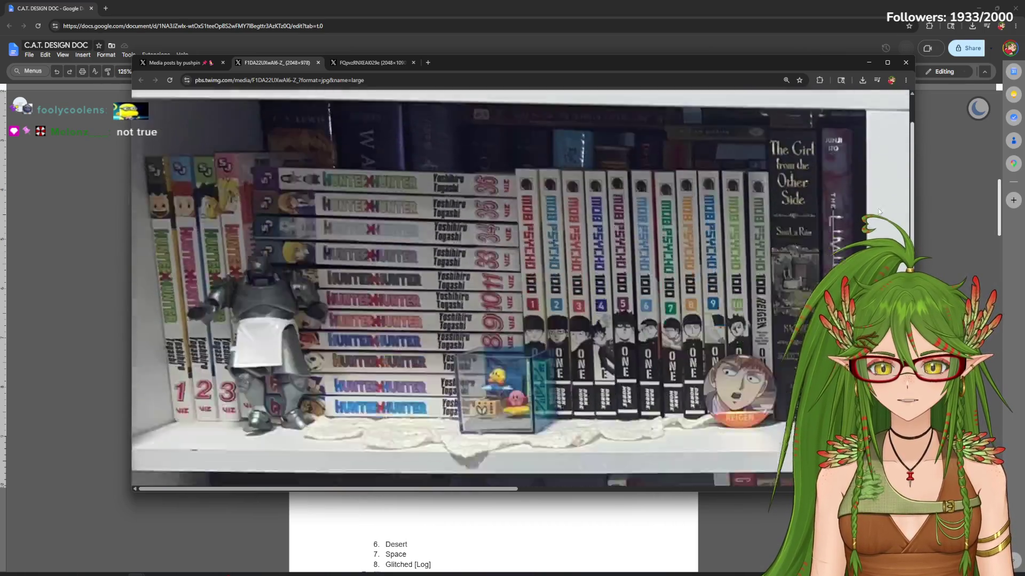
pyautogui.scroll(-3, 895, 187)
pyautogui.moveTo(494, 486)
pyautogui.mouseDown()
pyautogui.moveTo(735, 516)
pyautogui.moveTo(747, 529)
pyautogui.moveTo(731, 554)
pyautogui.mouseUp()
pyautogui.hscroll(3, 731, 555)
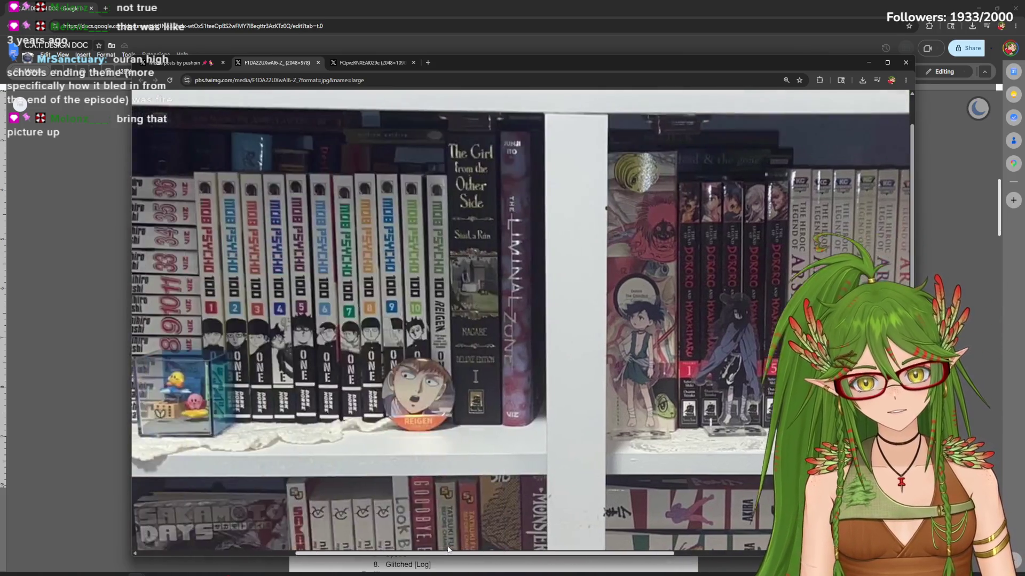
pyautogui.moveTo(675, 558); pyautogui.dragTo(319, 557)
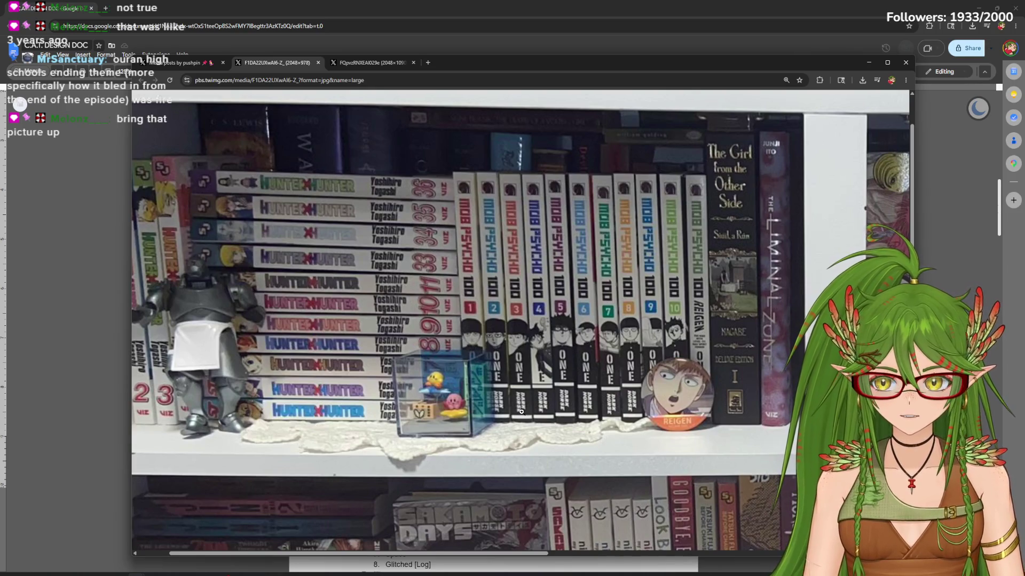
pyautogui.moveTo(536, 557)
pyautogui.mouseDown()
pyautogui.moveTo(620, 560)
pyautogui.moveTo(565, 553)
pyautogui.mouseUp()
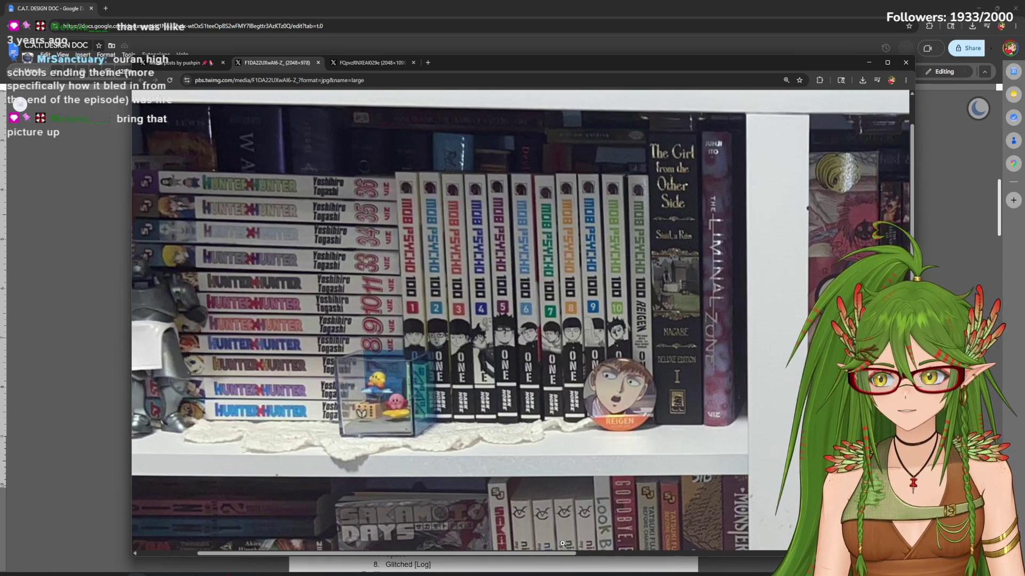
pyautogui.moveTo(567, 557); pyautogui.dragTo(510, 507)
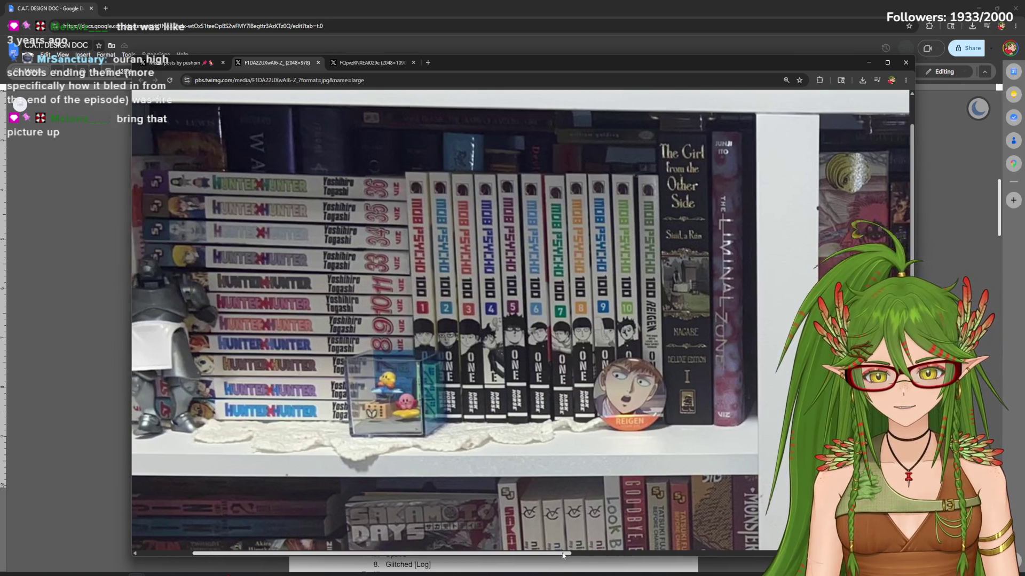
pyautogui.scroll(-4, 499, 452)
pyautogui.scroll(-1, 499, 452)
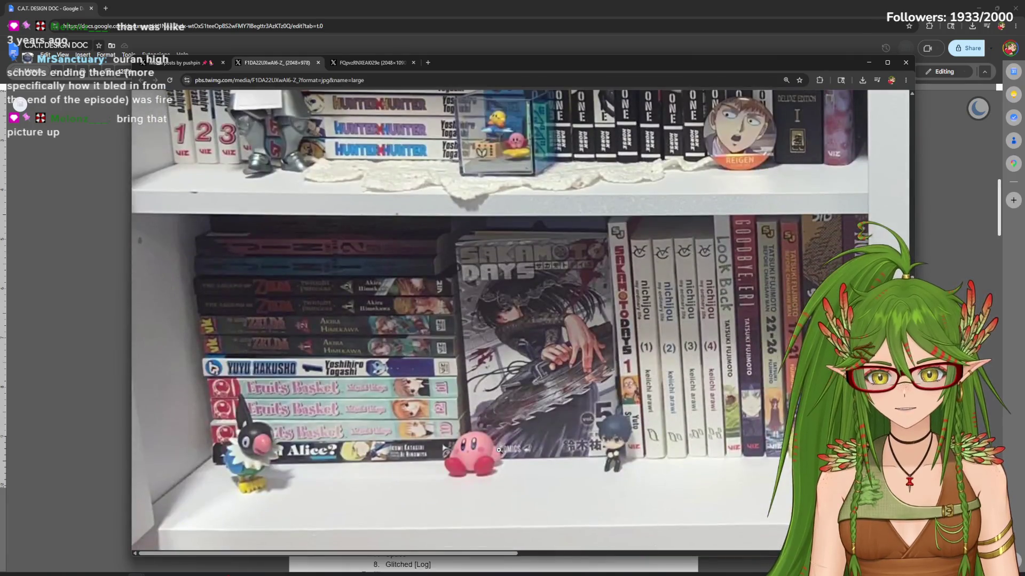
pyautogui.moveTo(505, 556); pyautogui.dragTo(662, 557)
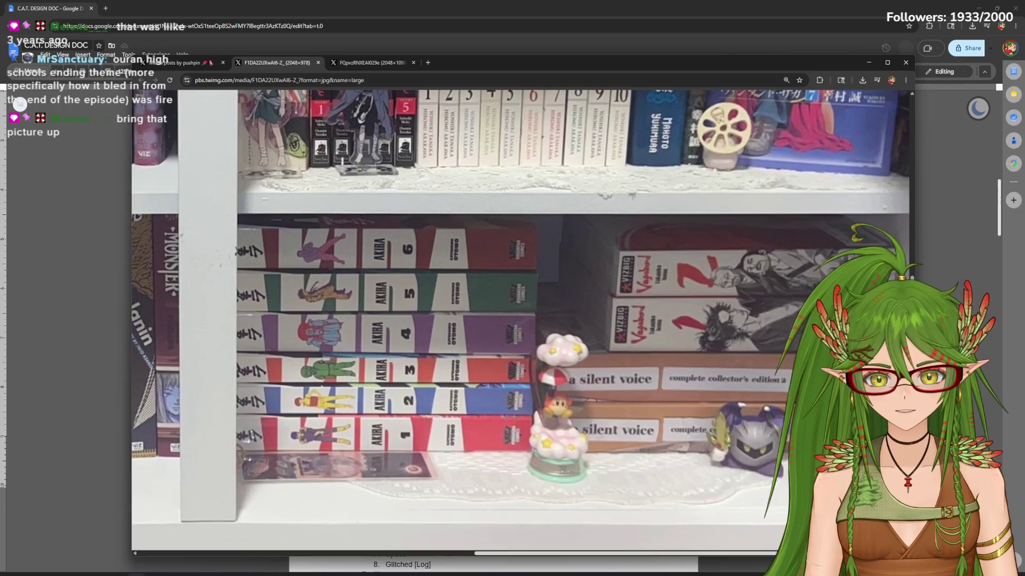
pyautogui.hscroll(-1, 521, 320)
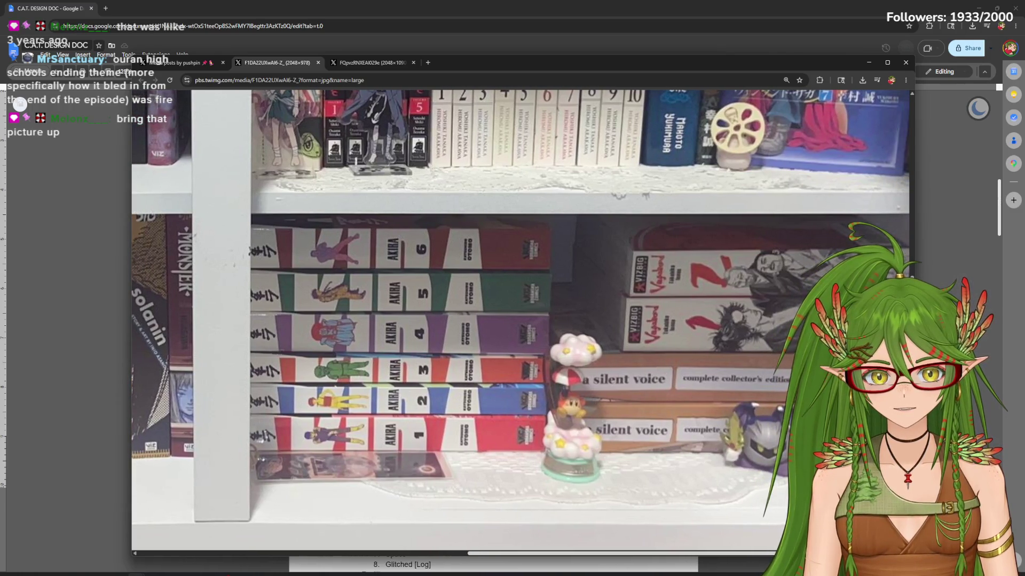
pyautogui.hscroll(-3, 521, 320)
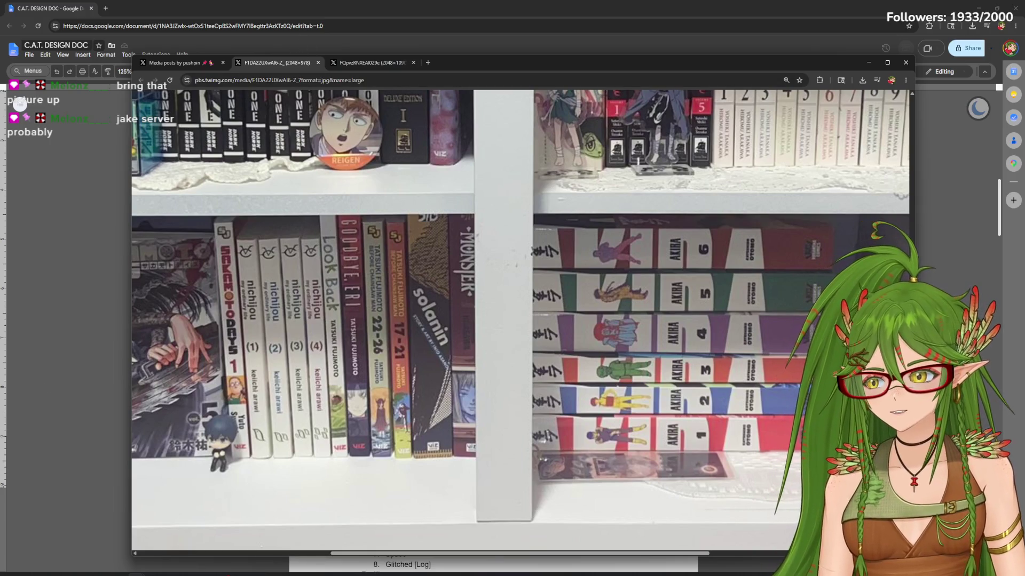
# Adjust zoom on the Dororo/Vinland Saga shelf photo, then return to the full bookshelf photo
pyautogui.click(394, 63)
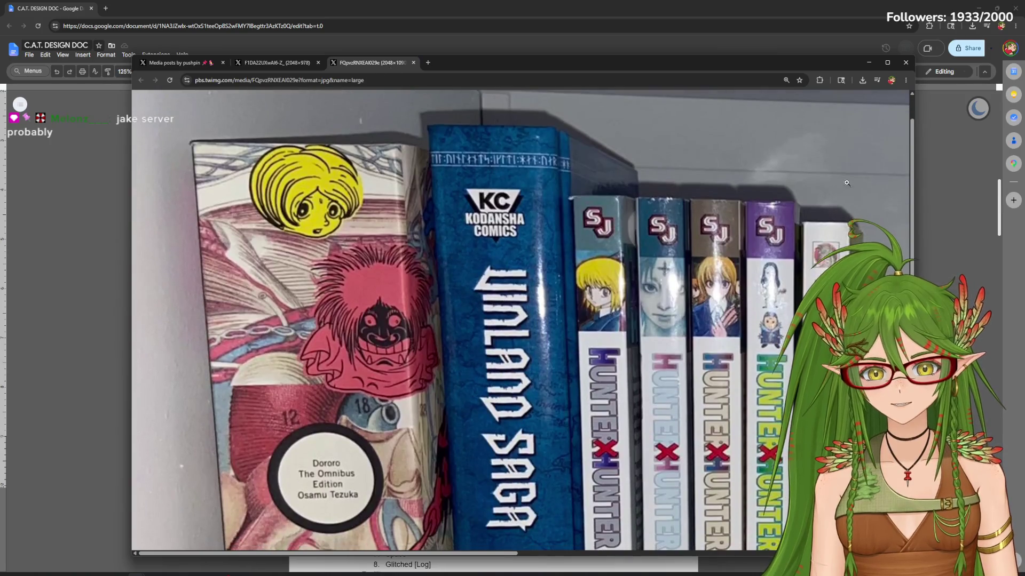
pyautogui.click(905, 80)
pyautogui.click(841, 266)
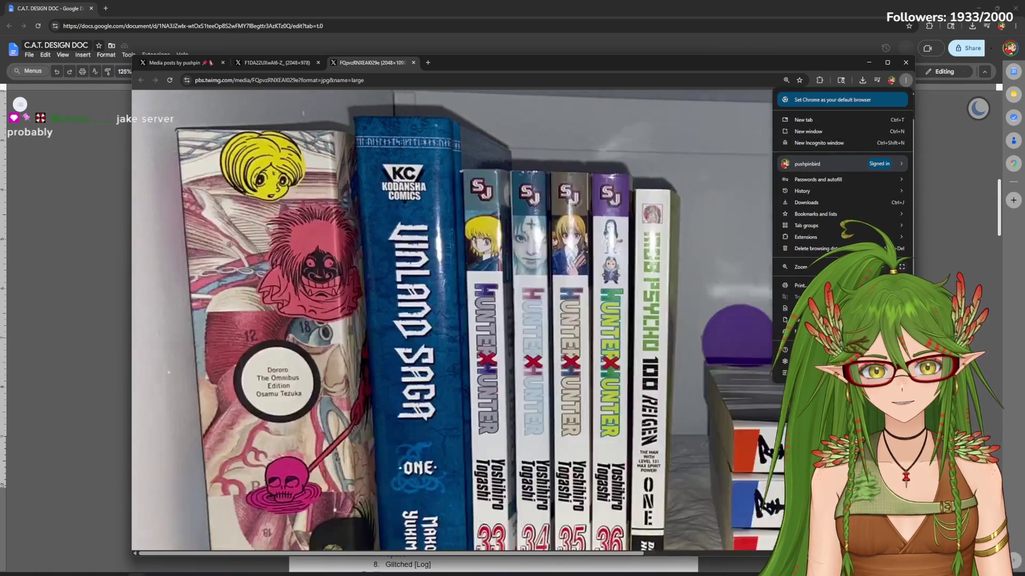
pyautogui.hotkey('ctrl', '+')
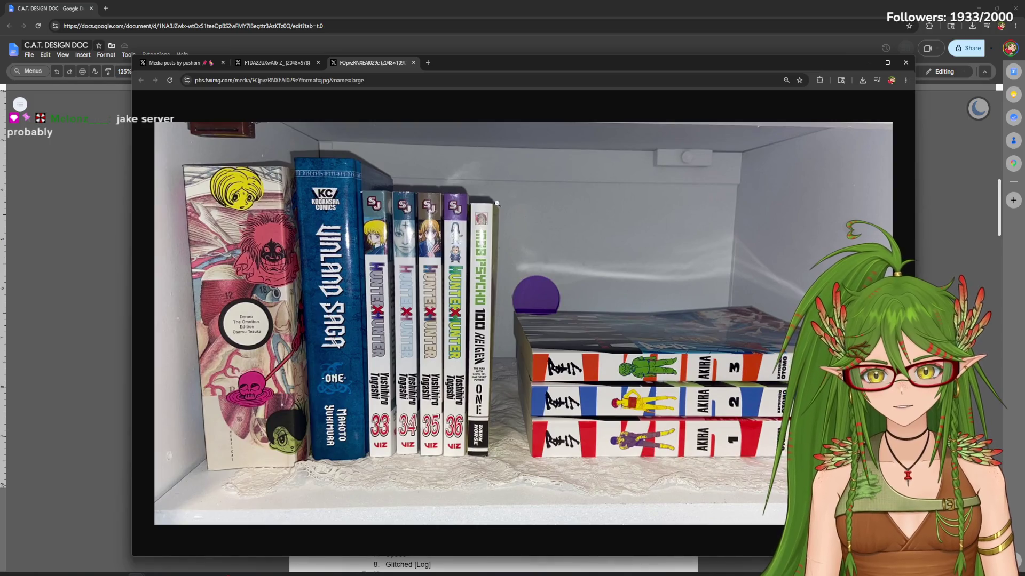
pyautogui.click(295, 62)
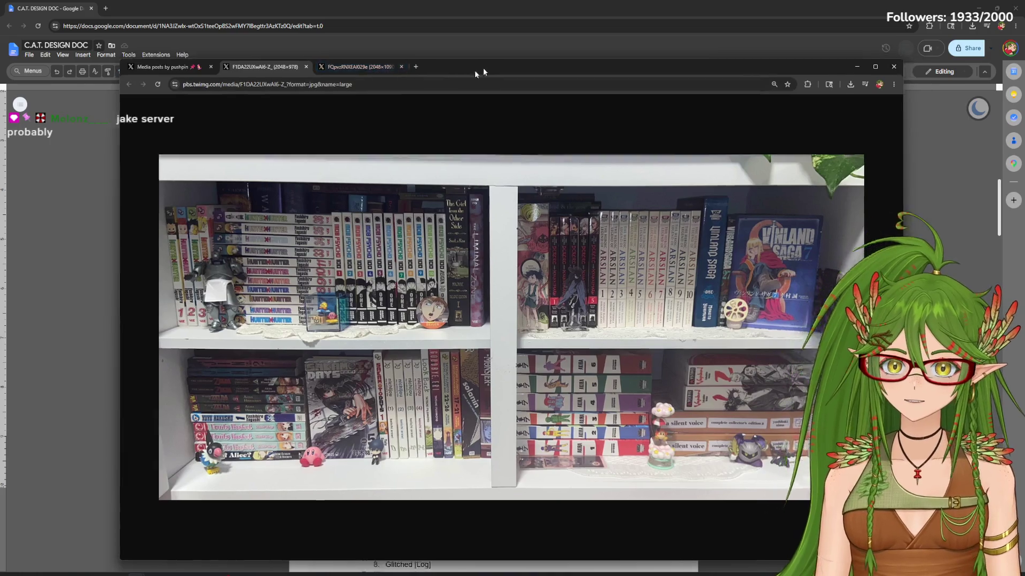
# Narrow the photo window from its right edge and minimize it to reveal the design doc
pyautogui.moveTo(495, 64); pyautogui.dragTo(513, 74)
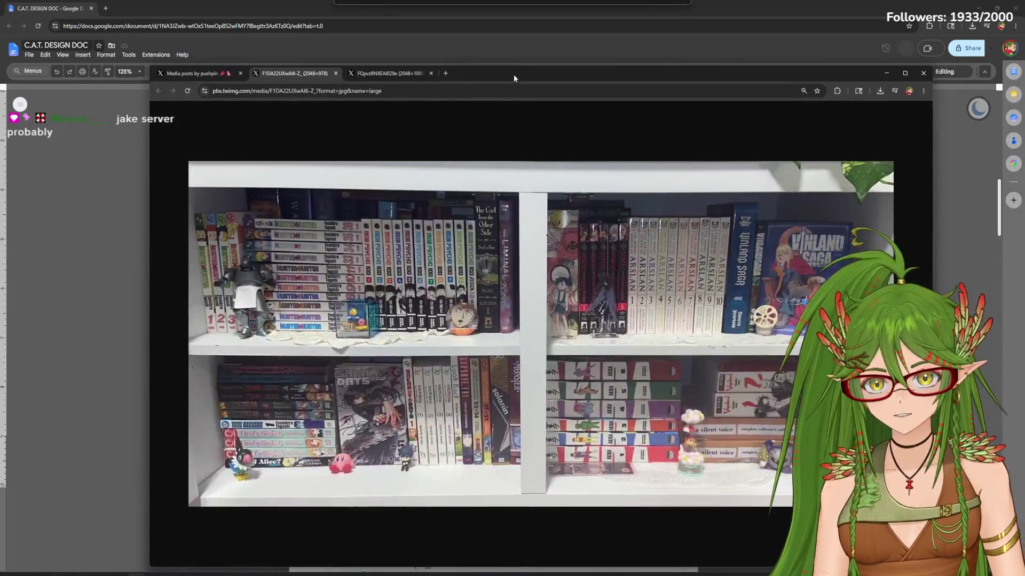
pyautogui.click(386, 74)
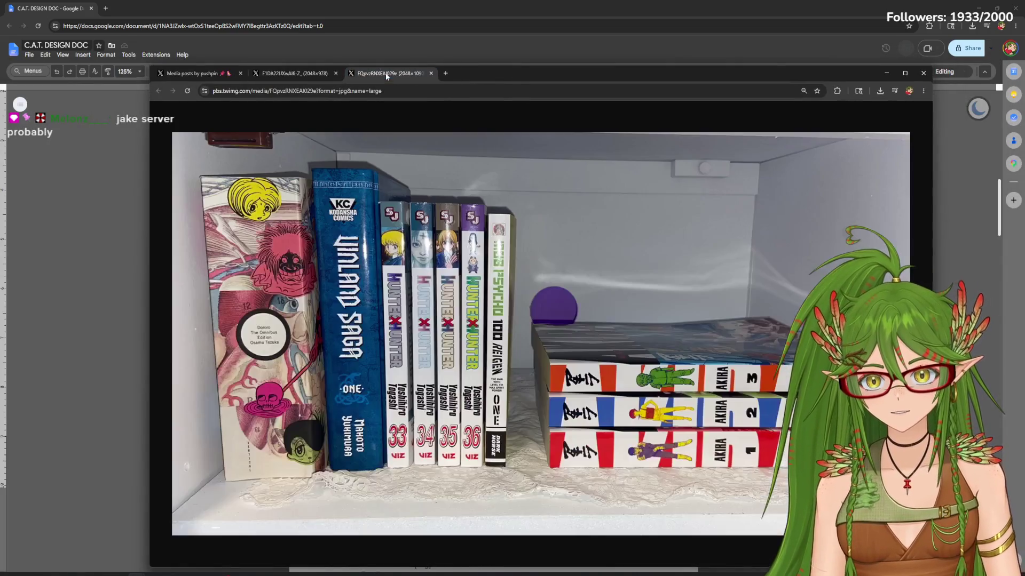
pyautogui.click(302, 72)
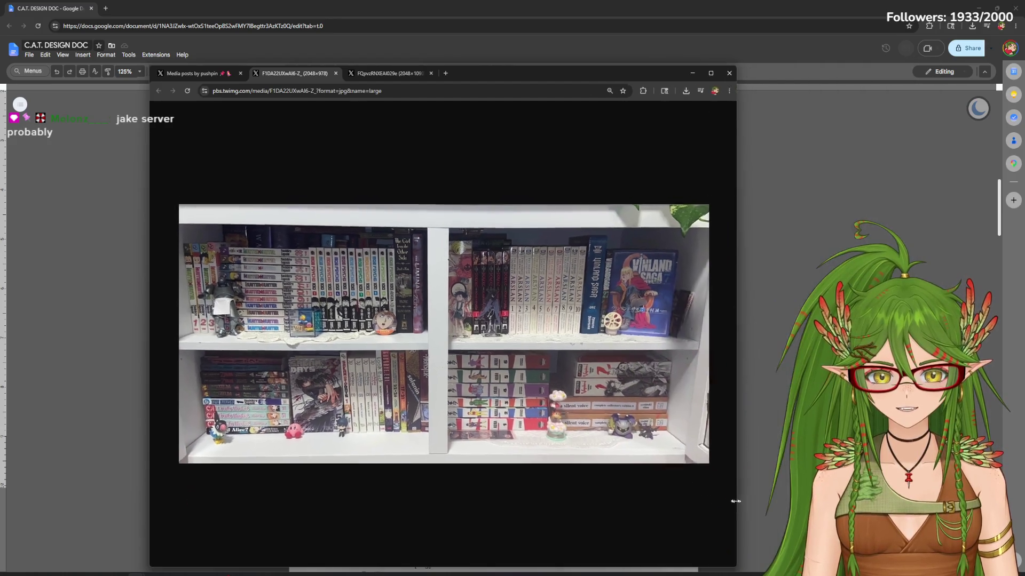
pyautogui.moveTo(932, 499); pyautogui.dragTo(664, 498)
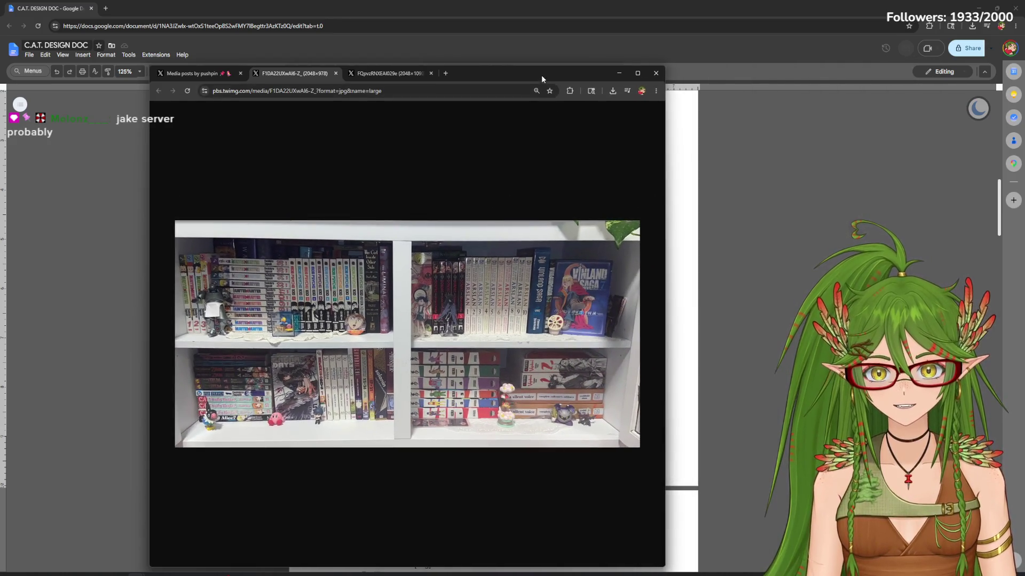
pyautogui.click(616, 73)
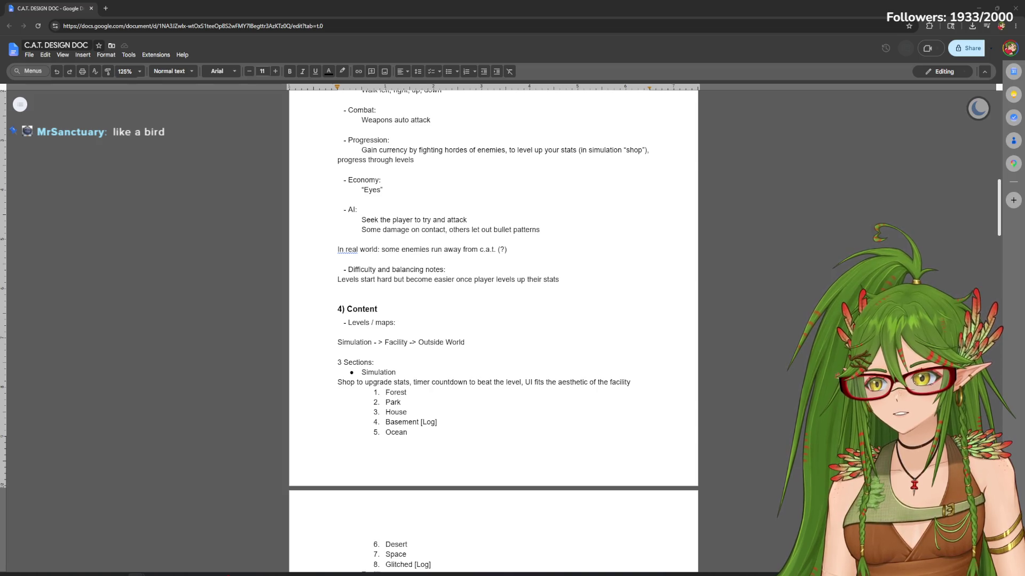
# Restore the Chrome window, hide it again, then bring up the X post with the circled shelf photo
pyautogui.hotkey('alt', 'Tab')
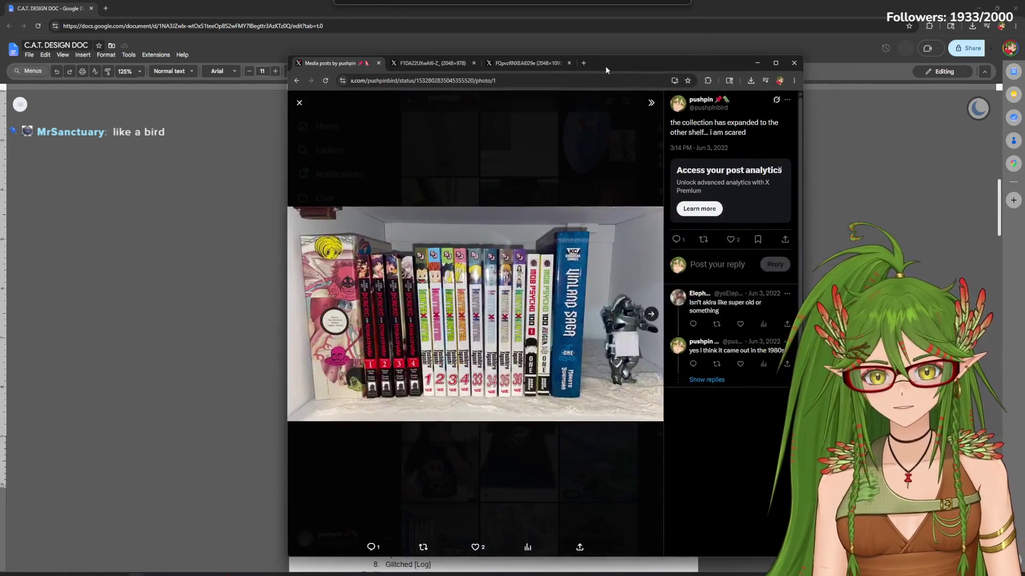
pyautogui.moveTo(605, 65); pyautogui.dragTo(573, 57)
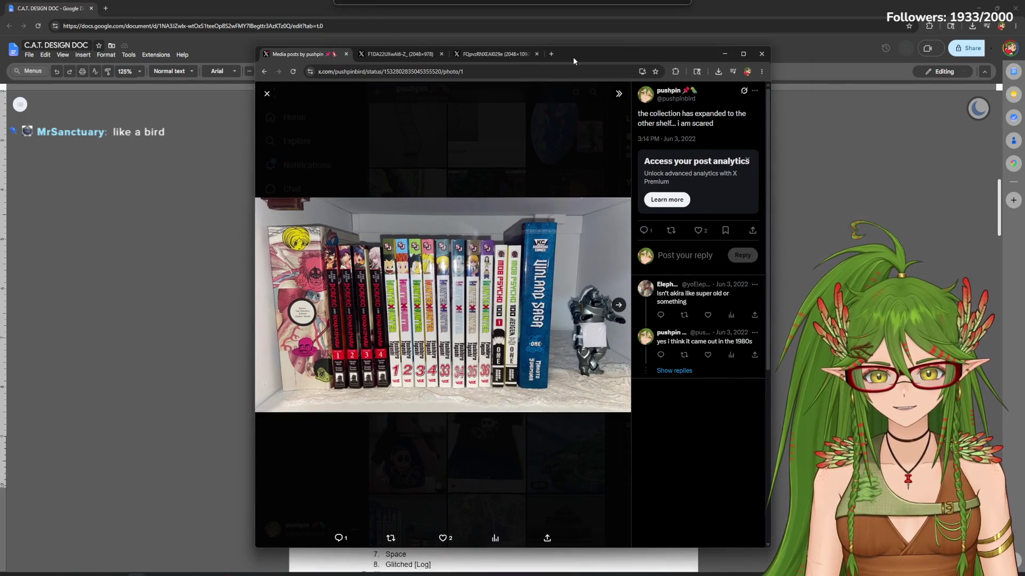
pyautogui.hotkey('alt', 'Tab')
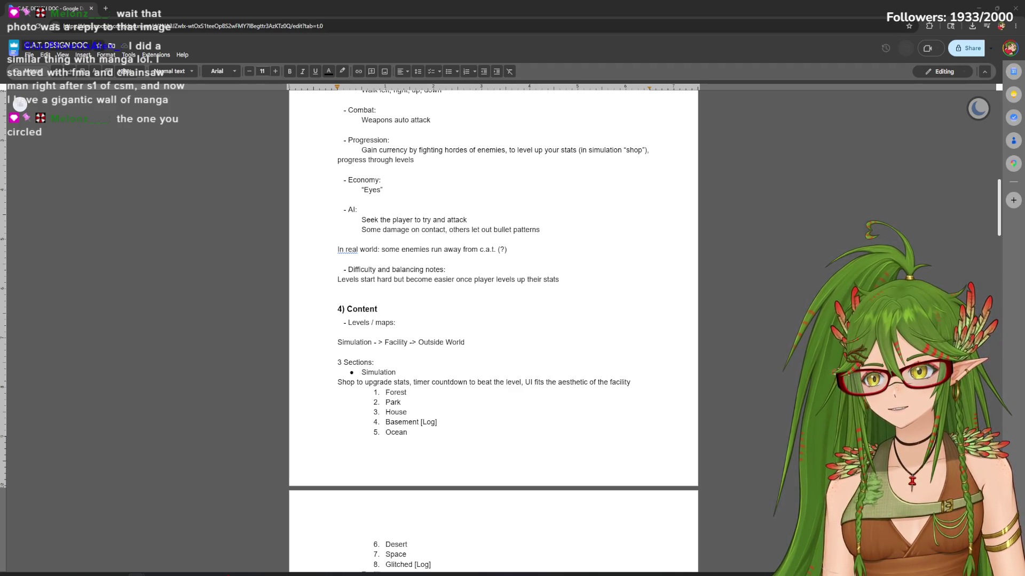
pyautogui.hotkey('alt', 'Tab')
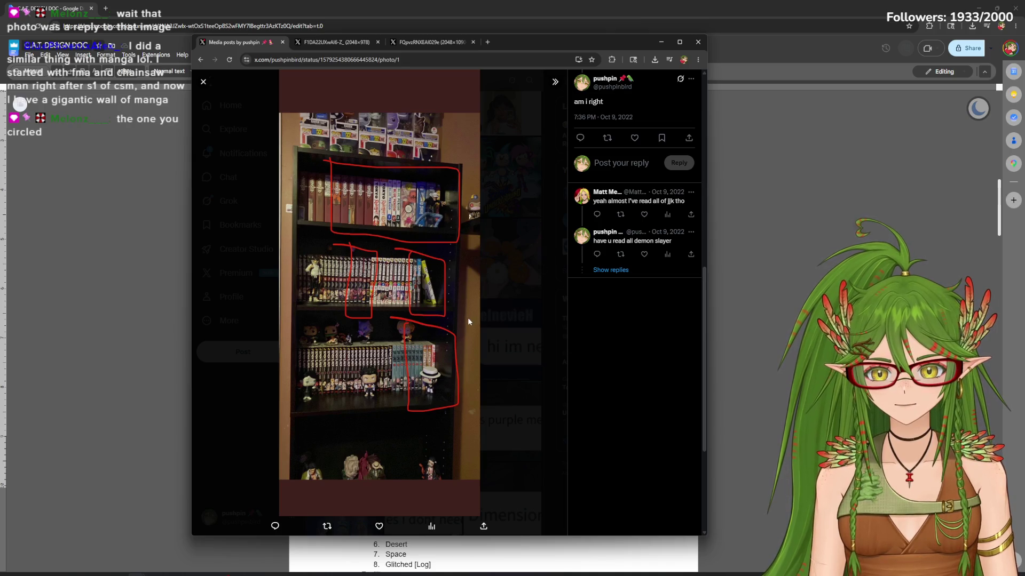
# View the circled shelf photo full-size in a new tab and zoom in on it
pyautogui.rightClick(370, 264)
pyautogui.click(400, 273)
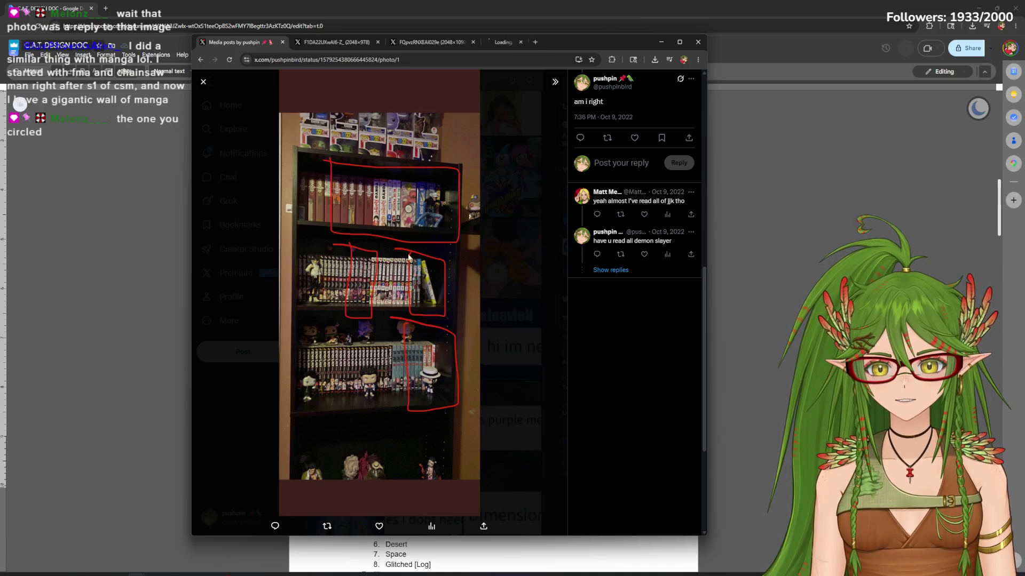
pyautogui.click(533, 42)
pyautogui.click(698, 60)
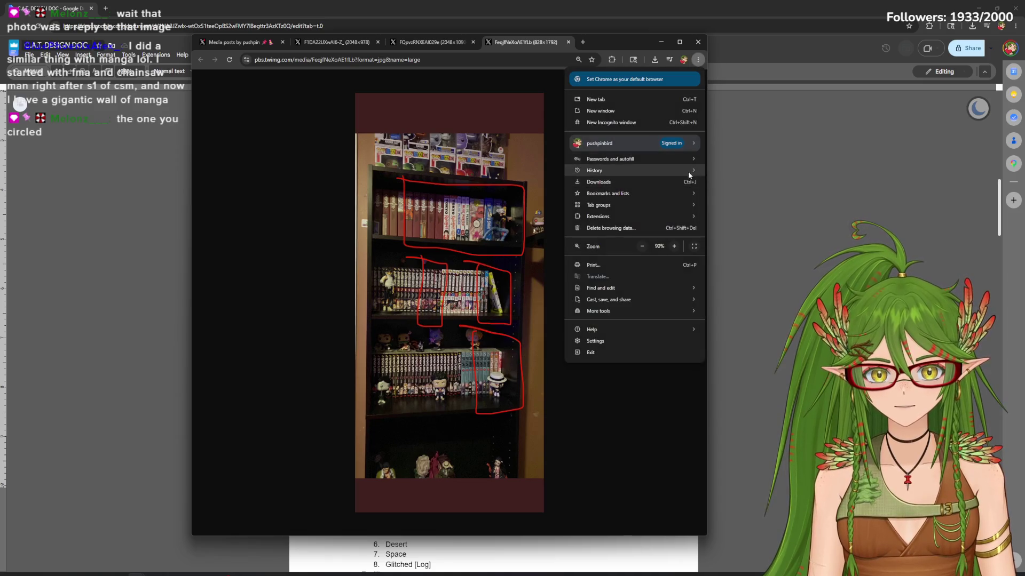
pyautogui.click(675, 245)
pyautogui.click(674, 246)
pyautogui.click(675, 437)
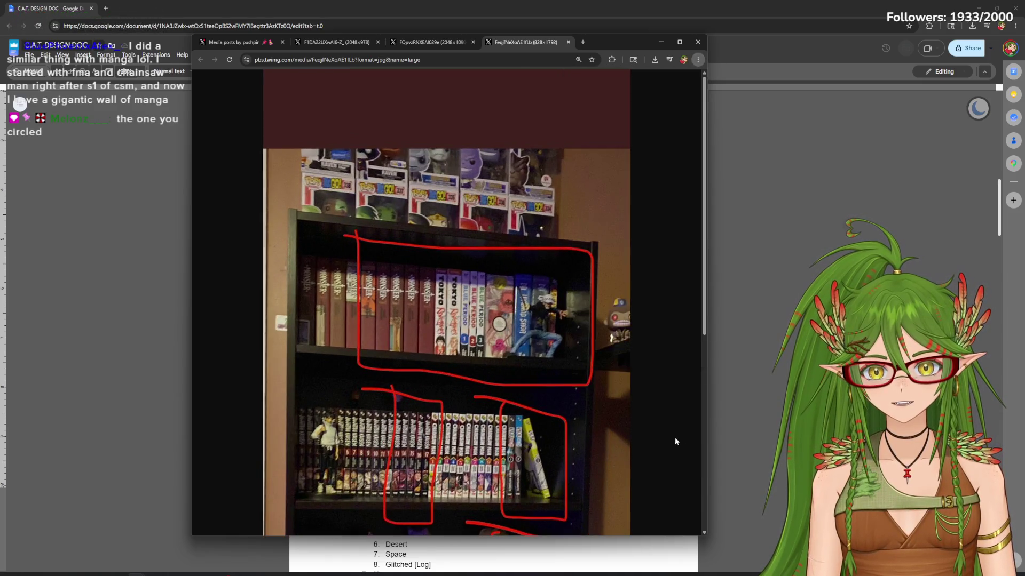
pyautogui.scroll(-3, 571, 381)
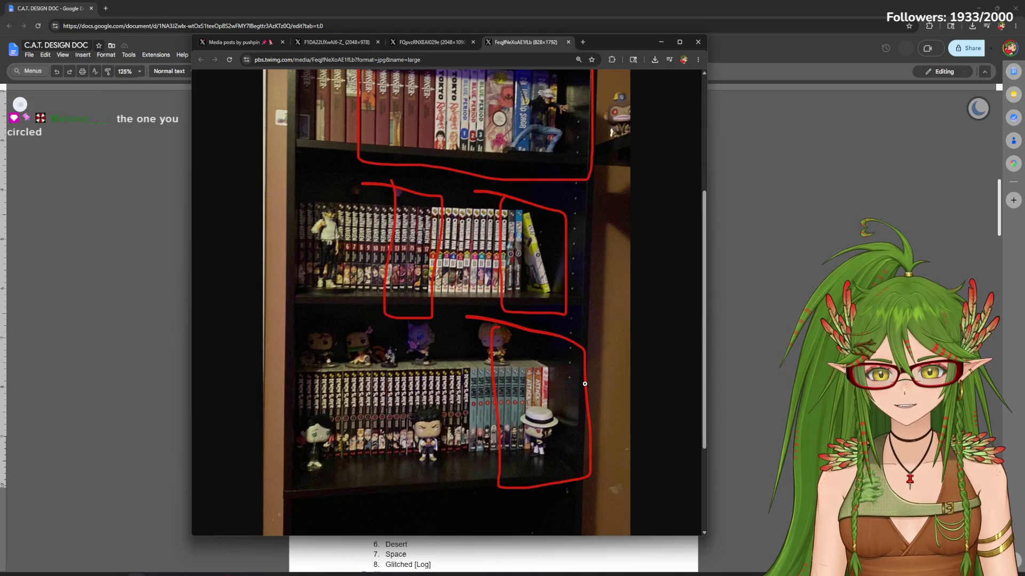
pyautogui.scroll(3, 584, 383)
pyautogui.scroll(-2, 585, 384)
pyautogui.scroll(-1, 585, 383)
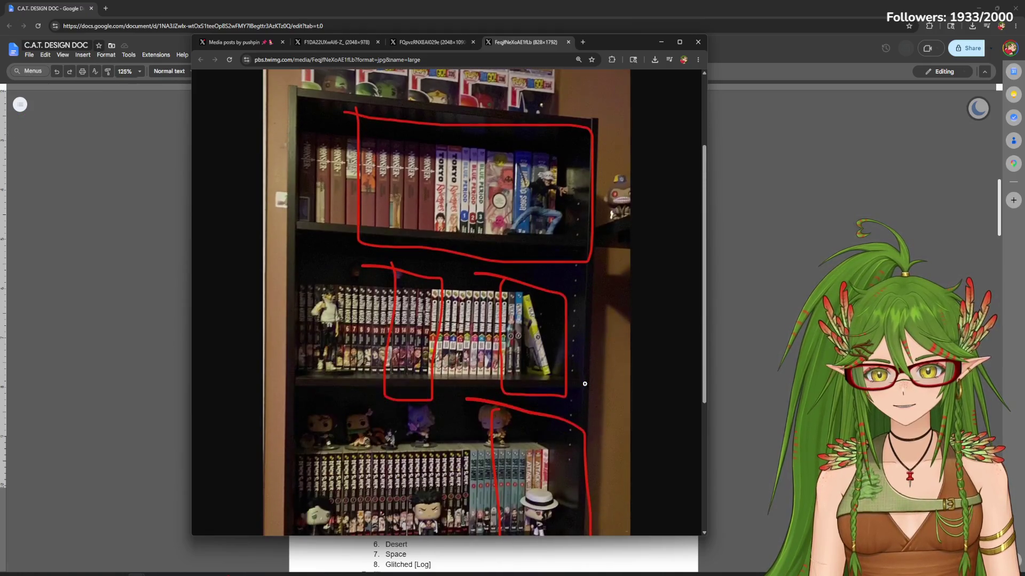
pyautogui.scroll(-1, 585, 383)
pyautogui.scroll(2, 581, 387)
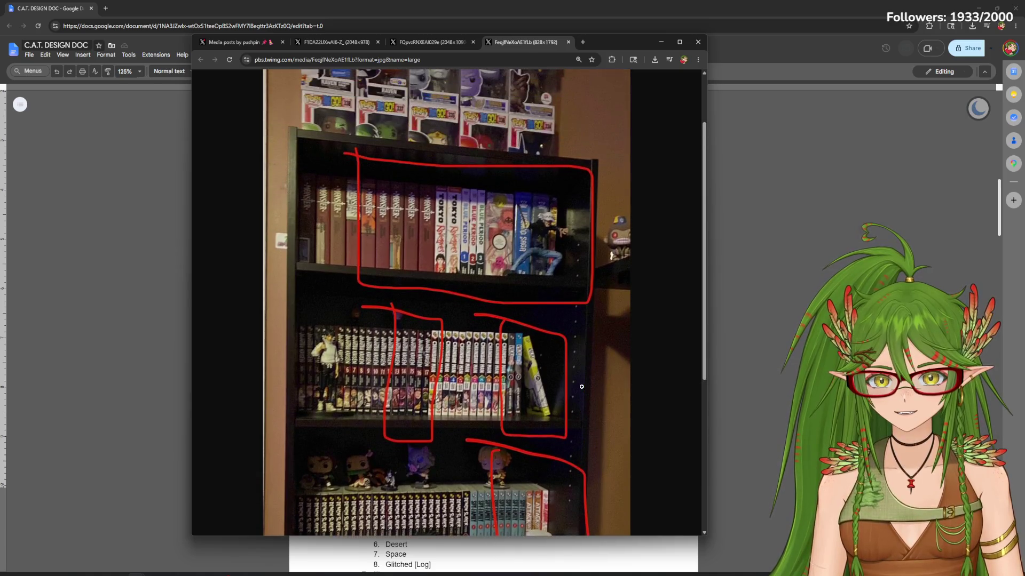
pyautogui.moveTo(702, 272); pyautogui.dragTo(703, 294)
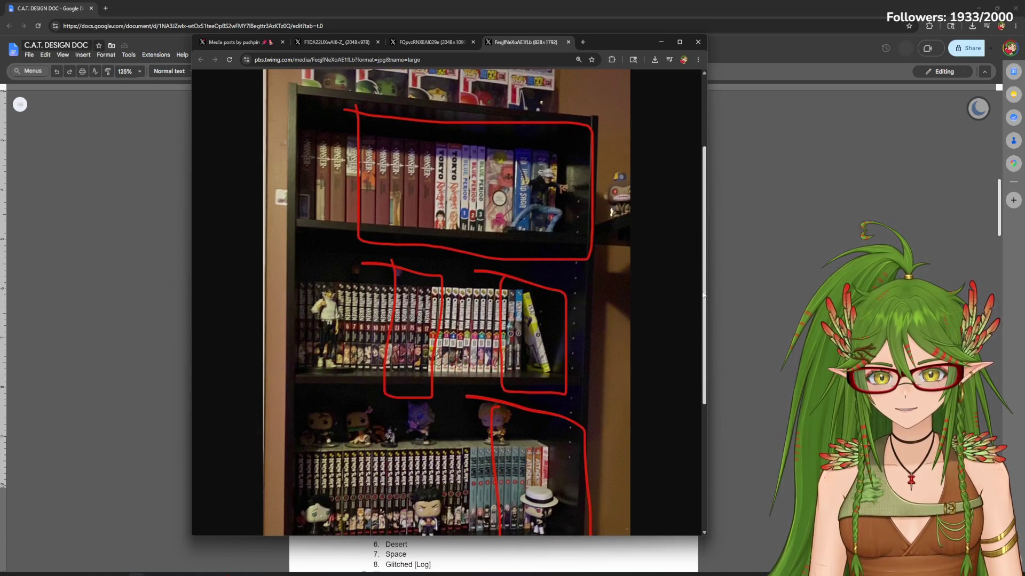
pyautogui.scroll(-1, 703, 296)
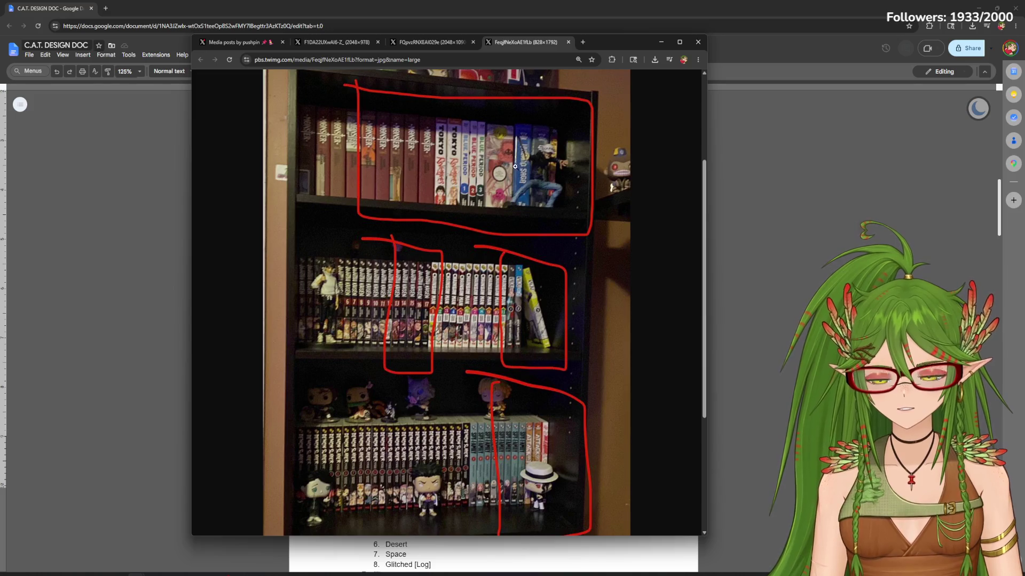
pyautogui.moveTo(705, 299)
pyautogui.mouseDown()
pyautogui.moveTo(706, 324)
pyautogui.moveTo(704, 301)
pyautogui.mouseUp()
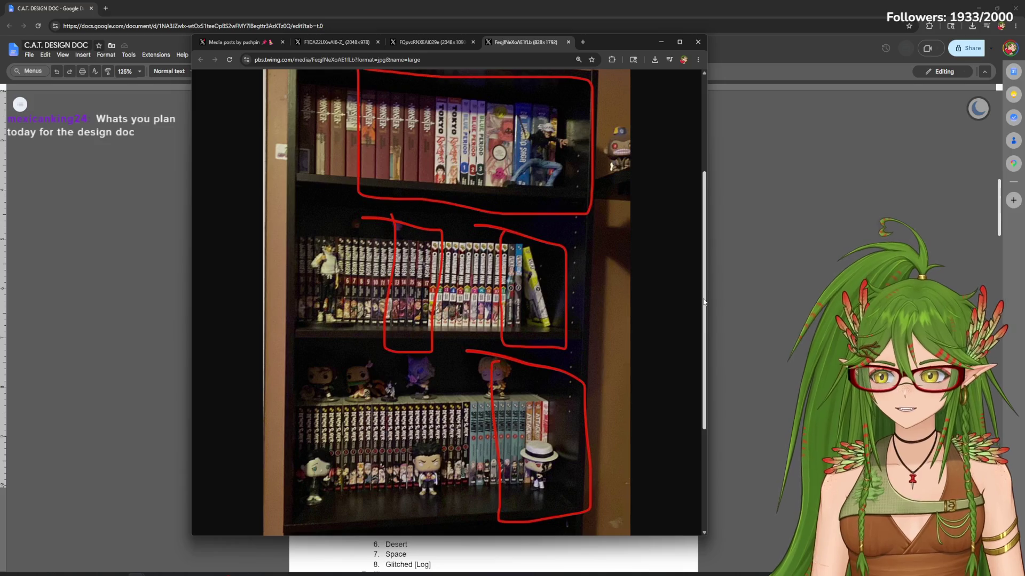
# Reposition the bookshelf photo window slightly, then close it to show the design doc
pyautogui.moveTo(621, 43)
pyautogui.mouseDown()
pyautogui.moveTo(720, 43)
pyautogui.moveTo(672, 51)
pyautogui.mouseUp()
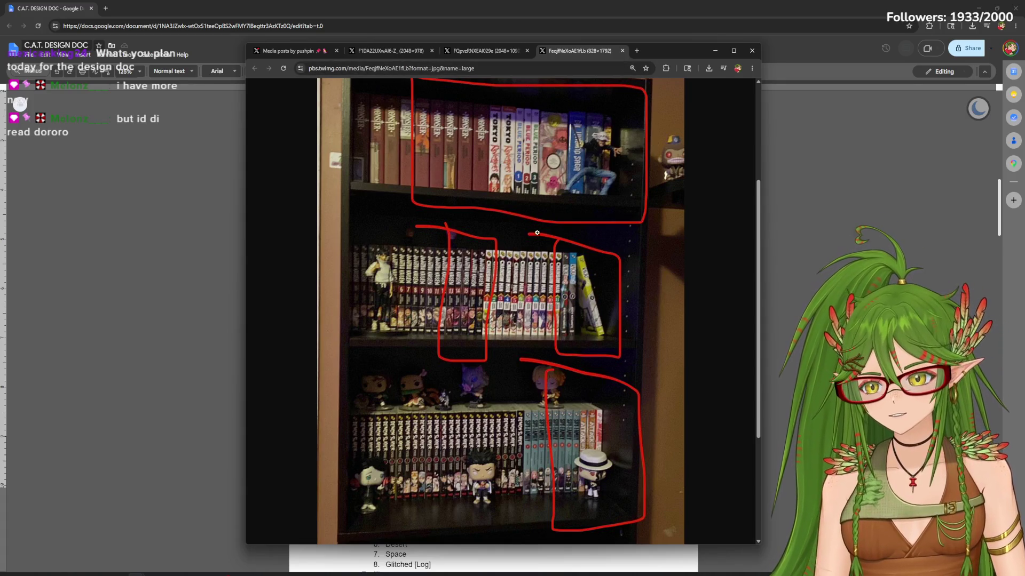
pyautogui.click(767, 441)
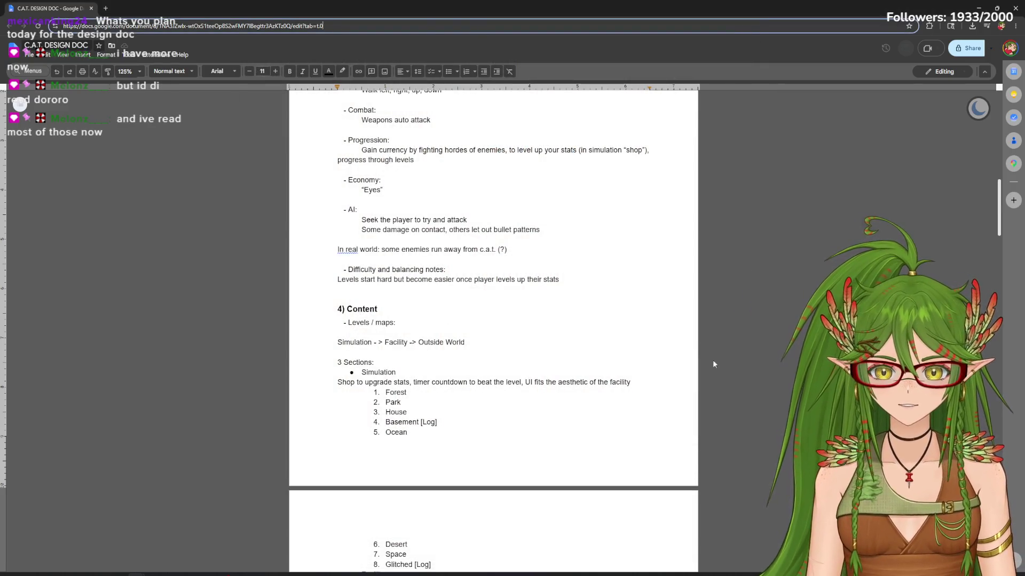
pyautogui.moveTo(998, 212)
pyautogui.mouseDown()
pyautogui.moveTo(984, 353)
pyautogui.moveTo(984, 336)
pyautogui.mouseUp()
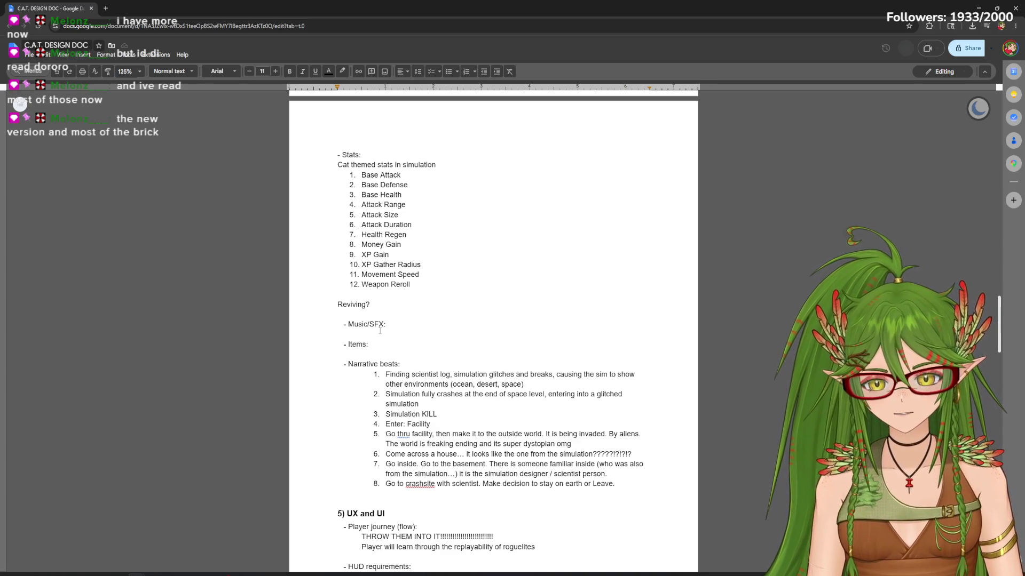
# Accept the spelling suggestion so beat 8 reads 'Go to crash site with scientist'
pyautogui.click(418, 483)
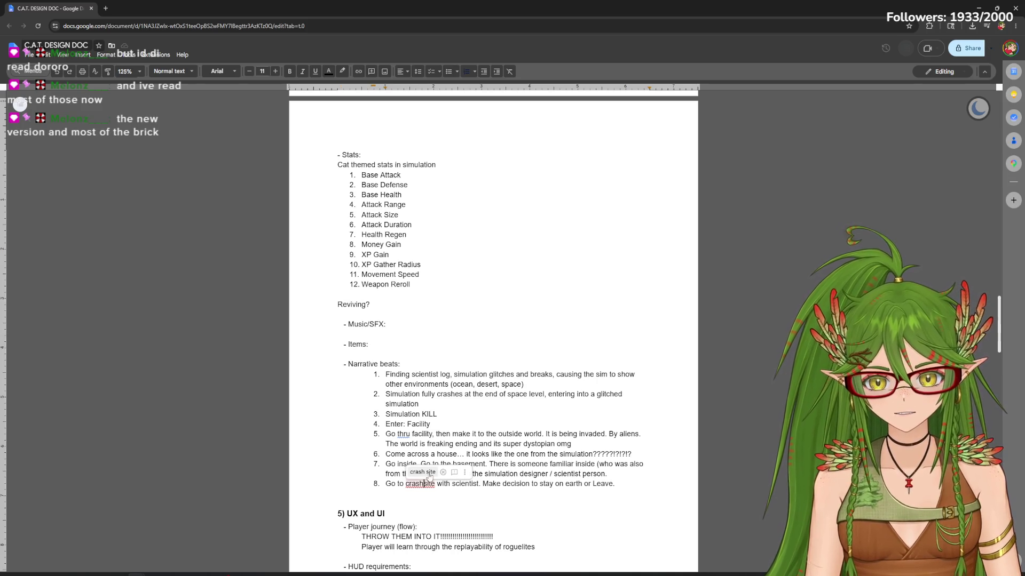
pyautogui.moveTo(996, 301)
pyautogui.mouseDown()
pyautogui.moveTo(981, 436)
pyautogui.moveTo(959, 245)
pyautogui.mouseUp()
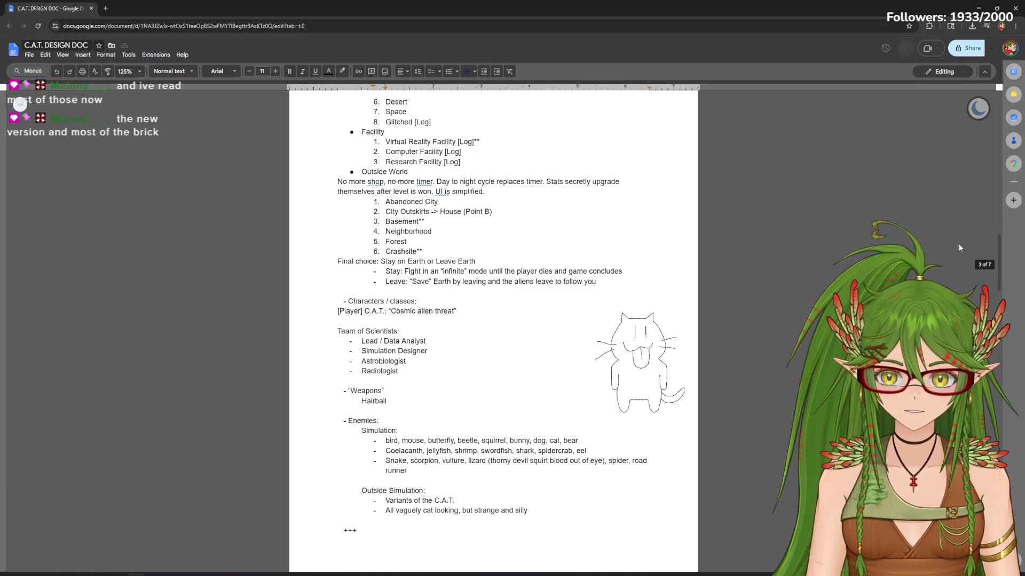
pyautogui.scroll(-1, 958, 247)
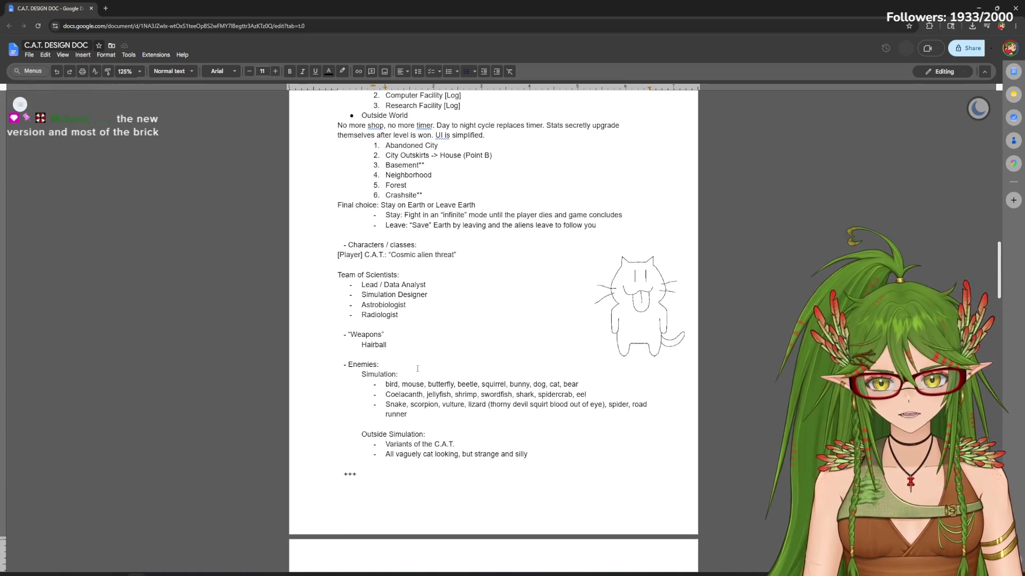
pyautogui.moveTo(428, 295); pyautogui.dragTo(337, 275)
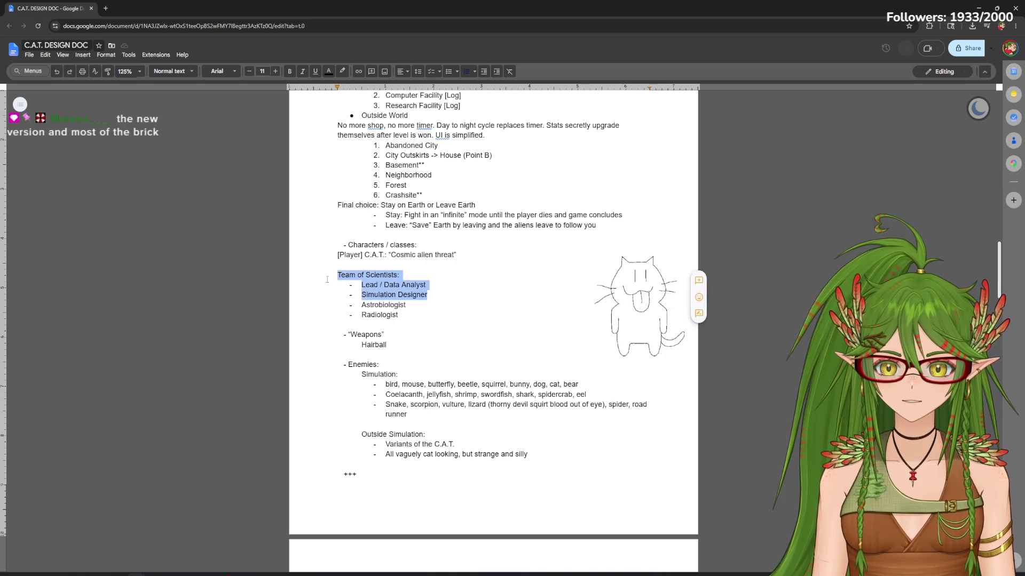
pyautogui.press('Left')
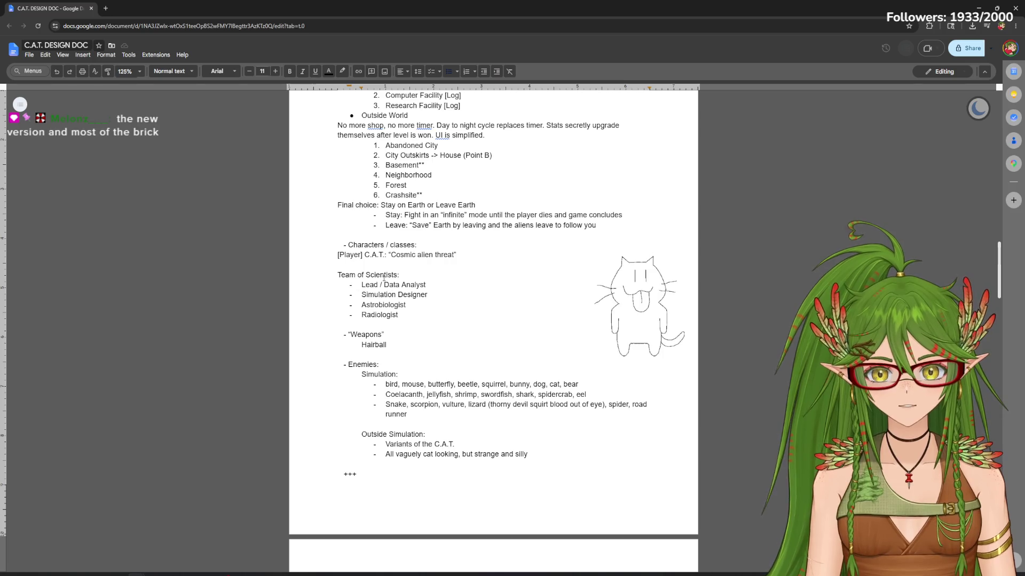
pyautogui.moveTo(428, 294); pyautogui.dragTo(361, 295)
pyautogui.press('Left')
pyautogui.scroll(1, 1003, 258)
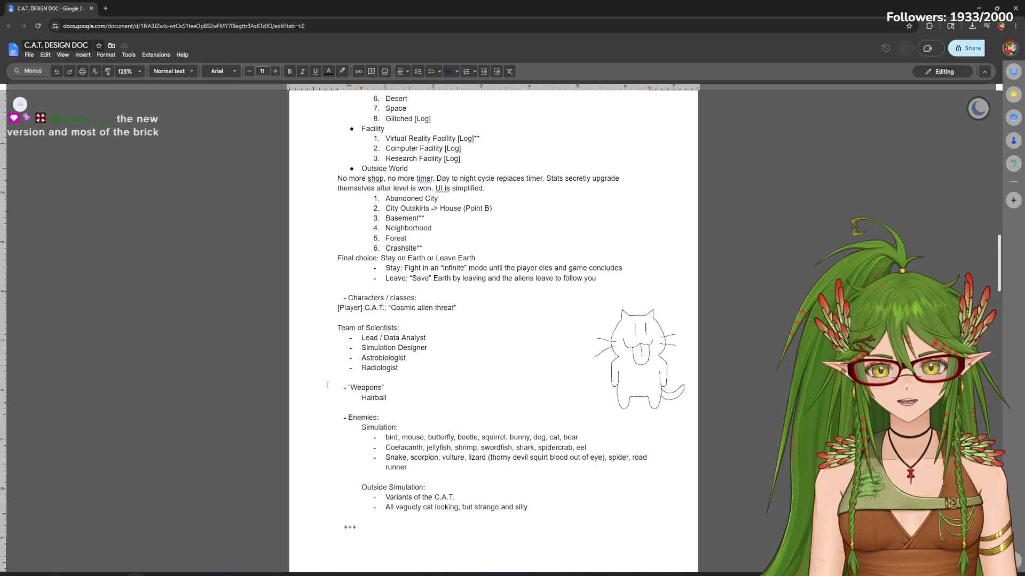
pyautogui.doubleClick(382, 357)
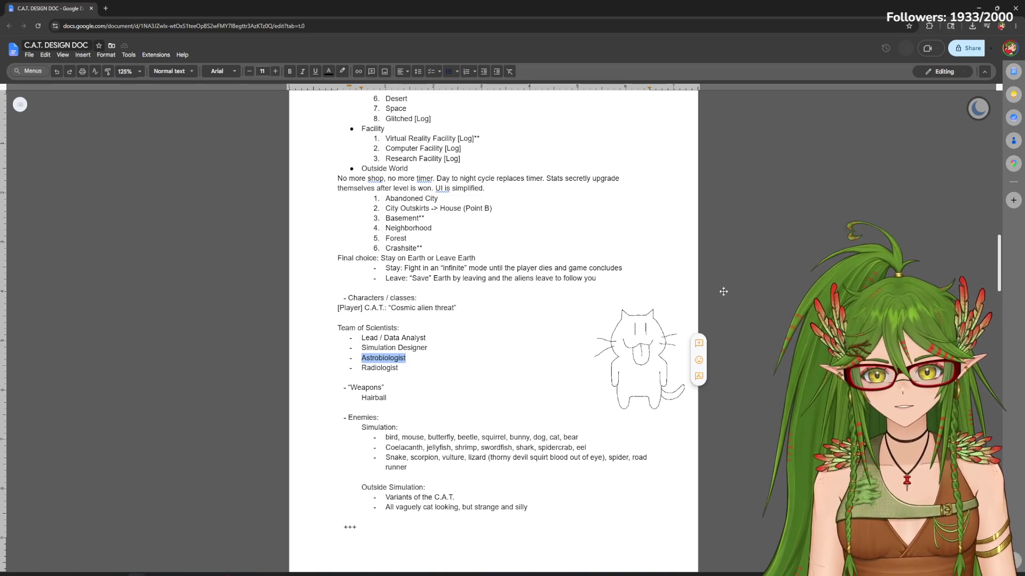
pyautogui.moveTo(999, 265); pyautogui.dragTo(994, 260)
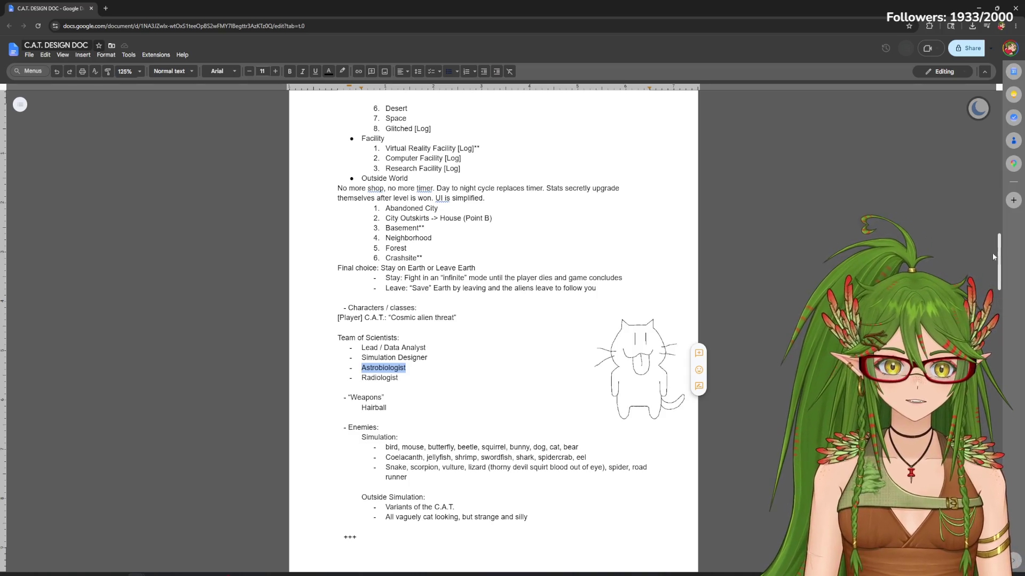
pyautogui.moveTo(1000, 262); pyautogui.dragTo(998, 263)
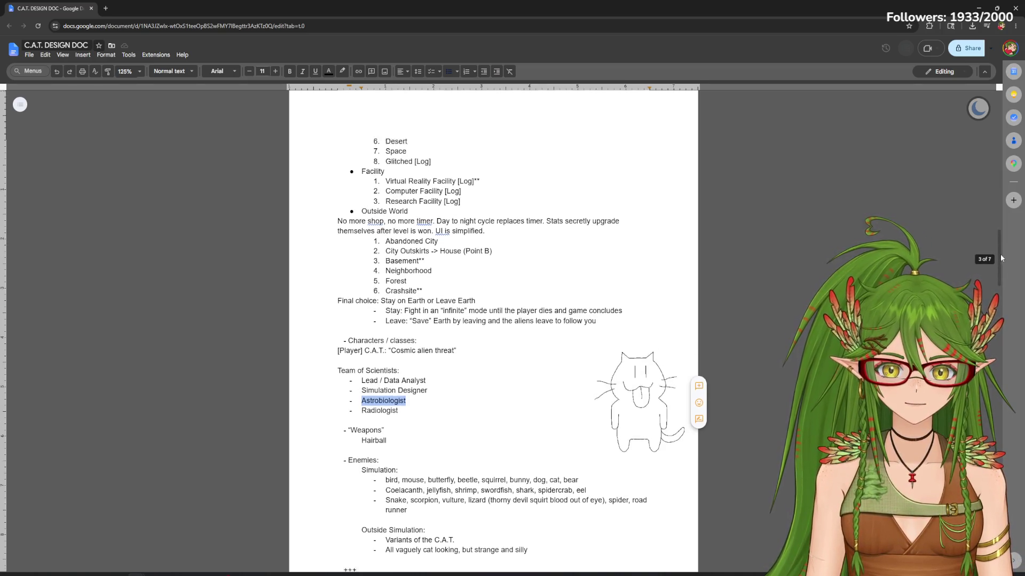
pyautogui.moveTo(998, 257); pyautogui.dragTo(992, 266)
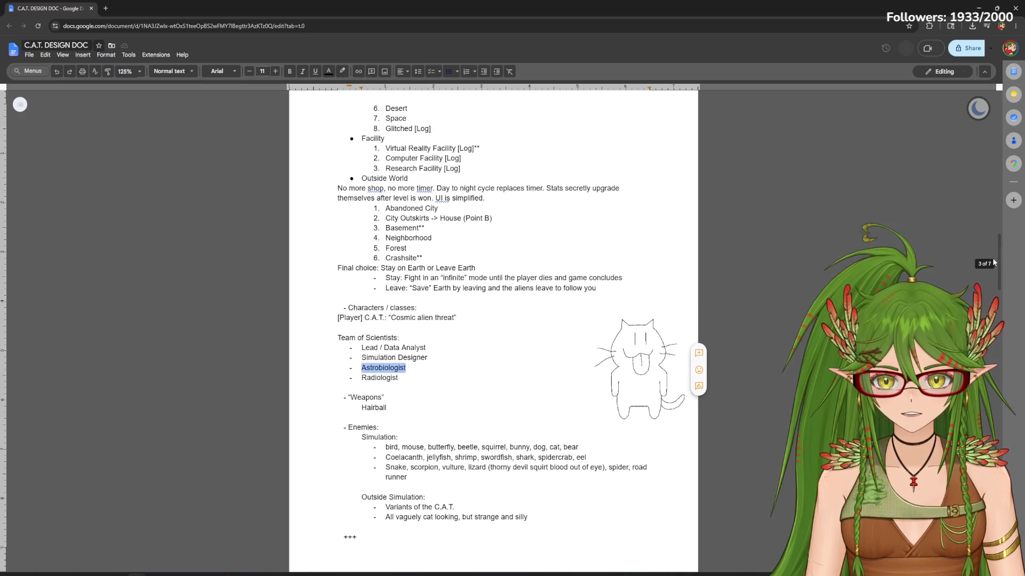
pyautogui.moveTo(992, 266); pyautogui.dragTo(993, 222)
# Search the document for 'simulation d' and jump to the simulation designer match in beat 7
pyautogui.click(544, 302)
pyautogui.hotkey('ctrl', 'f')
pyautogui.write('si')
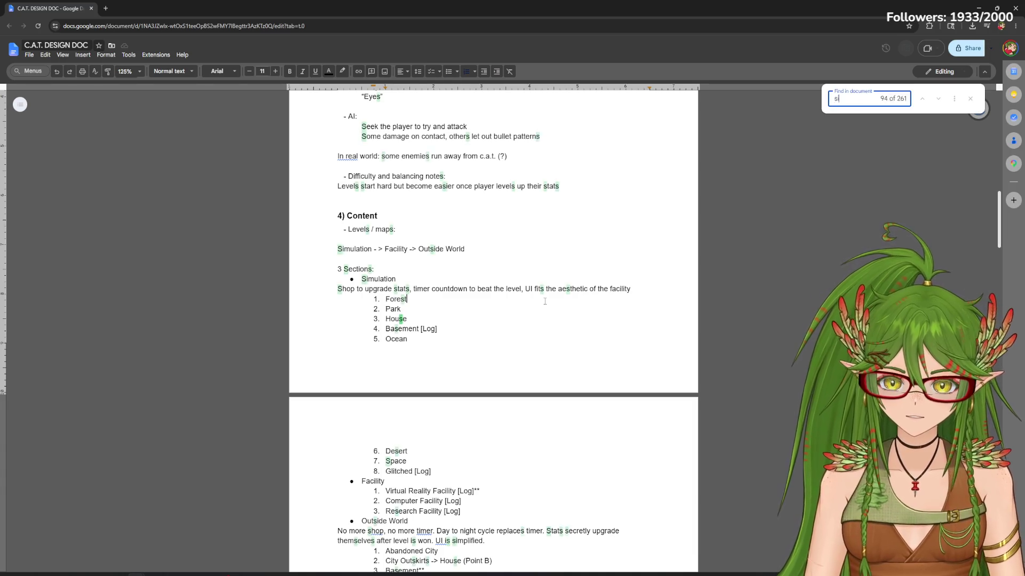
pyautogui.write('mulat')
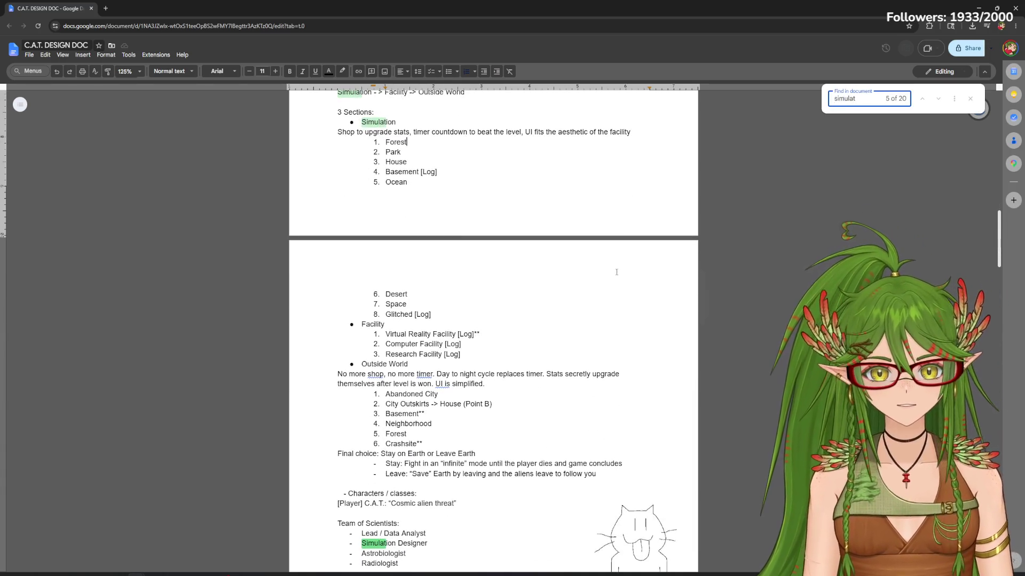
pyautogui.press('Return')
pyautogui.click(860, 98)
pyautogui.write('ion d')
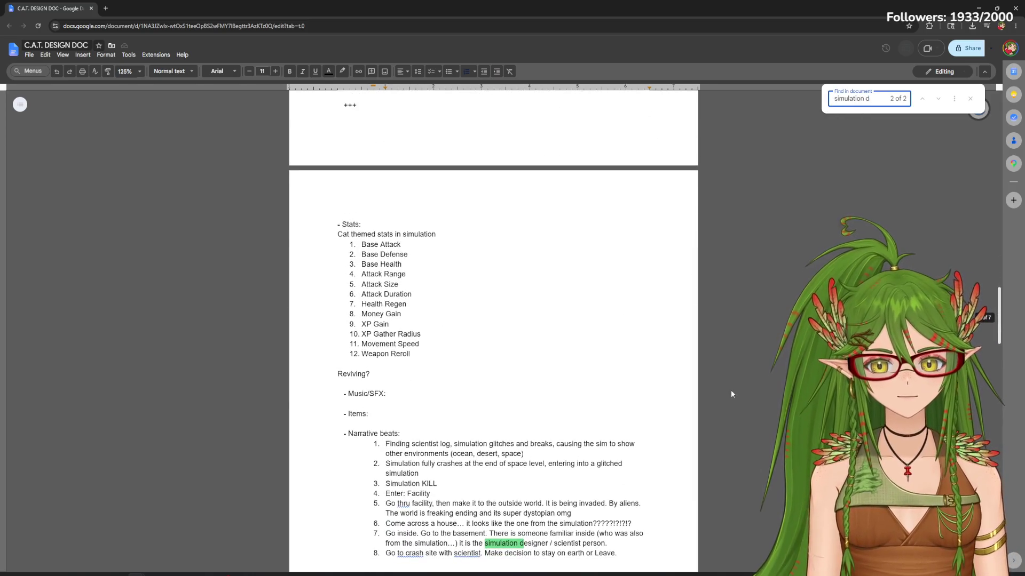
pyautogui.scroll(-1, 729, 391)
pyautogui.scroll(2, 729, 391)
pyautogui.scroll(1, 728, 395)
pyautogui.press('Return')
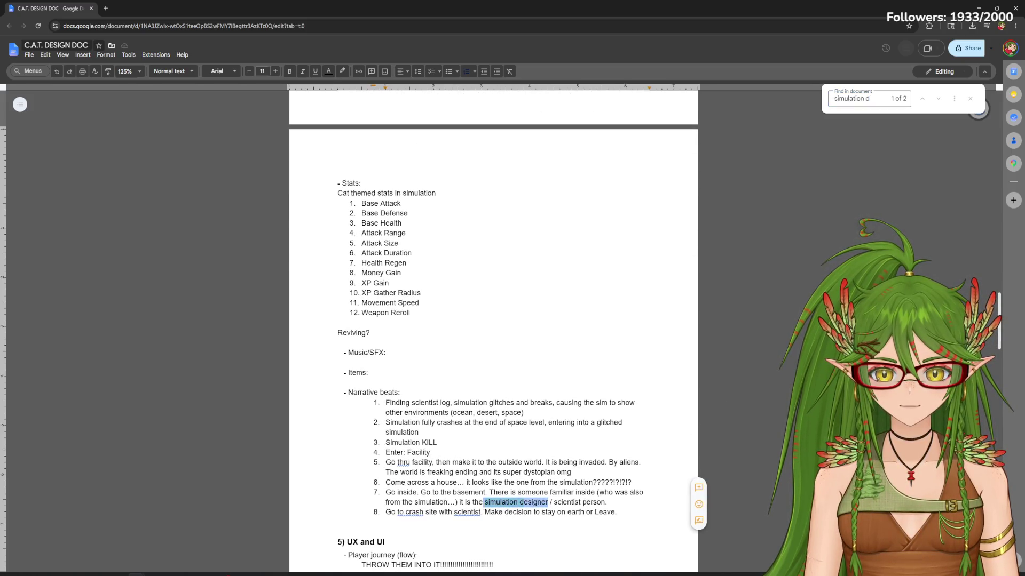
pyautogui.write('astrobiol')
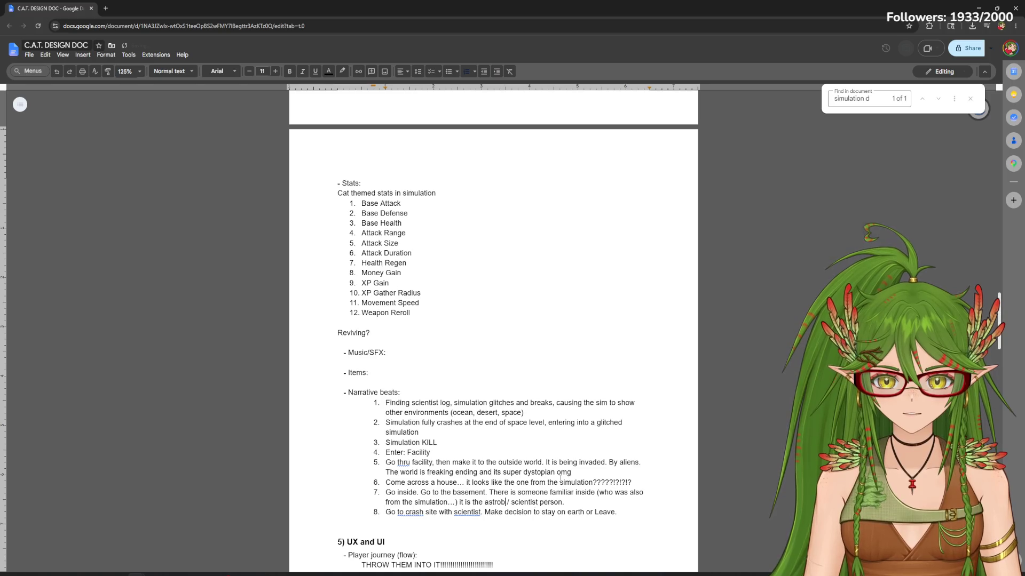
pyautogui.write('ogist')
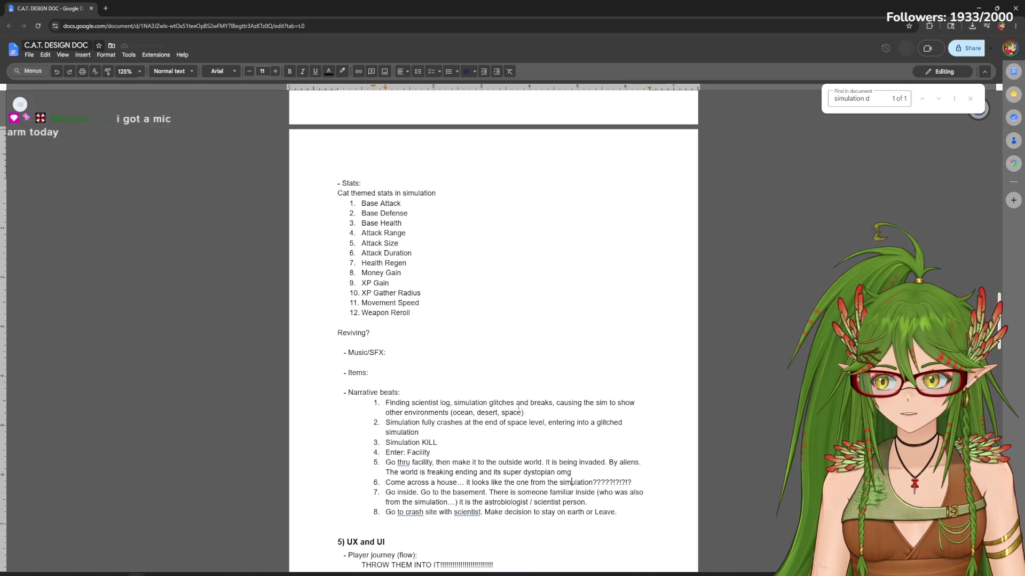
pyautogui.scroll(-3, 519, 406)
pyautogui.moveTo(979, 108)
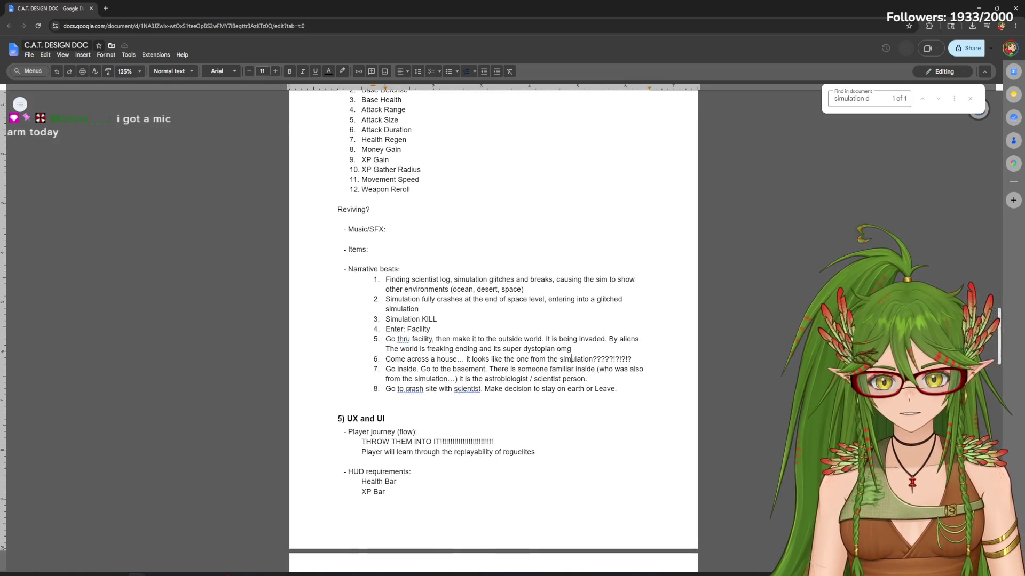
# Close the document search and select, then deselect, the Concept Art milestone line under Production
pyautogui.click(970, 100)
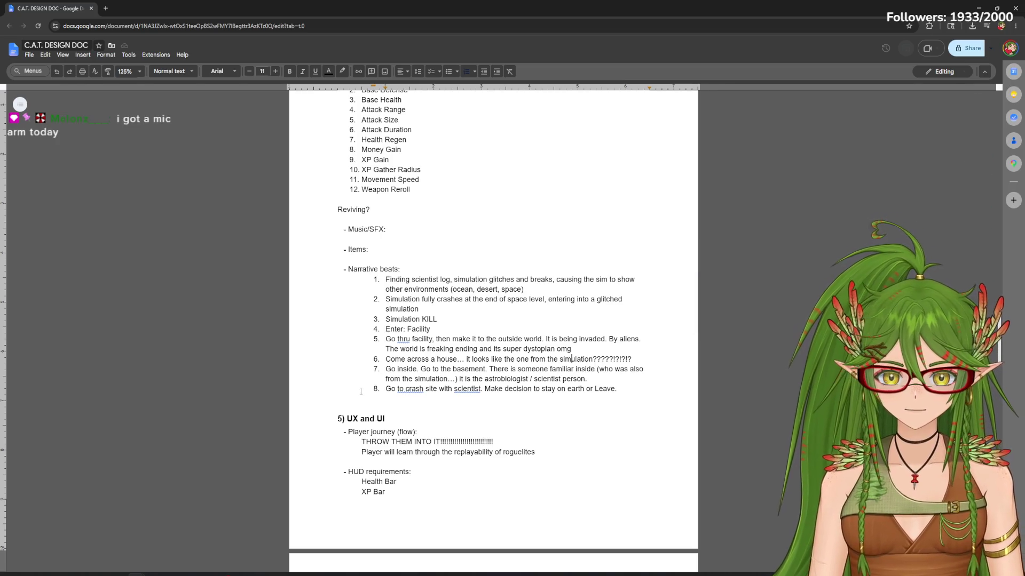
pyautogui.scroll(-3, 561, 404)
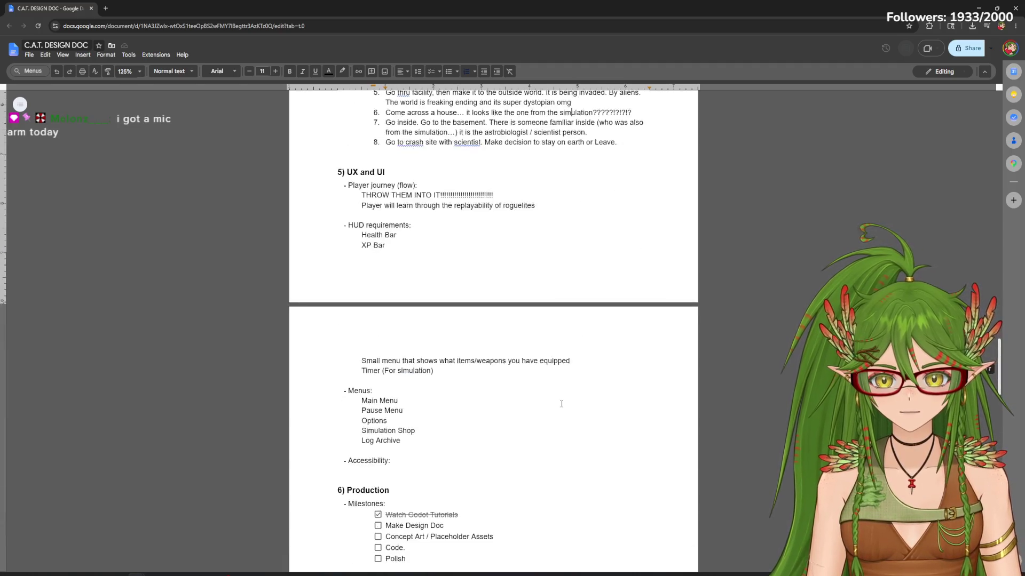
pyautogui.scroll(-2, 561, 403)
pyautogui.scroll(-1, 434, 373)
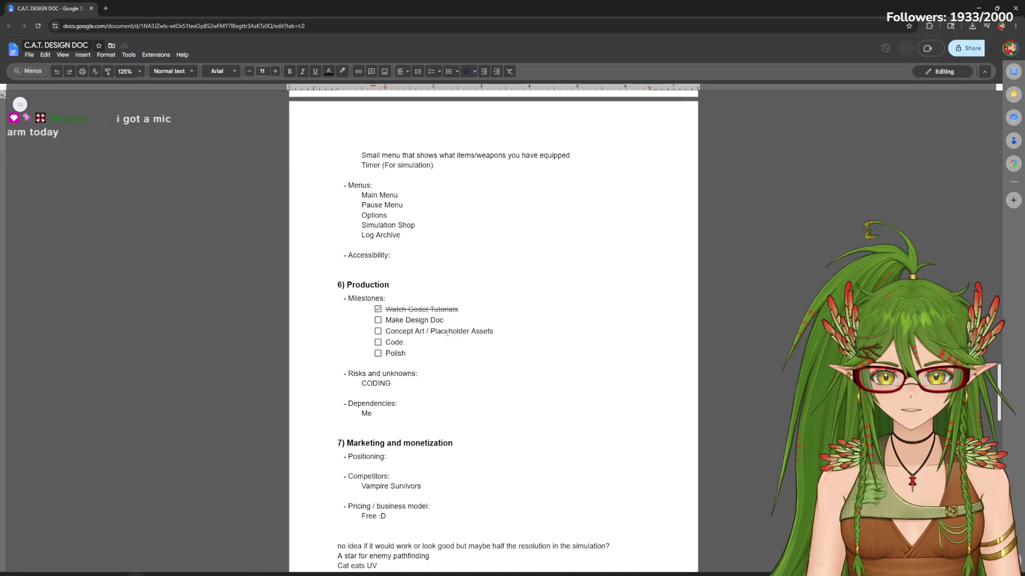
pyautogui.moveTo(395, 331); pyautogui.dragTo(496, 332)
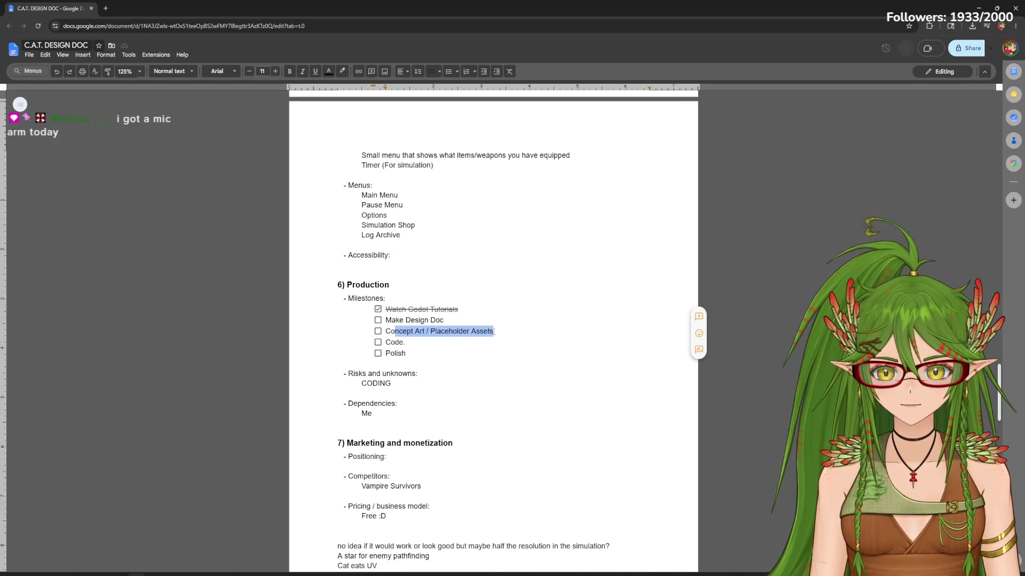
pyautogui.moveTo(385, 330); pyautogui.dragTo(496, 332)
pyautogui.click(463, 330)
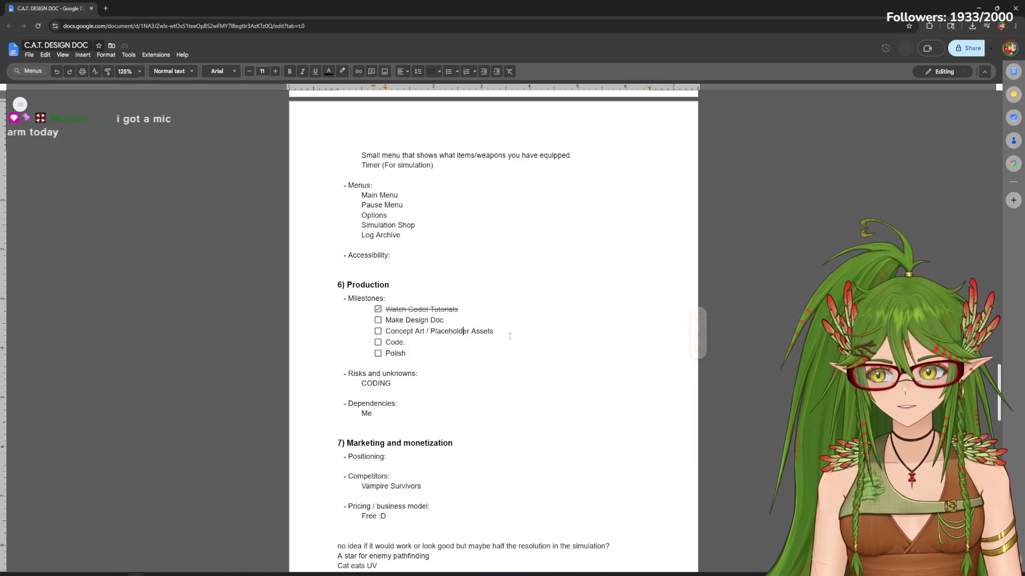
pyautogui.scroll(5, 510, 337)
pyautogui.moveTo(1002, 350); pyautogui.dragTo(987, 263)
# Drop the orange cat image into the Outside World list below Abandoned City
pyautogui.click(623, 220)
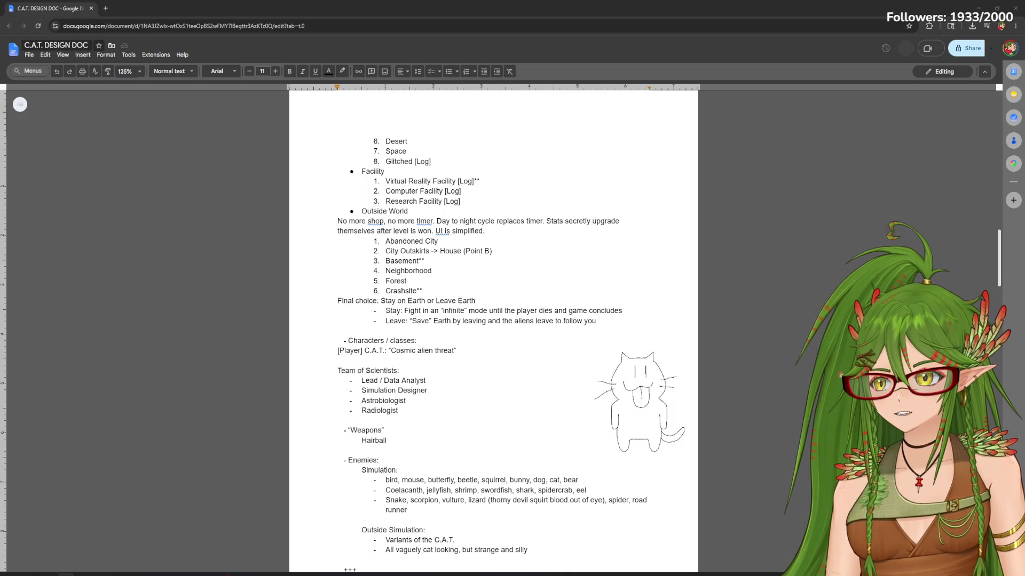
pyautogui.moveTo(644, 228); pyautogui.dragTo(639, 303)
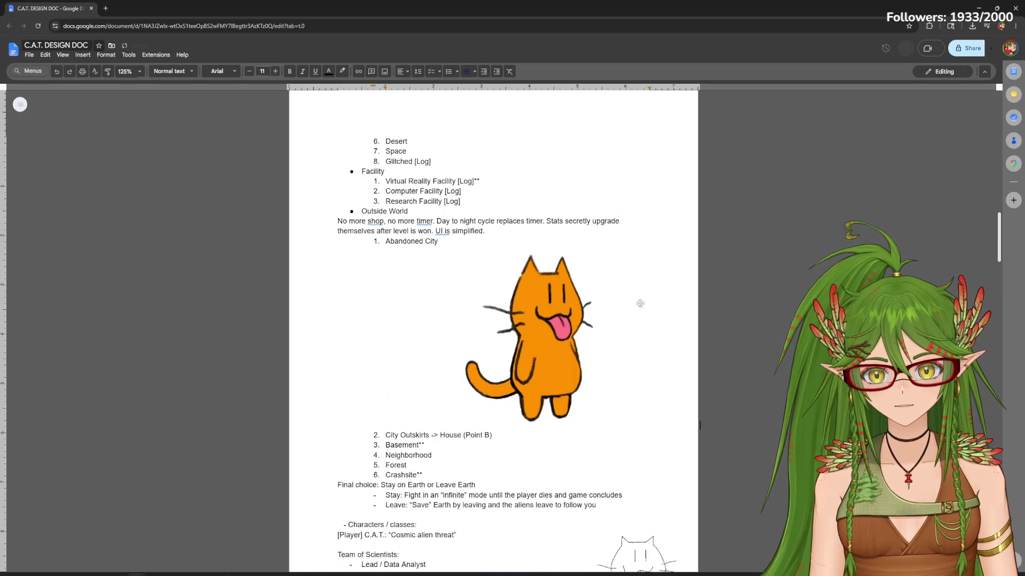
pyautogui.scroll(-2, 640, 303)
# Delete the small sketched cat and place a second cat image lower in the Outside World list
pyautogui.click(641, 472)
pyautogui.press('Delete')
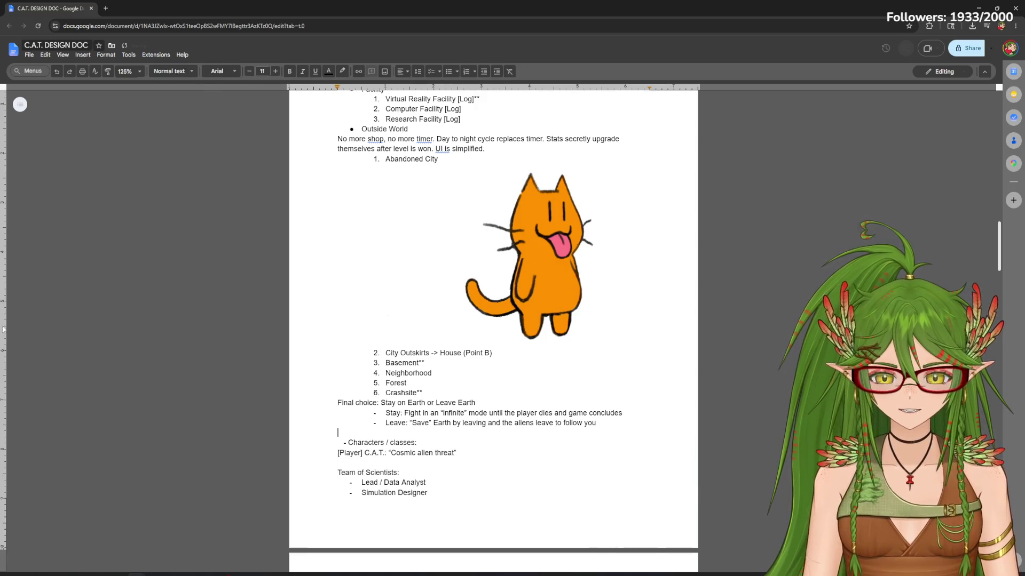
pyautogui.moveTo(432, 316); pyautogui.dragTo(424, 376)
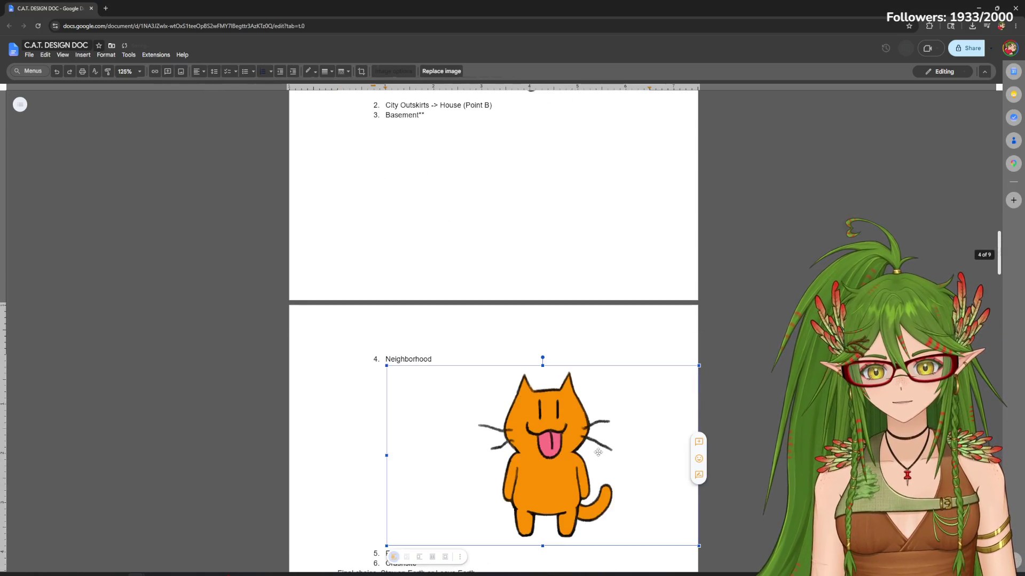
pyautogui.moveTo(458, 512); pyautogui.dragTo(472, 459)
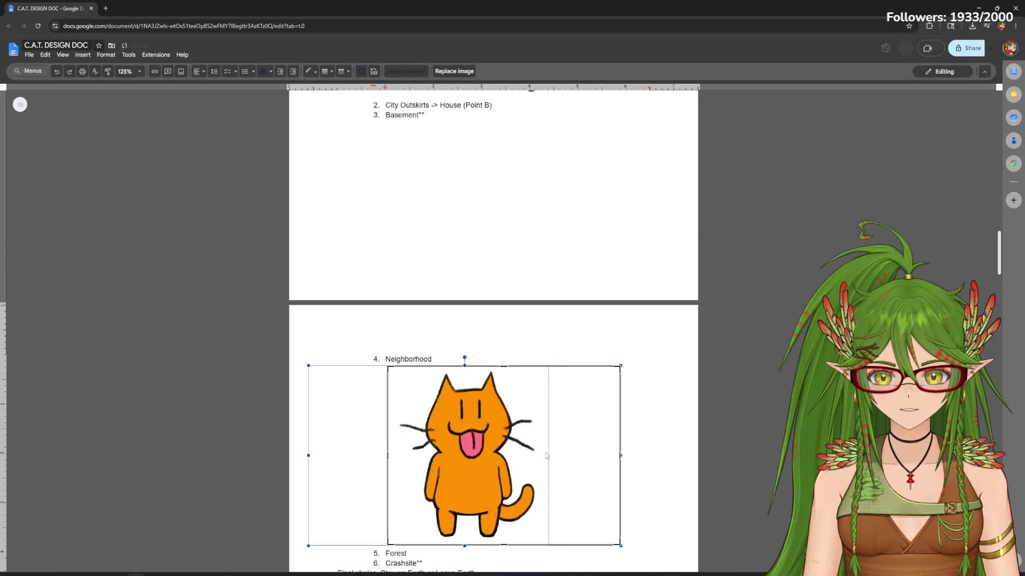
pyautogui.moveTo(546, 455); pyautogui.dragTo(564, 449)
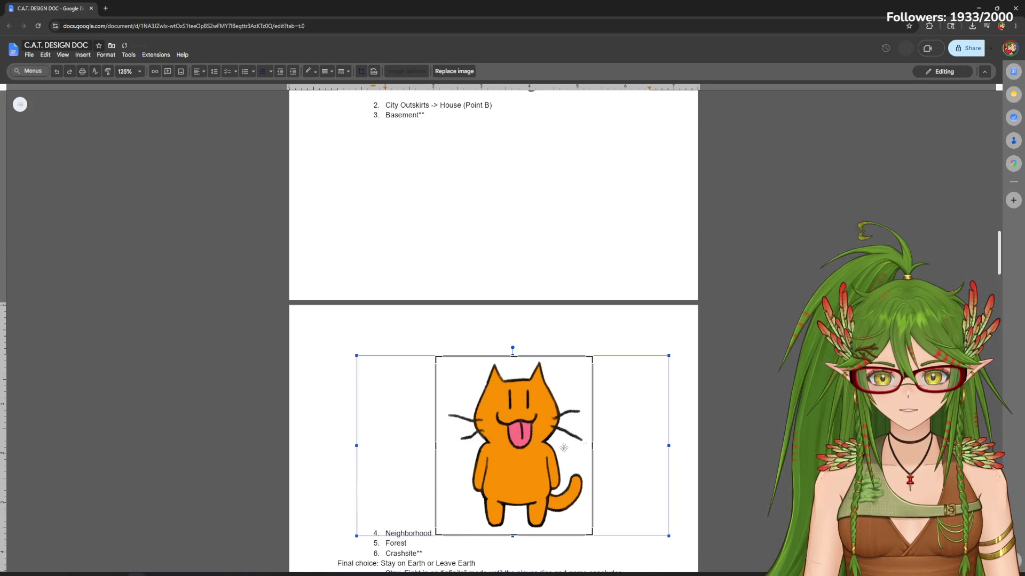
pyautogui.click(590, 443)
pyautogui.moveTo(523, 445)
pyautogui.mouseDown()
pyautogui.moveTo(587, 446)
pyautogui.moveTo(551, 373)
pyautogui.mouseUp()
pyautogui.moveTo(564, 425); pyautogui.dragTo(641, 417)
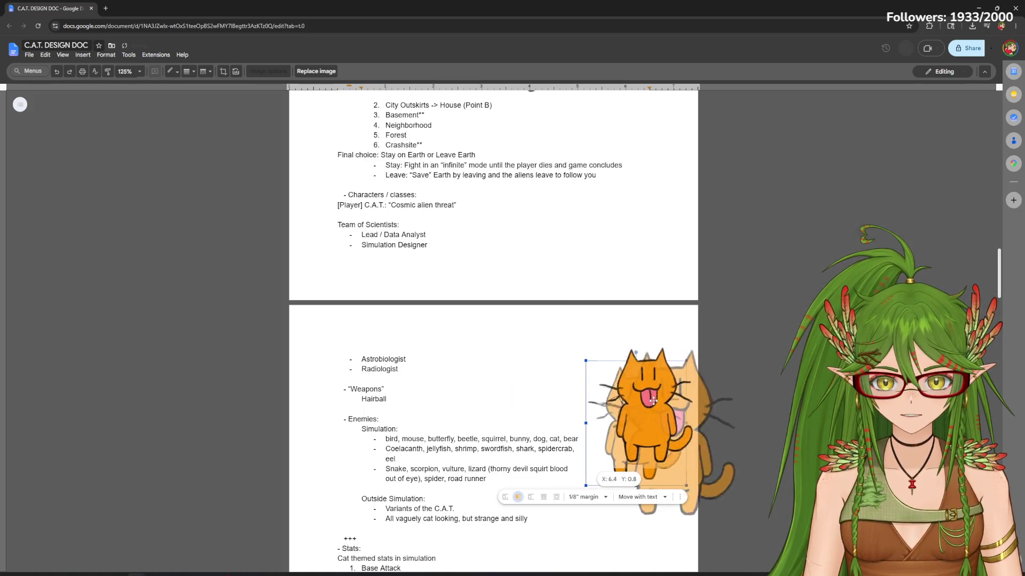
pyautogui.click(747, 413)
pyautogui.scroll(2, 727, 400)
pyautogui.scroll(4, 727, 401)
# Crop the upper cat's empty left margin, set it to Wrap text and float it right of the list
pyautogui.click(429, 306)
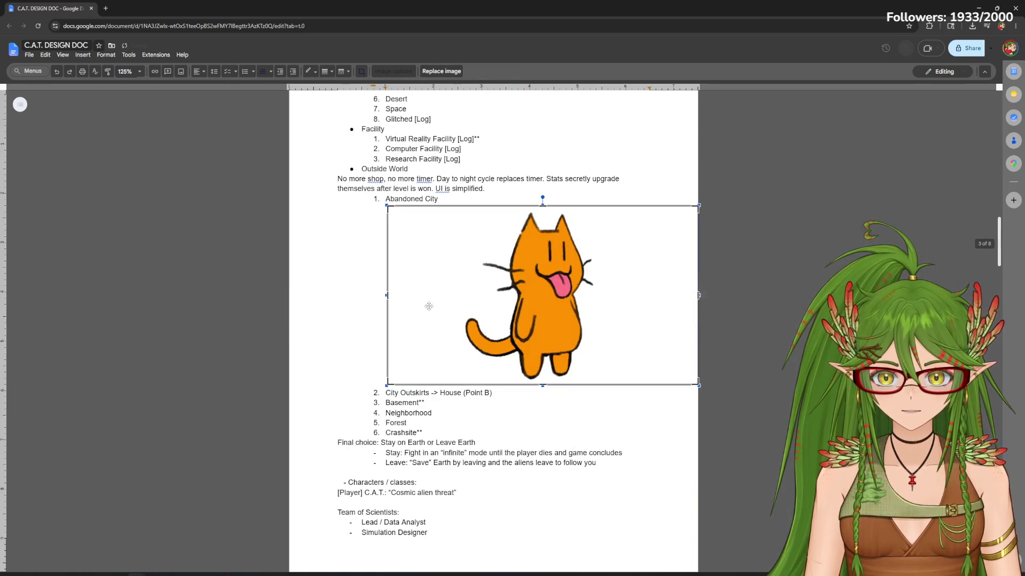
pyautogui.moveTo(389, 296); pyautogui.dragTo(453, 297)
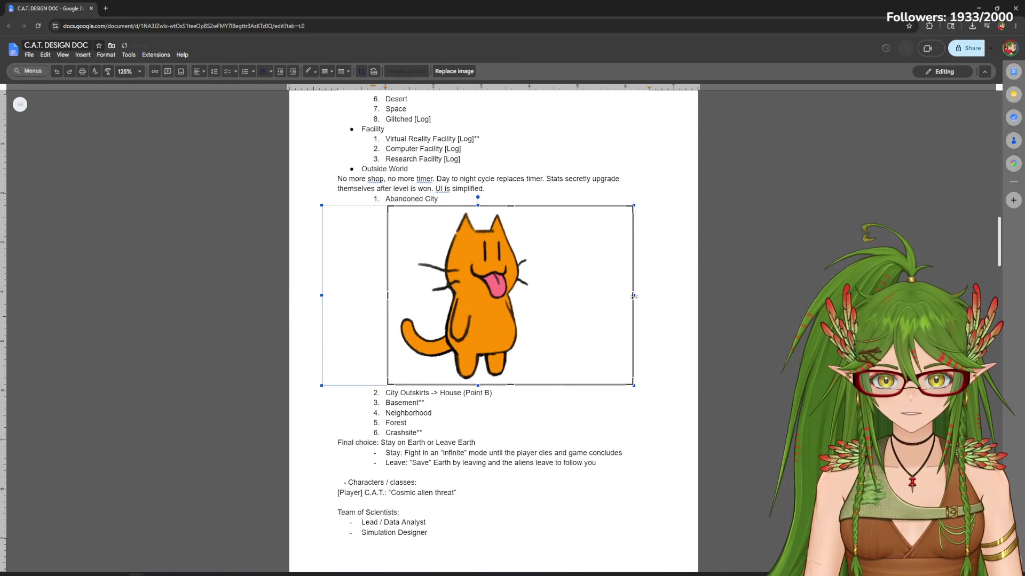
pyautogui.click(542, 295)
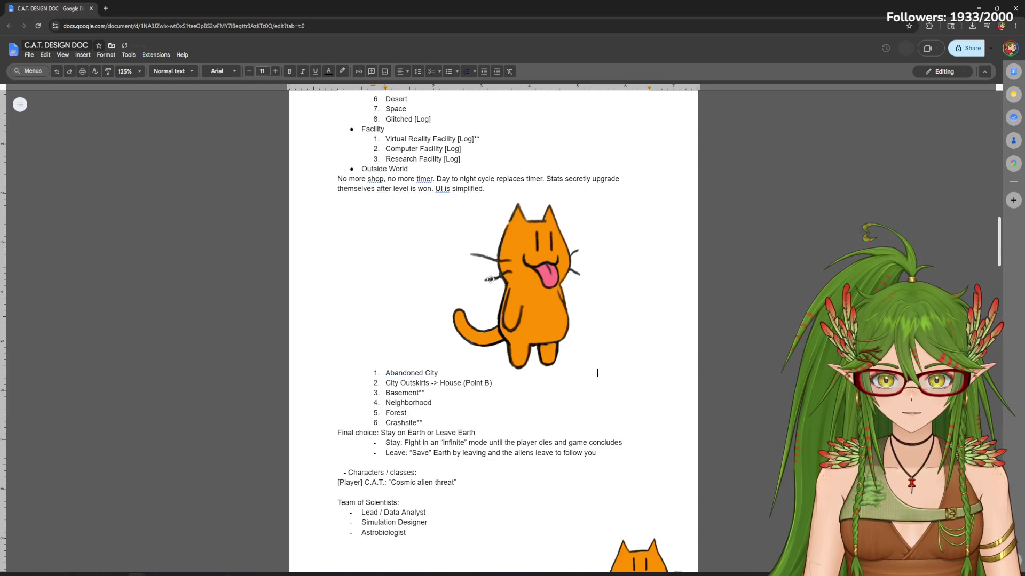
pyautogui.click(461, 249)
pyautogui.click(460, 388)
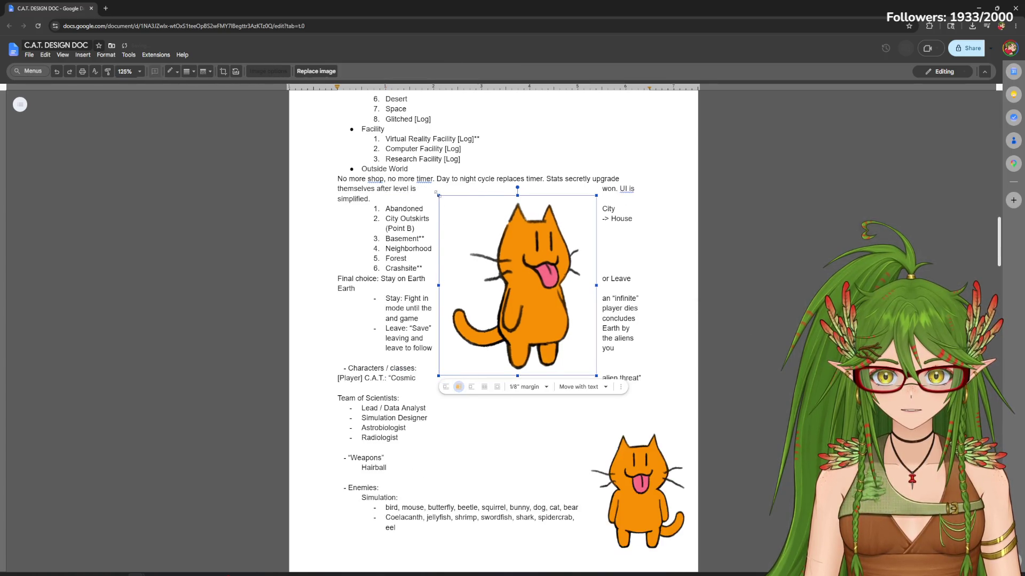
pyautogui.moveTo(528, 288); pyautogui.dragTo(665, 312)
pyautogui.click(745, 333)
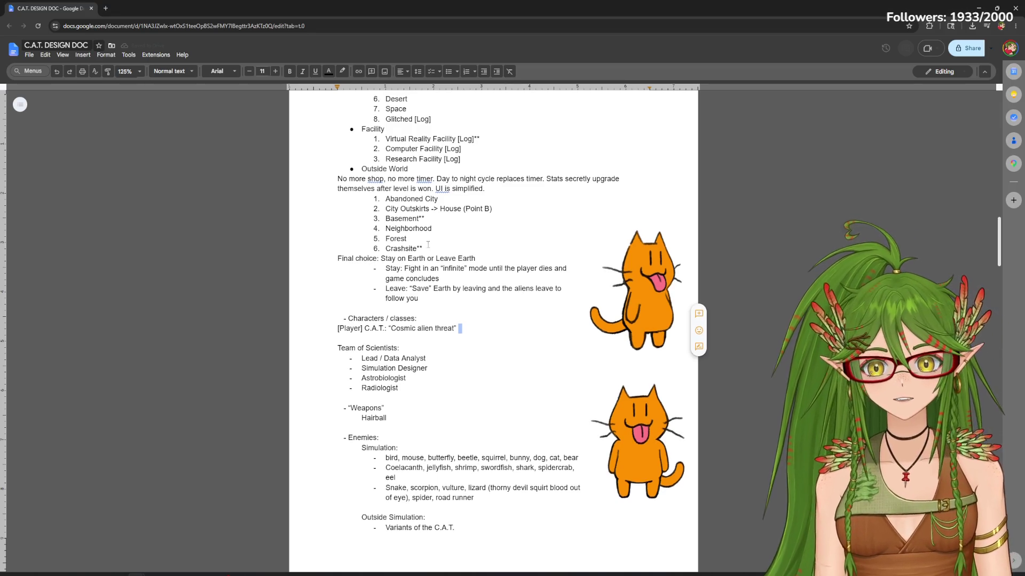
pyautogui.scroll(-2, 425, 256)
pyautogui.scroll(-1, 440, 288)
pyautogui.scroll(1, 455, 318)
pyautogui.scroll(1, 455, 318)
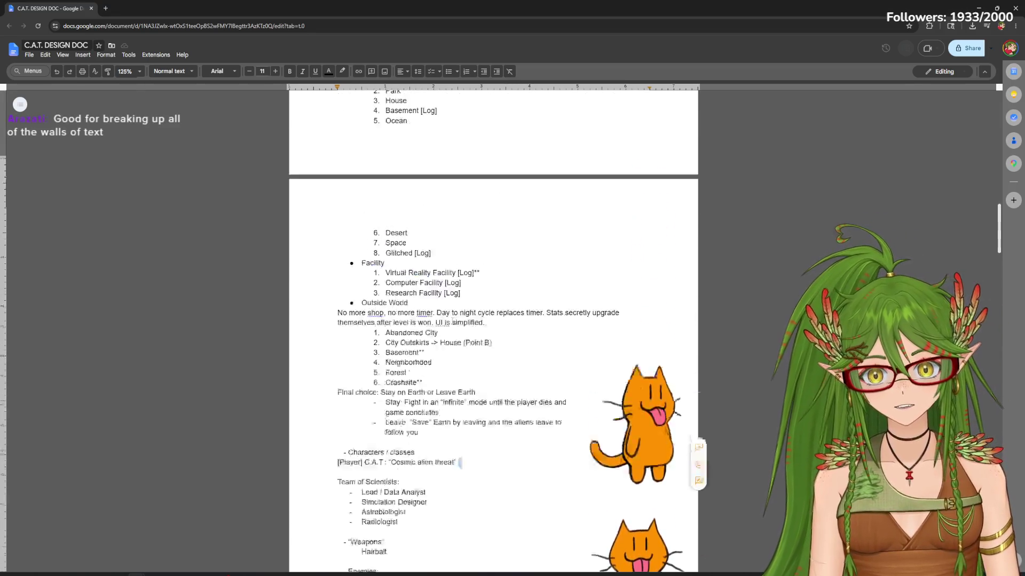
pyautogui.scroll(3, 455, 318)
pyautogui.moveTo(983, 217)
pyautogui.mouseDown()
pyautogui.moveTo(962, 119)
pyautogui.moveTo(973, 377)
pyautogui.mouseUp()
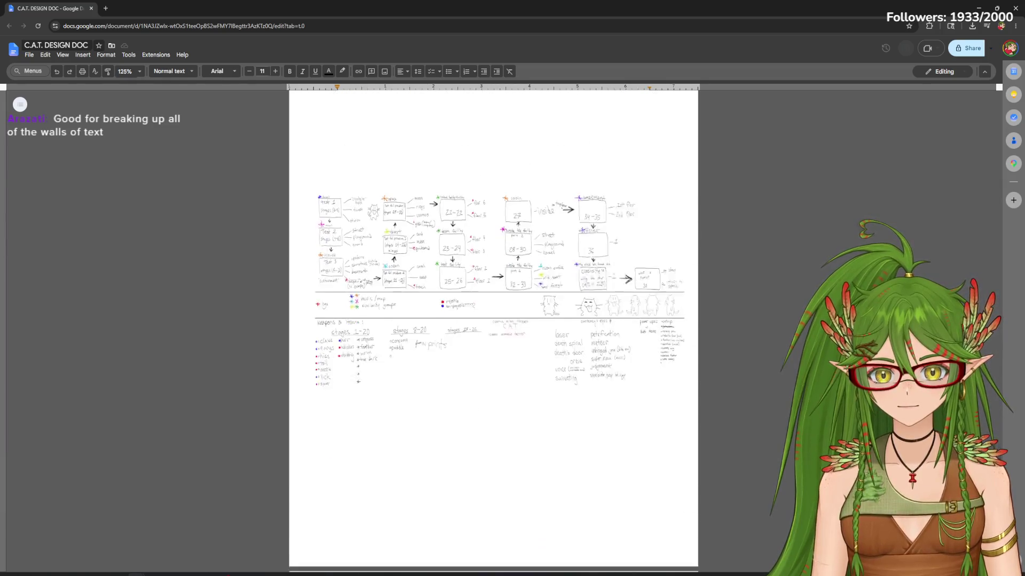
# Scroll down past the flowchart page and select the eight-direction cat diagram
pyautogui.moveTo(998, 431); pyautogui.dragTo(999, 418)
pyautogui.scroll(-2, 494, 320)
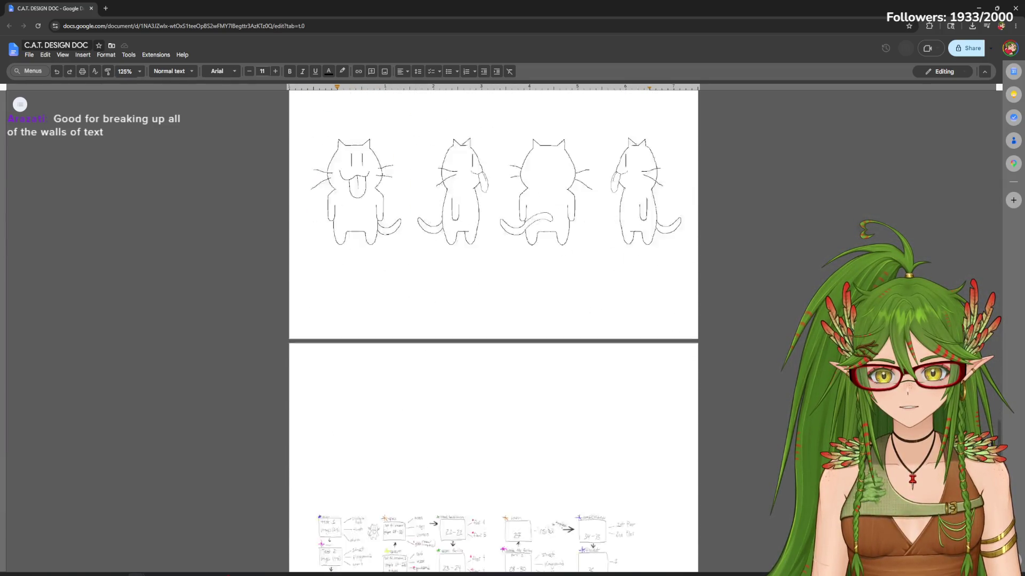
pyautogui.scroll(-3, 493, 320)
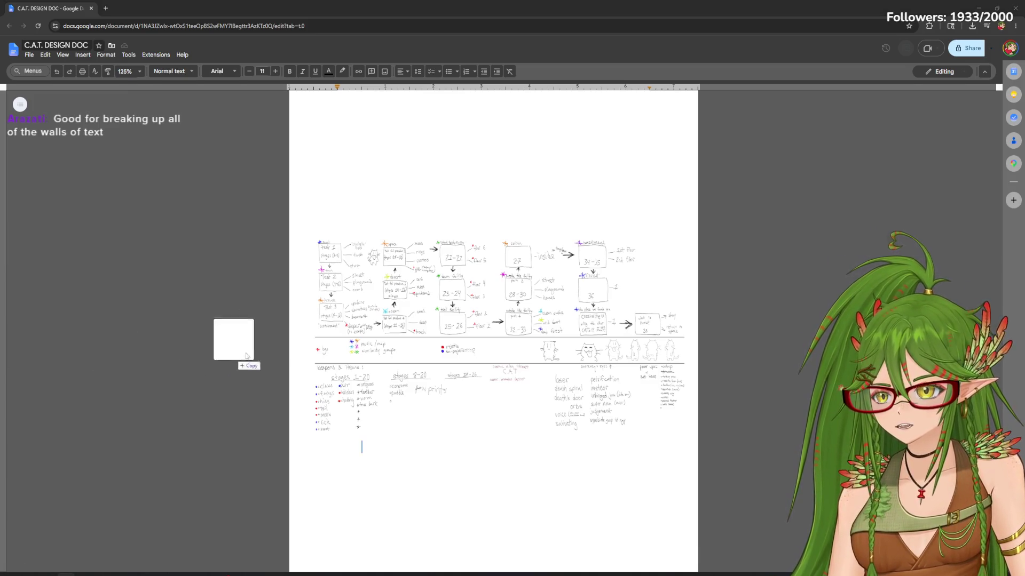
pyautogui.scroll(5, 428, 275)
pyautogui.click(428, 274)
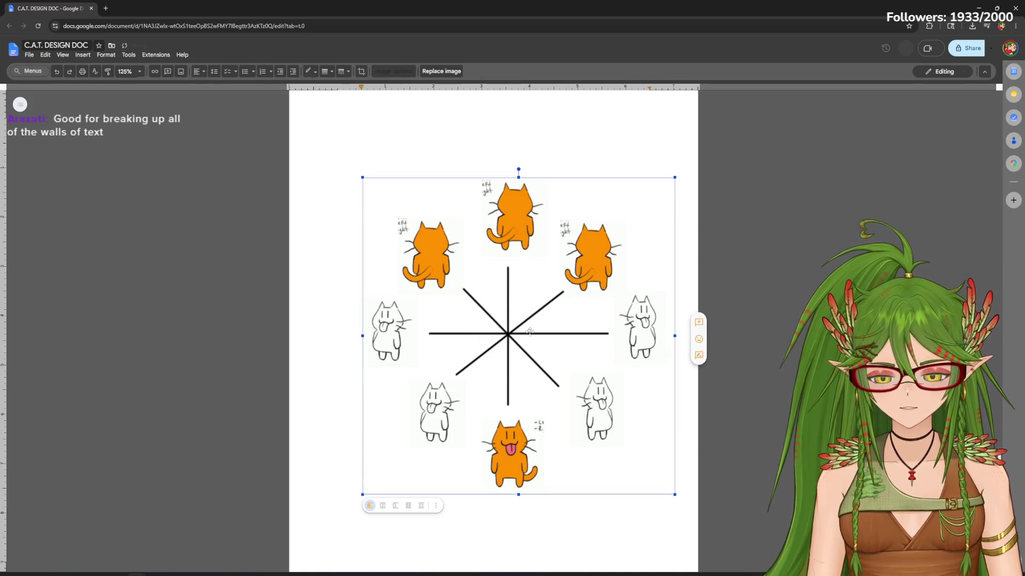
# Move the eight-direction cat diagram off its own page into the text with Wrap text layout
pyautogui.press('Delete')
pyautogui.scroll(-10, 493, 320)
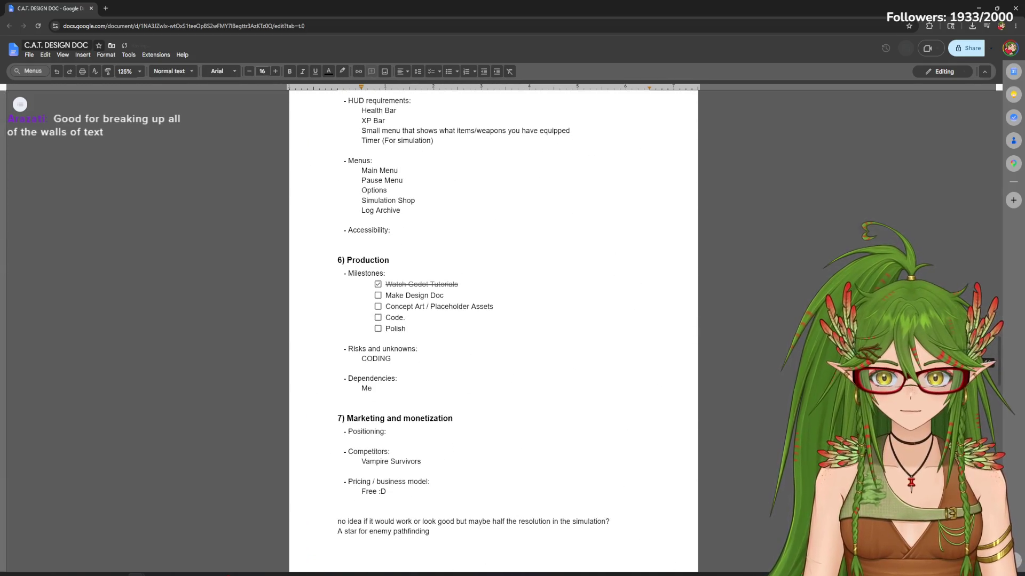
pyautogui.click(485, 323)
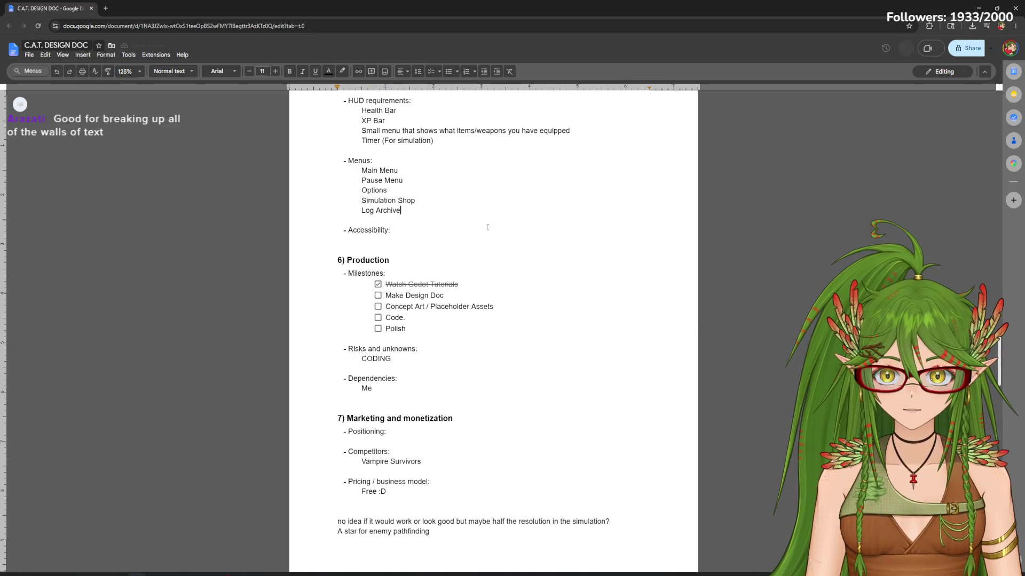
pyautogui.hotkey('ctrl', 'v')
pyautogui.click(384, 556)
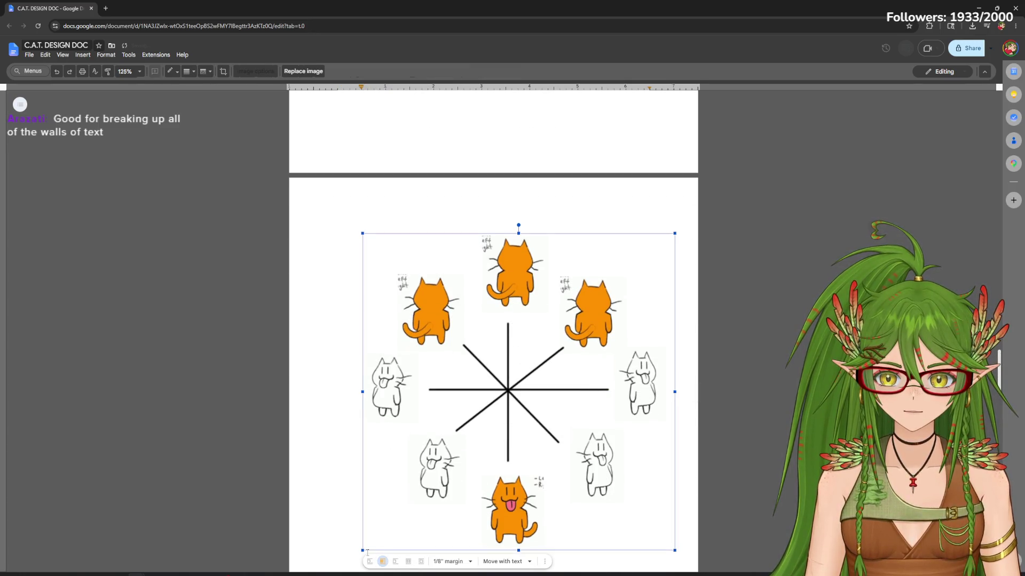
pyautogui.hotkey('ctrl', 'z')
pyautogui.scroll(5, 598, 422)
# Place the shrunken cat diagram beside the HUD list, then select the flowchart image below
pyautogui.moveTo(580, 389); pyautogui.dragTo(623, 274)
pyautogui.press('Escape')
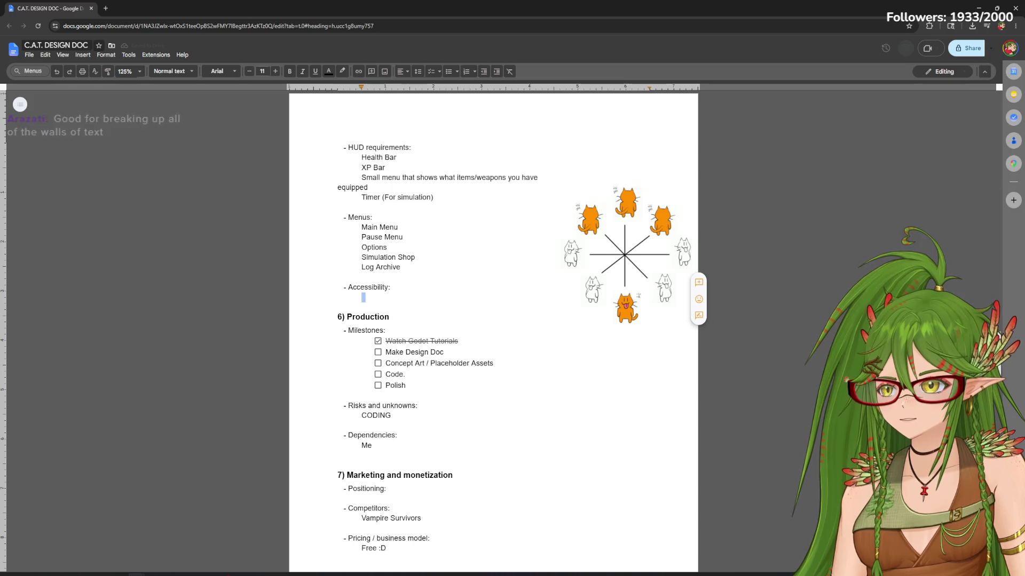
pyautogui.scroll(-4, 478, 387)
pyautogui.scroll(-1, 477, 386)
pyautogui.scroll(-1, 477, 387)
pyautogui.scroll(-1, 478, 390)
pyautogui.scroll(-2, 482, 394)
pyautogui.scroll(-1, 486, 401)
pyautogui.scroll(-3, 487, 401)
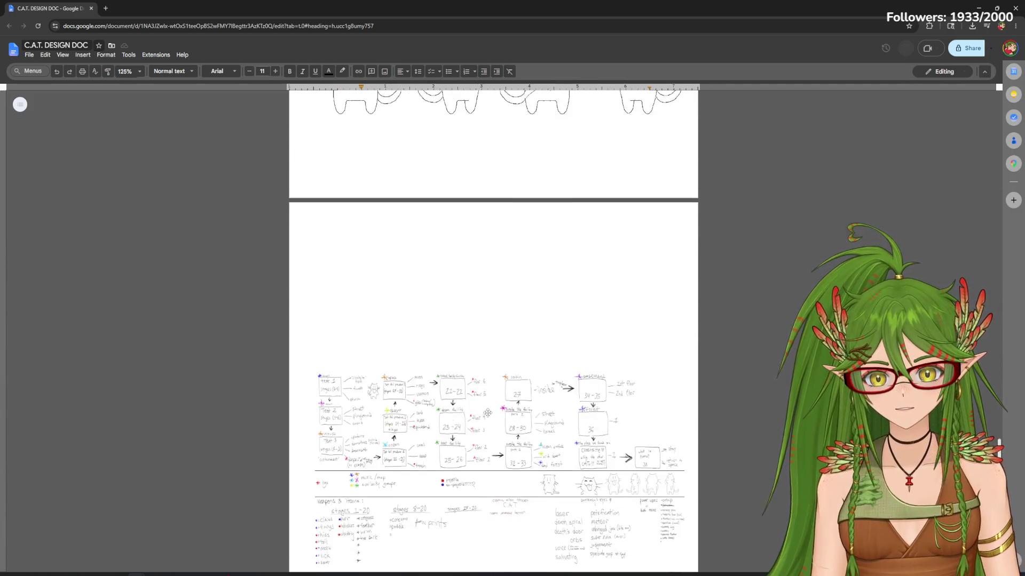
pyautogui.click(488, 400)
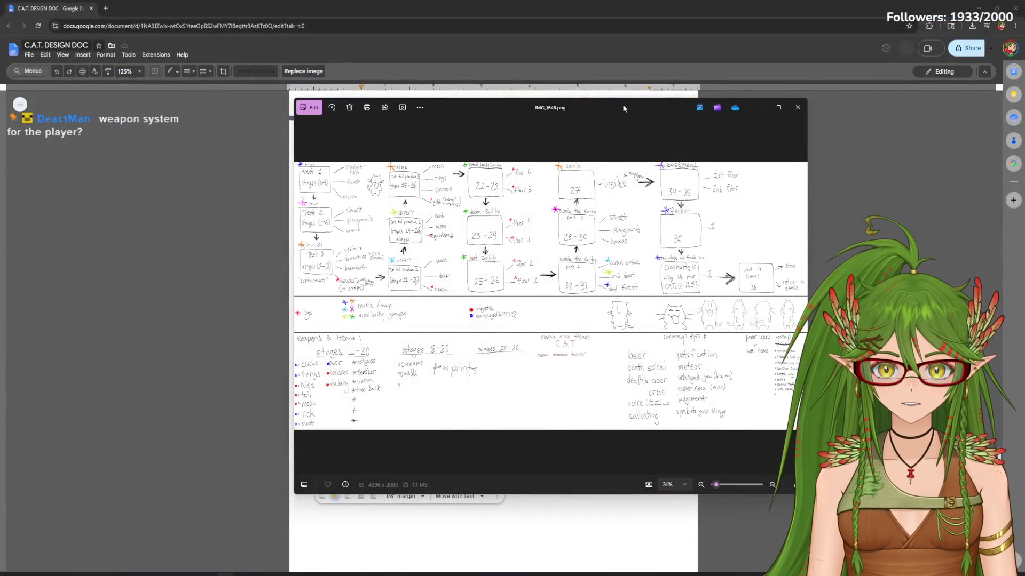
# Move the photo viewer showing the flowchart sketch up and left over the document
pyautogui.moveTo(624, 107); pyautogui.dragTo(564, 82)
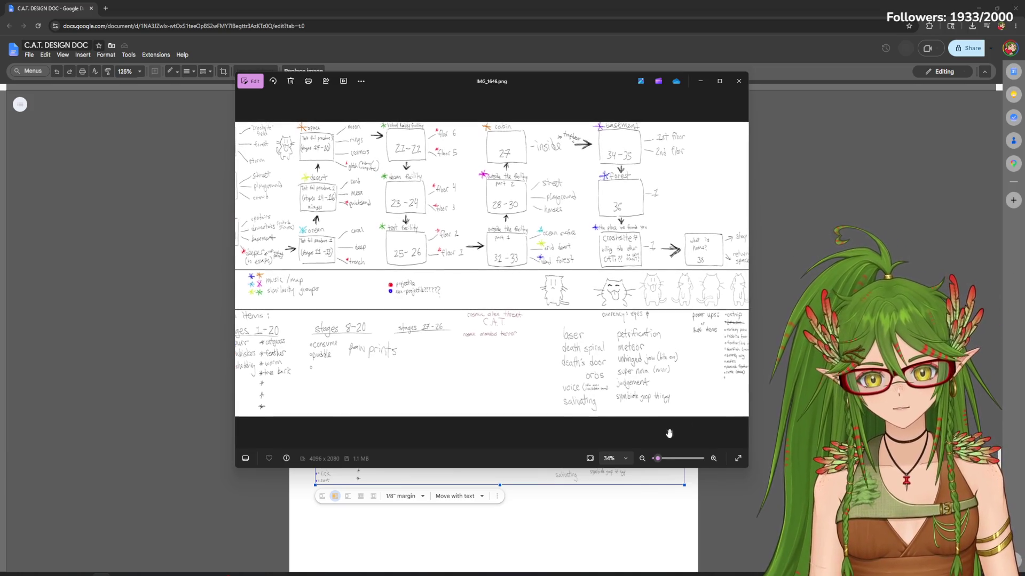
# Zoom the notes image to bring the Weapons & Items list for stages 1–20 into view
pyautogui.moveTo(656, 458); pyautogui.dragTo(670, 460)
pyautogui.scroll(-5, 441, 316)
pyautogui.scroll(-5, 657, 257)
pyautogui.scroll(-5, 585, 241)
pyautogui.scroll(-3, 594, 278)
pyautogui.hscroll(-5, 595, 278)
pyautogui.hscroll(-3, 633, 344)
pyautogui.hscroll(-2, 684, 431)
pyautogui.moveTo(663, 461); pyautogui.dragTo(657, 460)
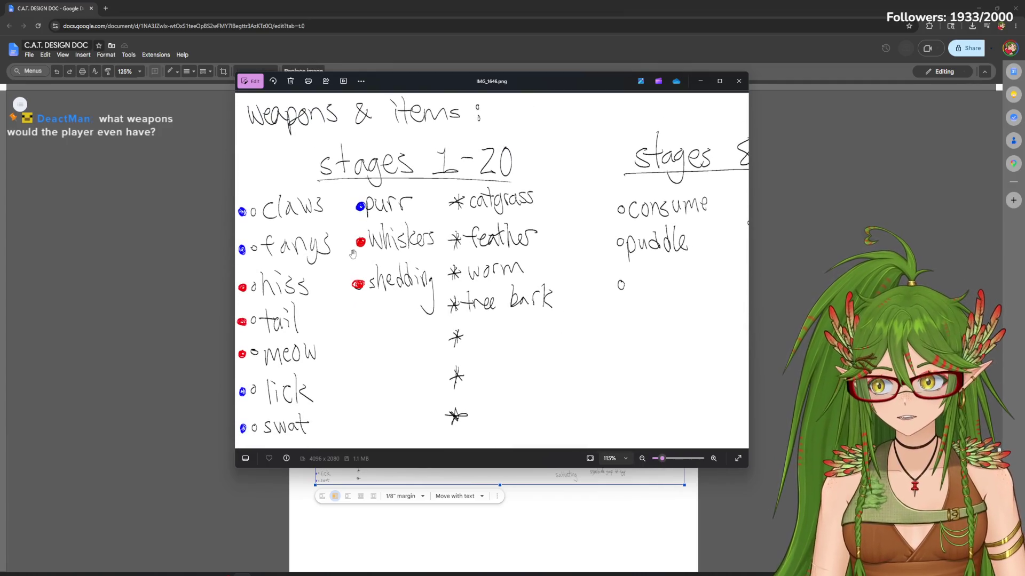
pyautogui.hscroll(5, 395, 258)
pyautogui.hscroll(5, 641, 305)
pyautogui.hscroll(5, 432, 277)
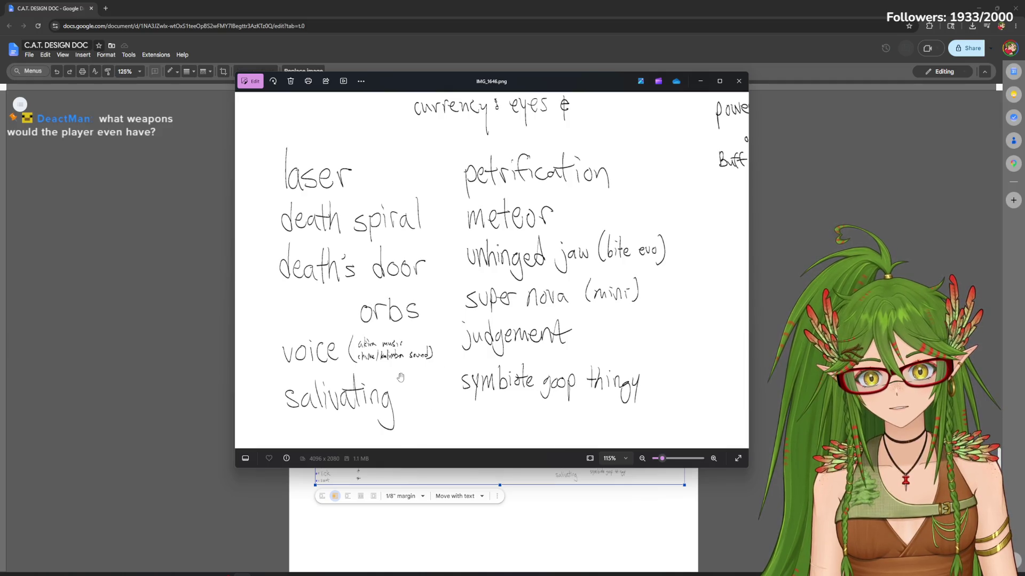
pyautogui.hscroll(-5, 358, 371)
pyautogui.hscroll(-5, 358, 371)
pyautogui.hscroll(-5, 407, 338)
pyautogui.hscroll(-5, 656, 304)
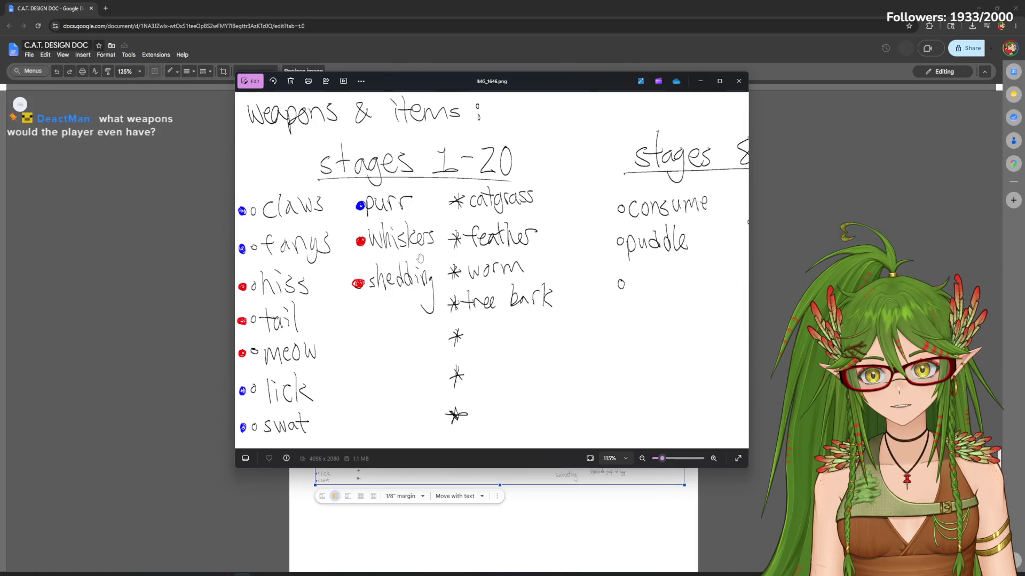
pyautogui.scroll(1, 481, 273)
pyautogui.scroll(1, 433, 280)
pyautogui.scroll(-1, 385, 289)
pyautogui.hscroll(5, 356, 295)
pyautogui.hscroll(5, 355, 296)
pyautogui.hscroll(5, 659, 299)
pyautogui.hscroll(-2, 540, 276)
pyautogui.scroll(1, 541, 276)
pyautogui.scroll(-1, 376, 265)
pyautogui.hscroll(-2, 416, 296)
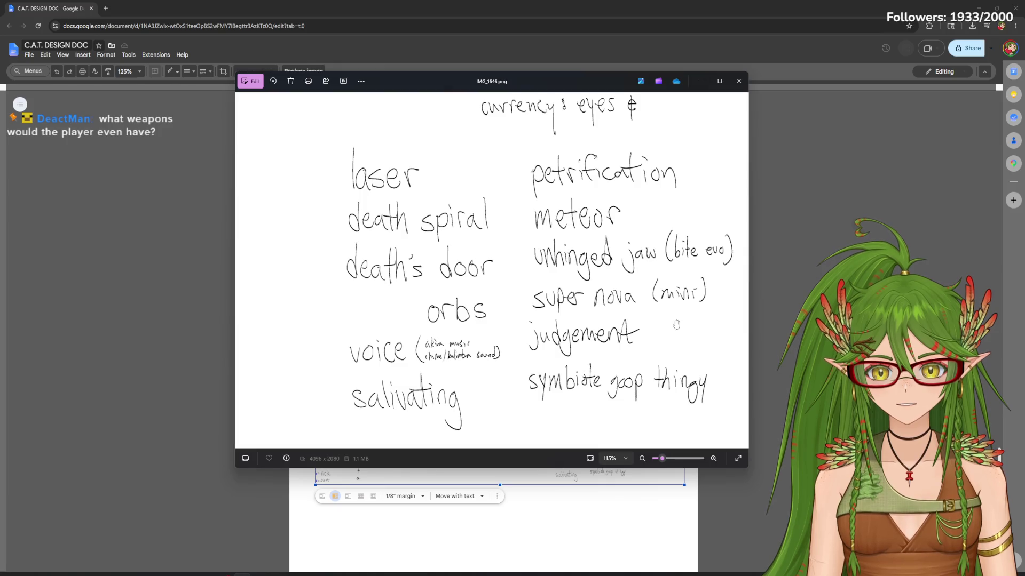
pyautogui.scroll(1, 608, 329)
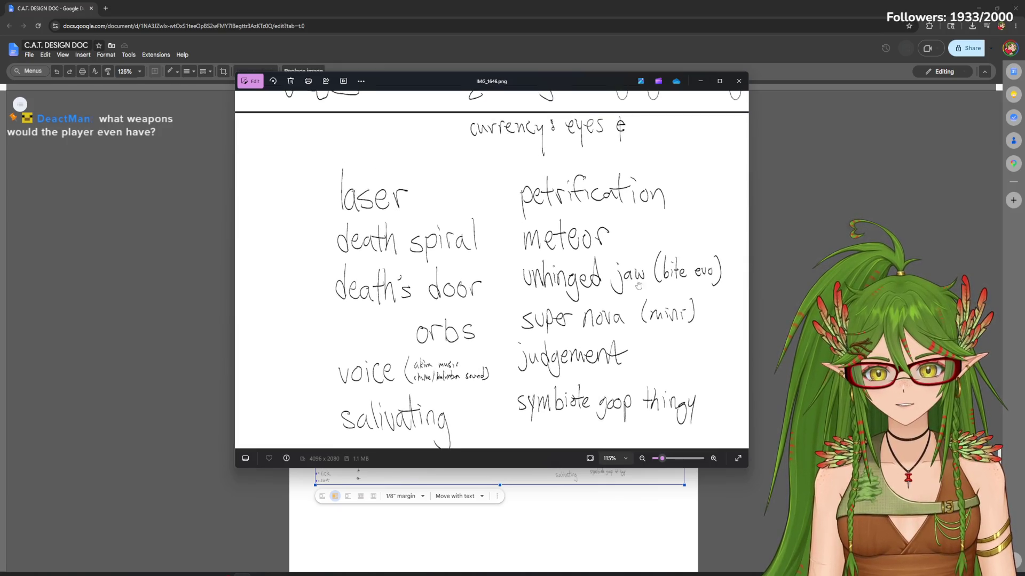
pyautogui.scroll(-1, 638, 285)
pyautogui.hscroll(2, 637, 285)
pyautogui.hscroll(-3, 641, 238)
pyautogui.hscroll(3, 564, 285)
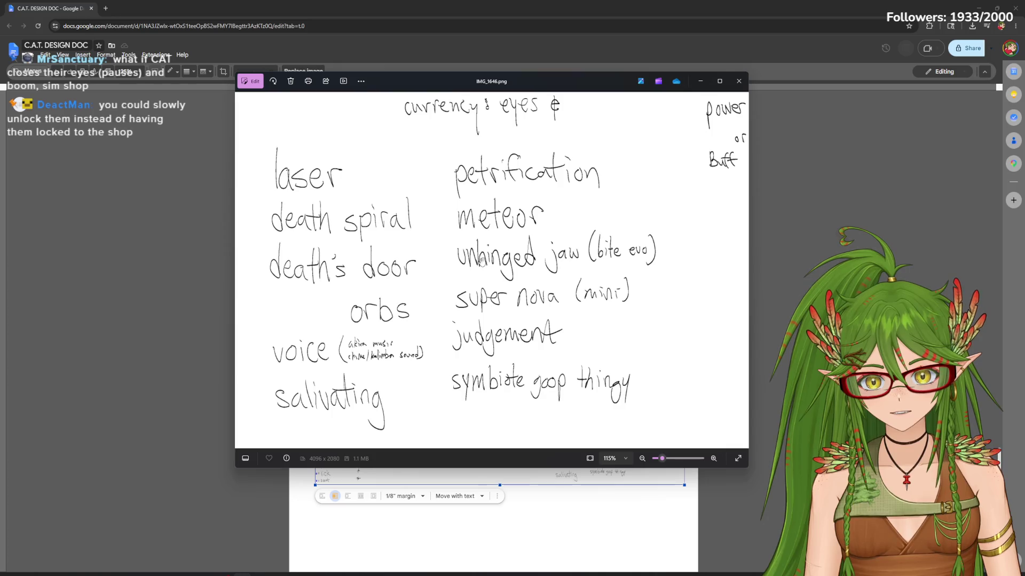
pyautogui.hscroll(-5, 509, 253)
pyautogui.hscroll(-5, 509, 253)
pyautogui.hscroll(-5, 417, 298)
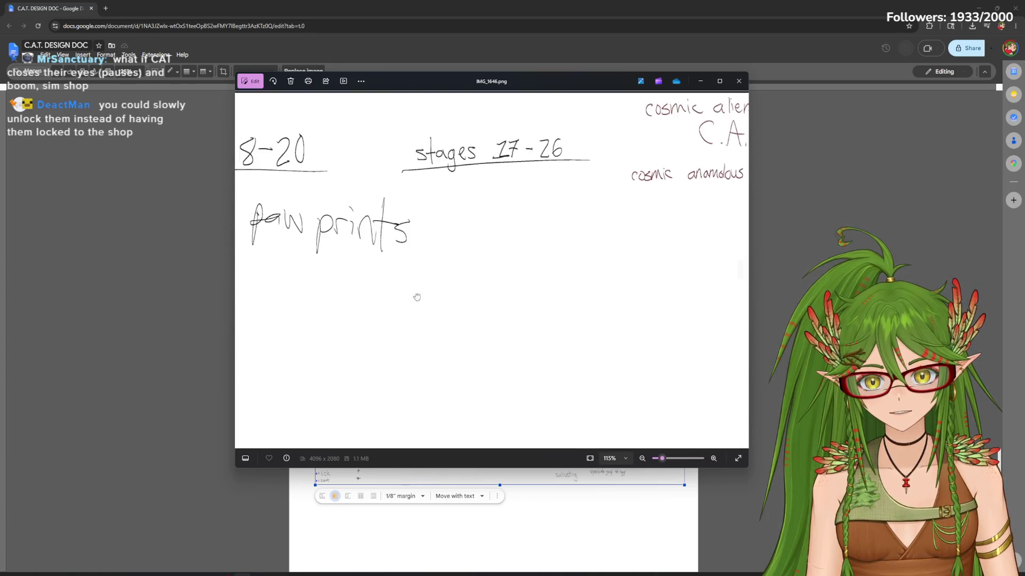
pyautogui.hscroll(-5, 736, 298)
pyautogui.scroll(-1, 735, 297)
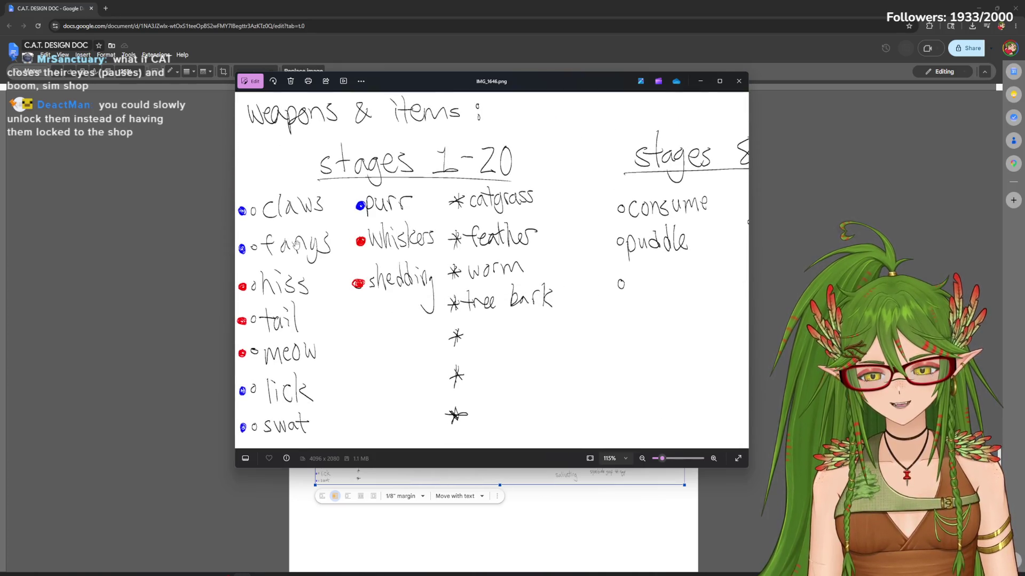
pyautogui.hscroll(5, 417, 273)
pyautogui.hscroll(-2, 526, 286)
pyautogui.hscroll(10, 675, 293)
pyautogui.hscroll(5, 293, 270)
pyautogui.hscroll(5, 474, 283)
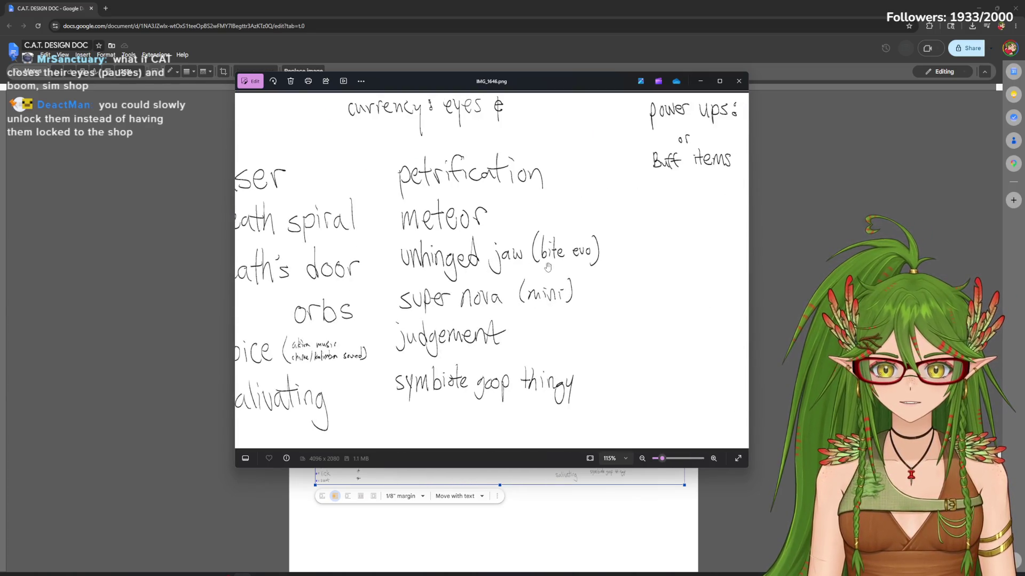
pyautogui.hscroll(-2, 619, 272)
pyautogui.hscroll(-8, 520, 280)
pyautogui.hscroll(-6, 393, 295)
pyautogui.hscroll(-10, 593, 280)
pyautogui.hscroll(-5, 594, 280)
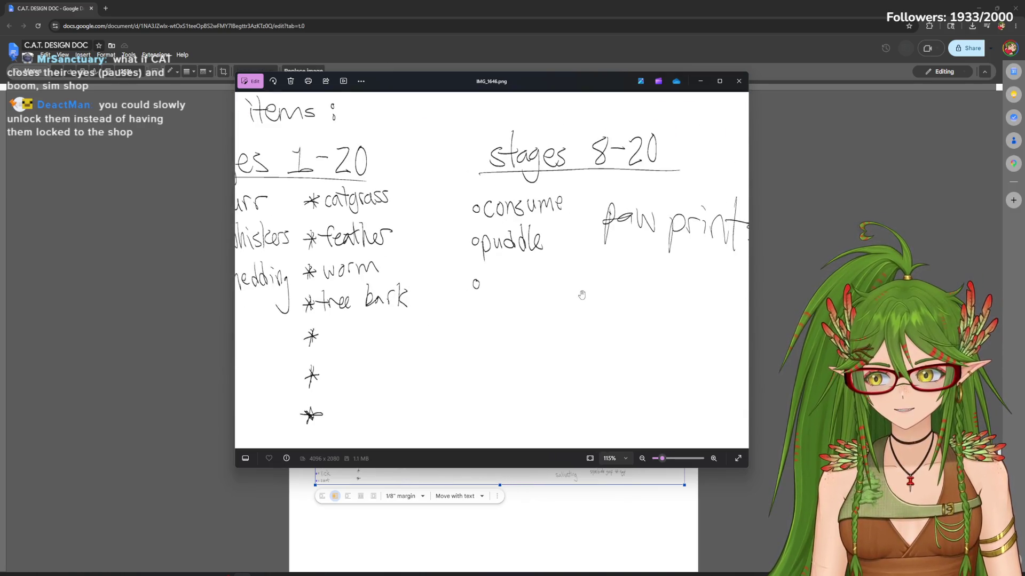
pyautogui.hscroll(-4, 461, 294)
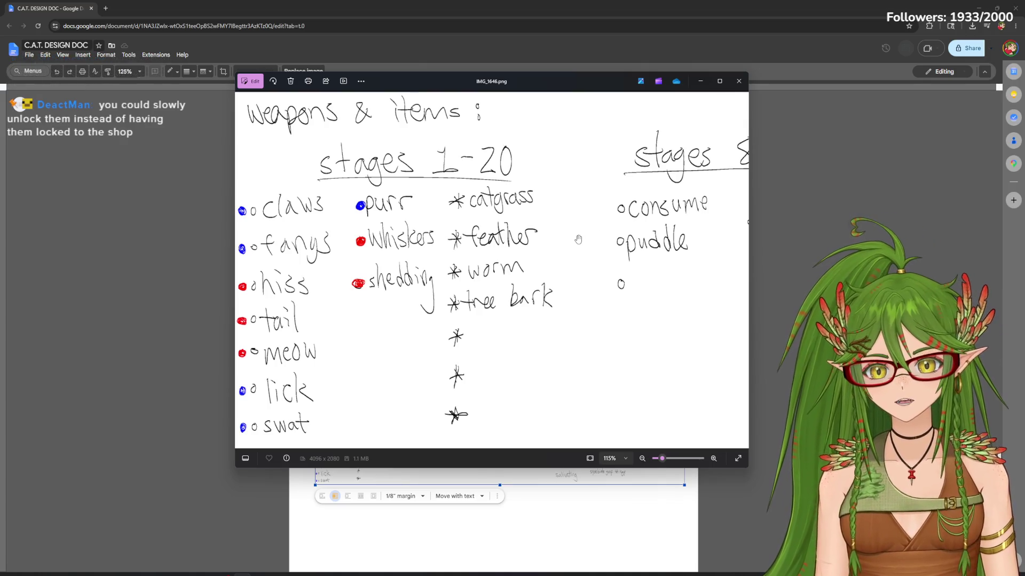
pyautogui.moveTo(583, 79); pyautogui.dragTo(602, 68)
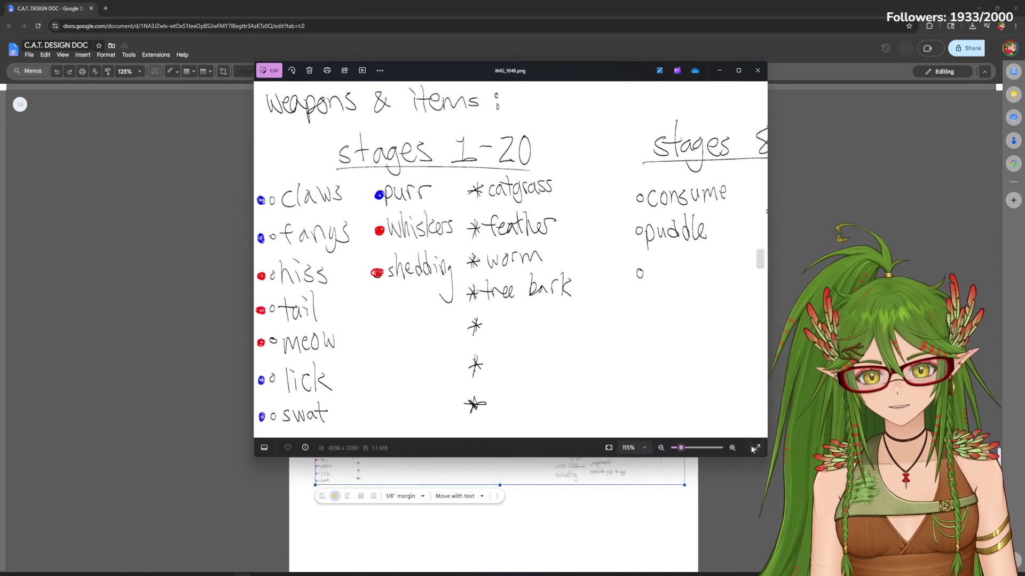
# Resize the Photos window and pan across both sides of the drawing, then close the viewer
pyautogui.moveTo(254, 456)
pyautogui.mouseDown()
pyautogui.moveTo(157, 497)
pyautogui.moveTo(172, 495)
pyautogui.mouseUp()
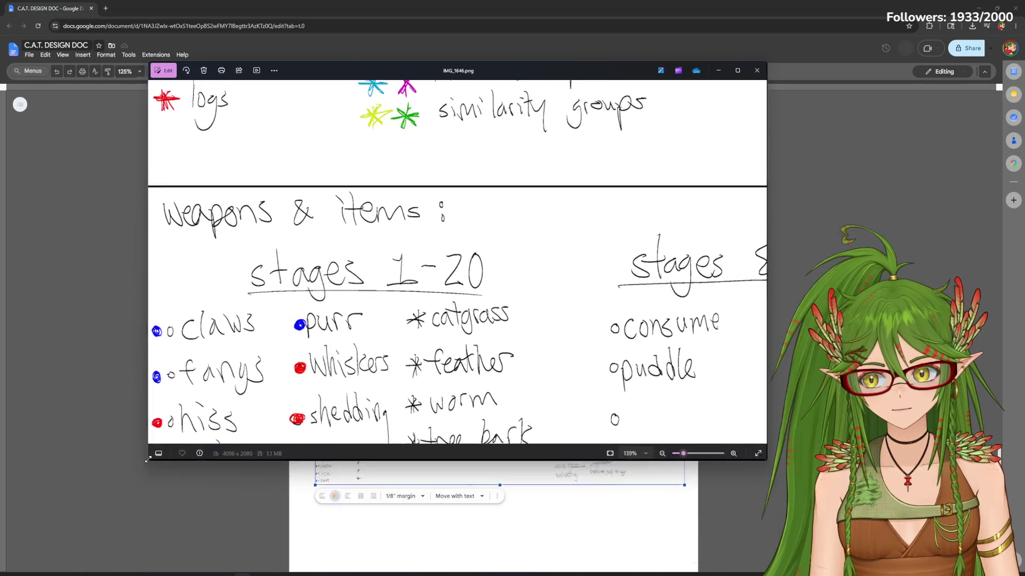
pyautogui.scroll(-3, 438, 242)
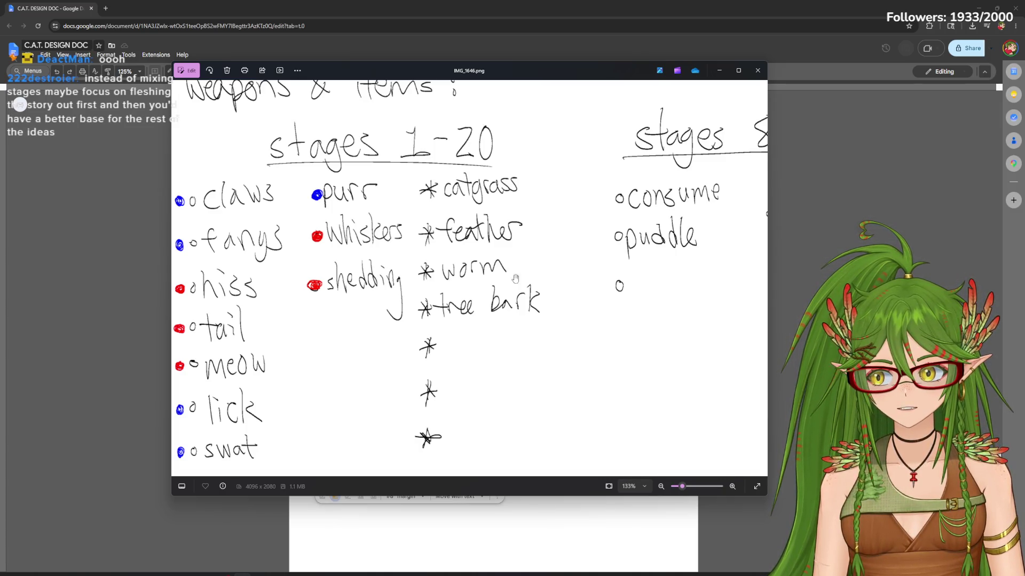
pyautogui.scroll(-2, 515, 279)
pyautogui.scroll(-2, 508, 296)
pyautogui.scroll(-3, 502, 313)
pyautogui.scroll(-3, 497, 328)
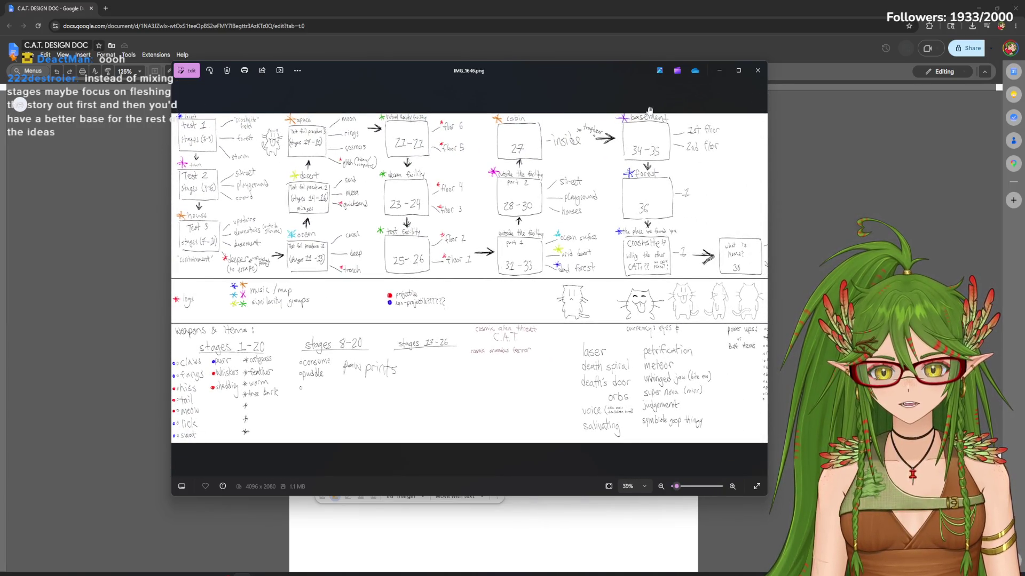
pyautogui.scroll(1, 417, 262)
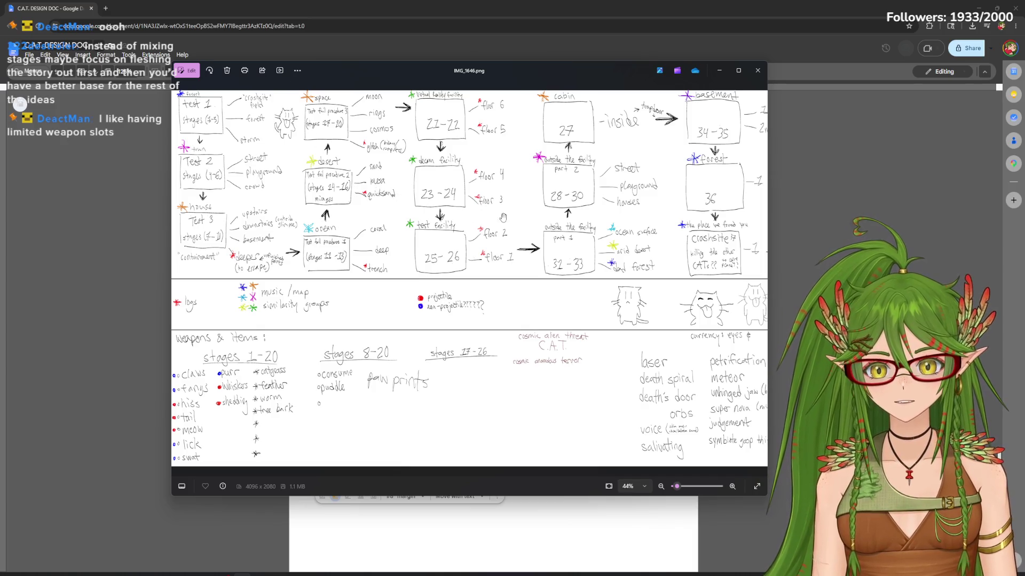
pyautogui.moveTo(503, 216); pyautogui.dragTo(381, 212)
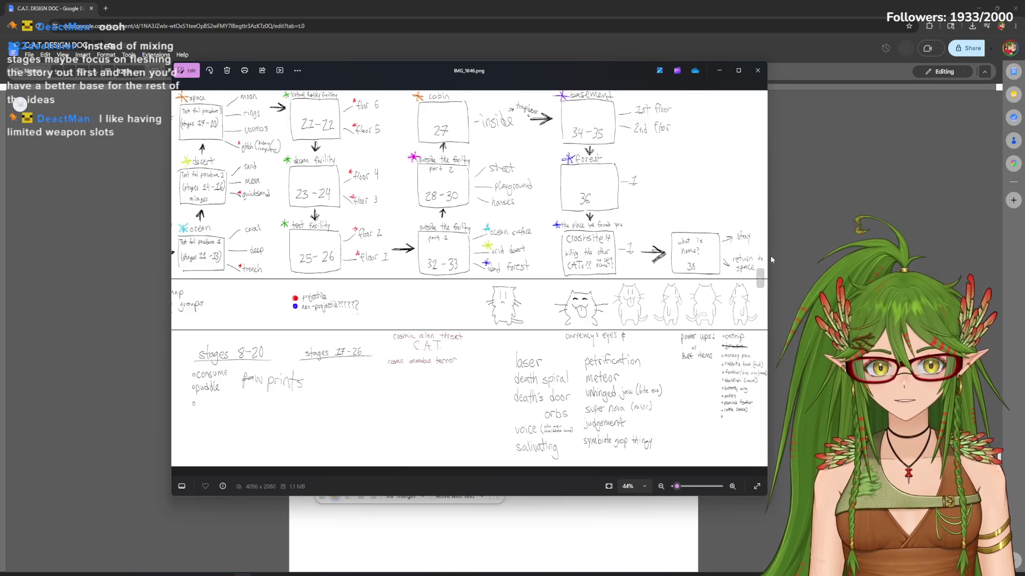
pyautogui.moveTo(767, 238); pyautogui.dragTo(736, 241)
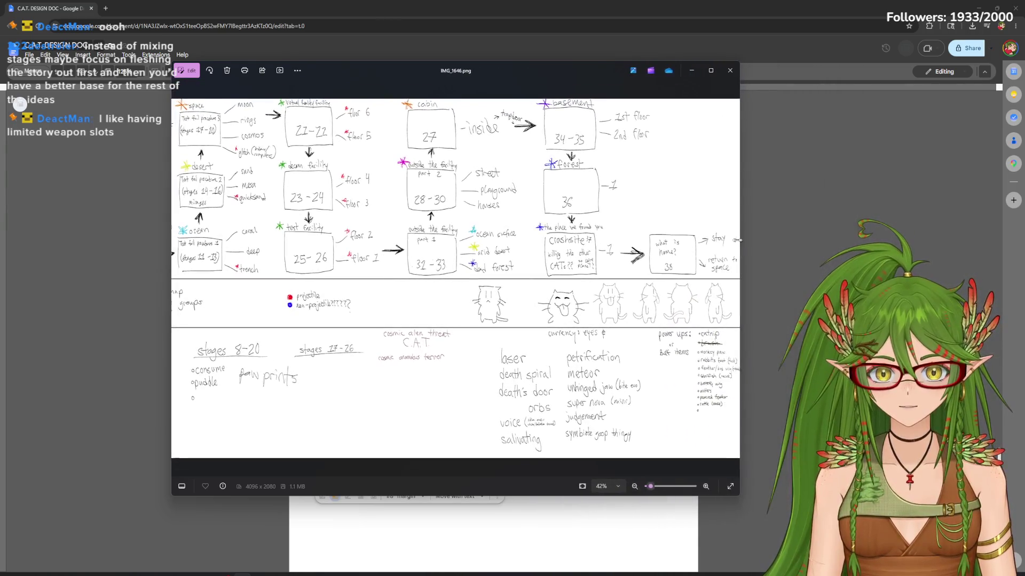
pyautogui.moveTo(478, 258); pyautogui.dragTo(521, 274)
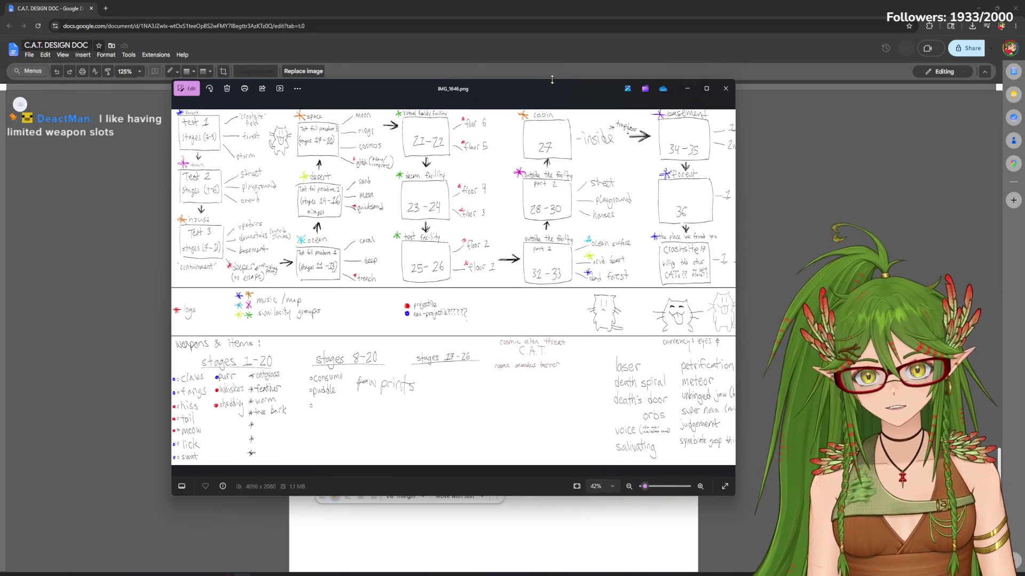
pyautogui.click(739, 269)
pyautogui.scroll(1, 739, 269)
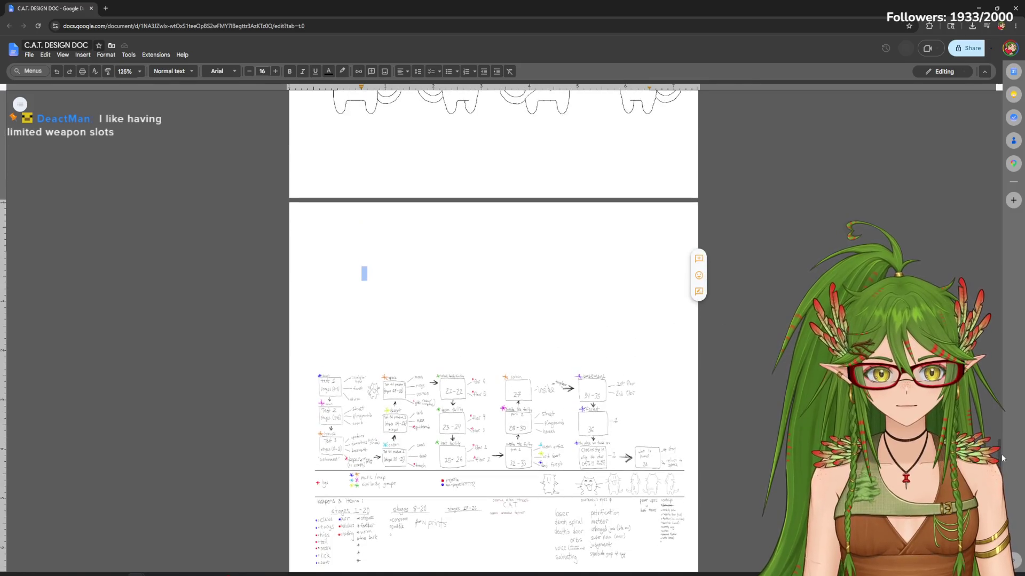
pyautogui.scroll(5, 51, 123)
# Jump to the 4) Content section via the outline panel and set document zoom to 150%
pyautogui.click(20, 104)
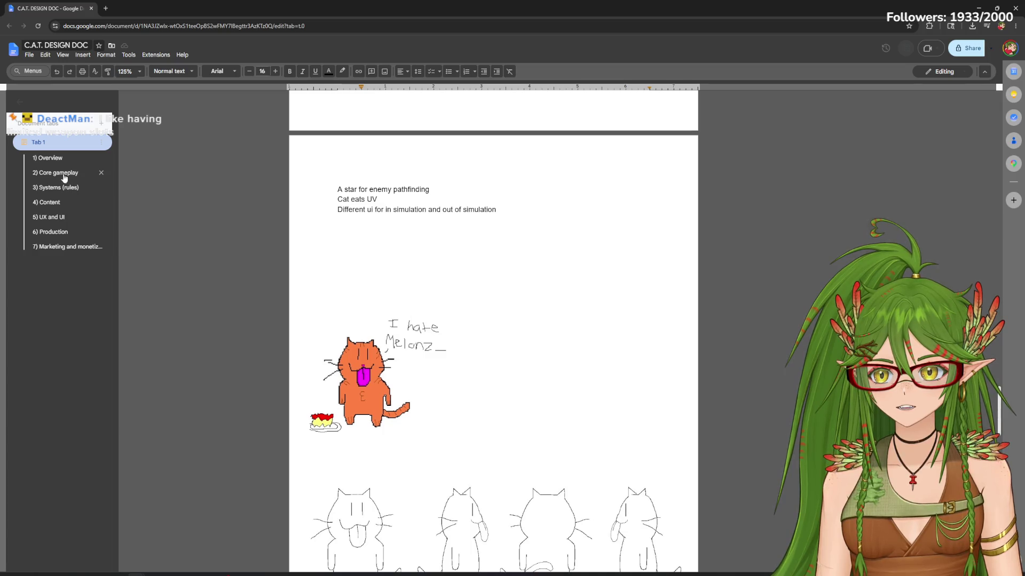
pyautogui.click(50, 202)
pyautogui.scroll(2, 321, 264)
pyautogui.scroll(-2, 424, 284)
pyautogui.scroll(-2, 425, 283)
pyautogui.scroll(-8, 425, 283)
pyautogui.scroll(-3, 423, 281)
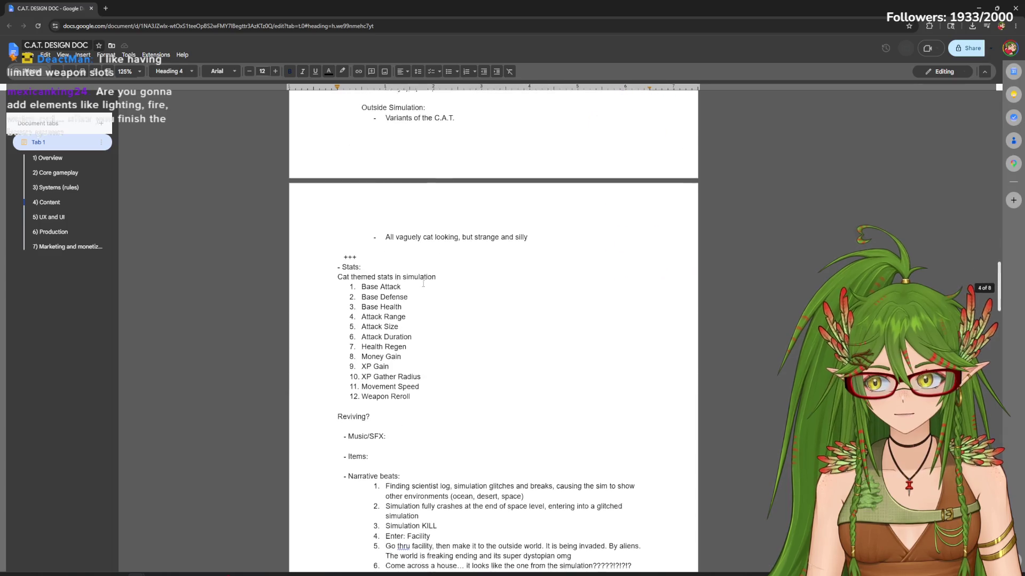
pyautogui.scroll(-1, 423, 282)
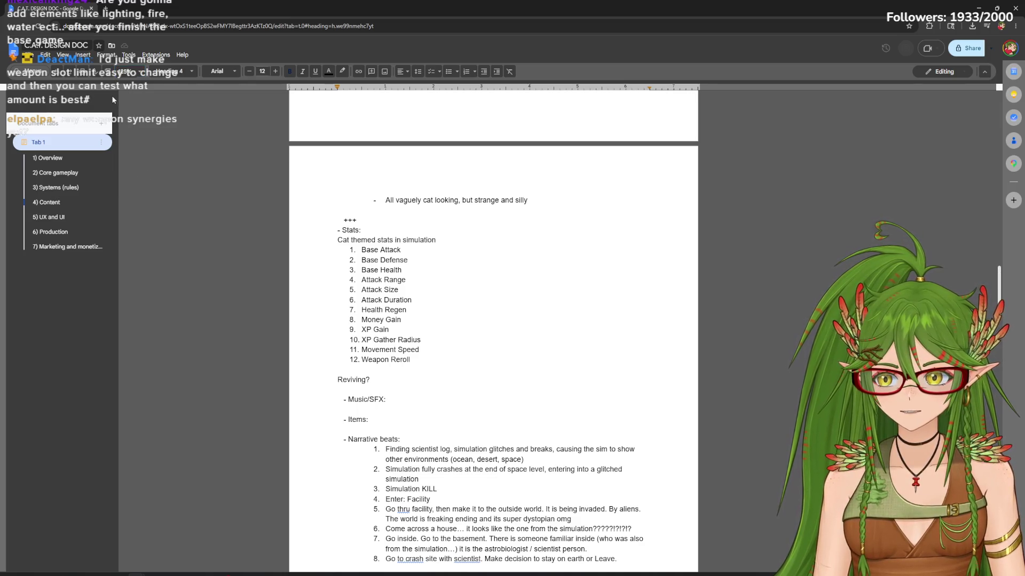
pyautogui.click(129, 72)
pyautogui.click(129, 172)
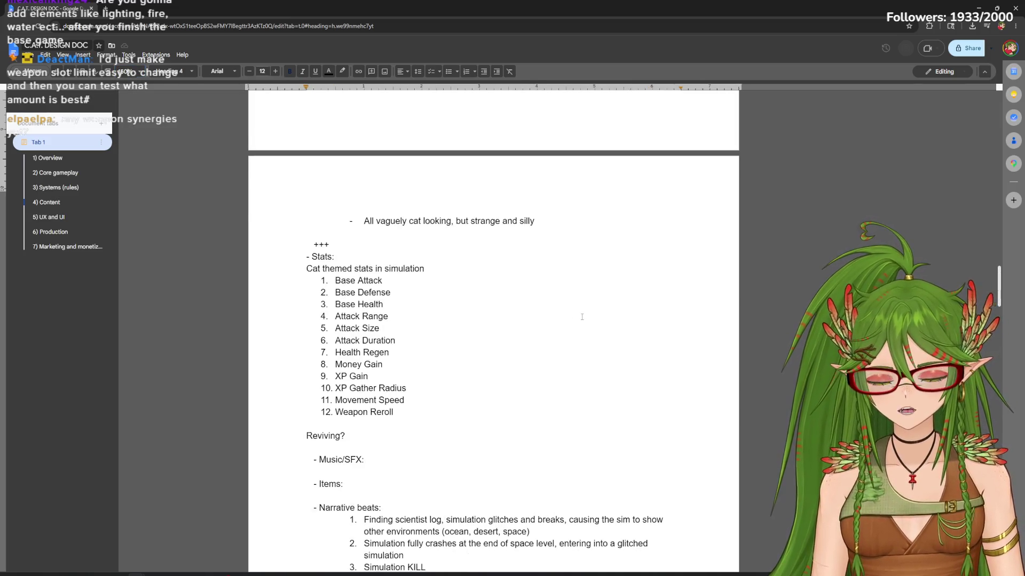
pyautogui.scroll(-2, 500, 324)
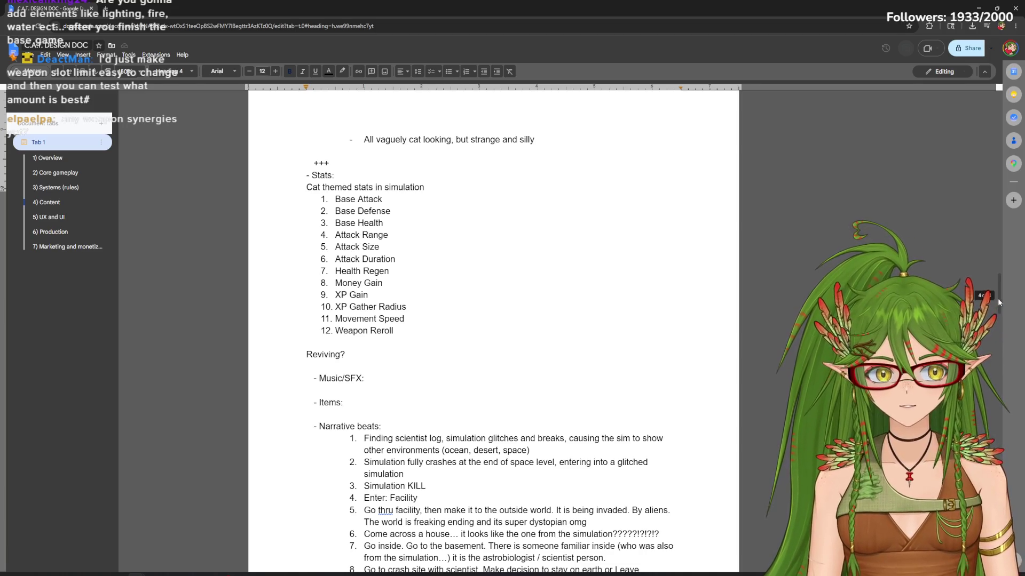
pyautogui.scroll(-2, 999, 314)
pyautogui.moveTo(999, 314); pyautogui.dragTo(994, 298)
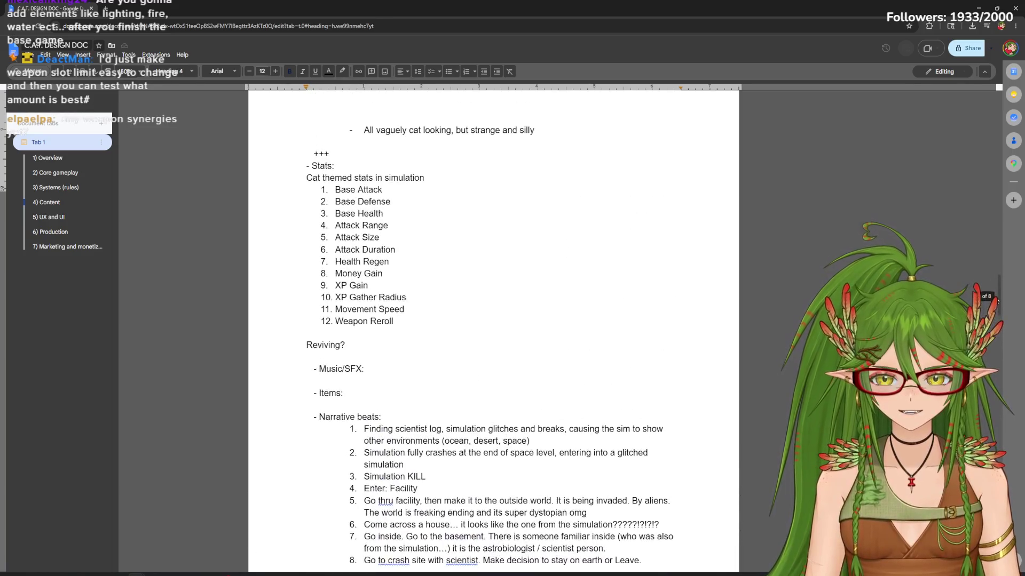
# Select the XP Gather Radius line in the Content notes
pyautogui.click(409, 297)
pyautogui.hotkey('shift', 'Home')
pyautogui.hotkey('shift', 'End')
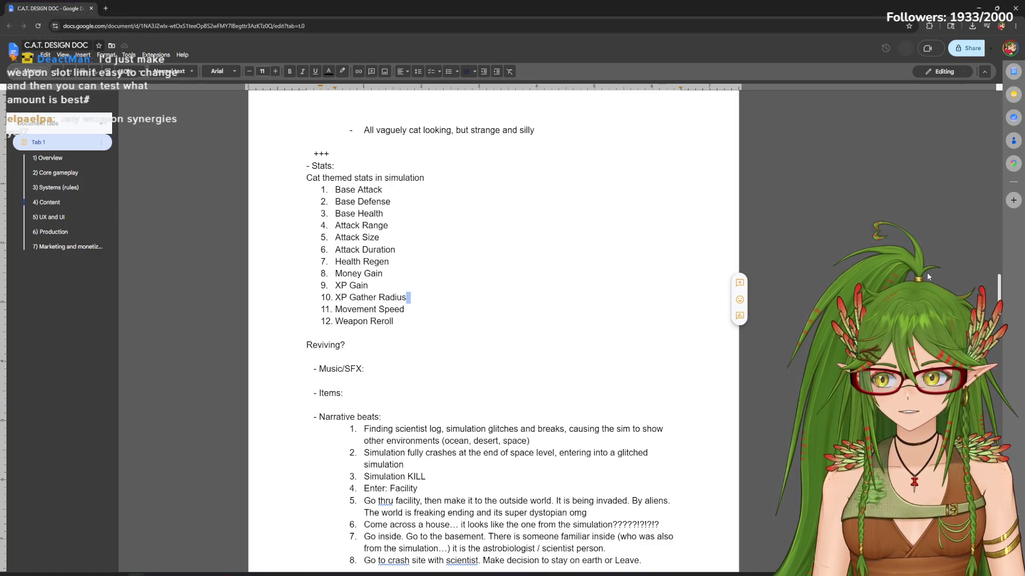
pyautogui.moveTo(996, 300); pyautogui.dragTo(998, 264)
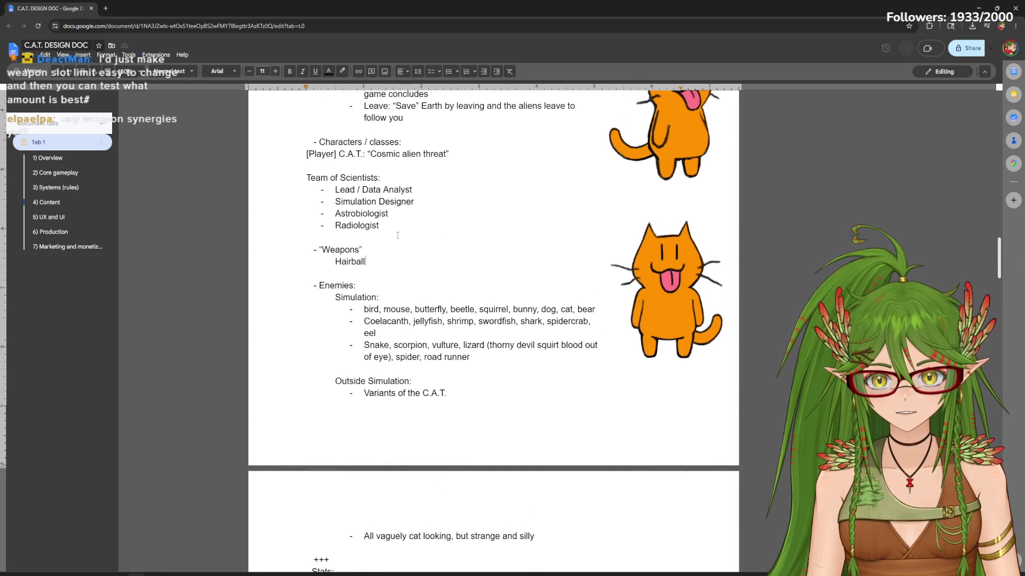
pyautogui.scroll(1, 443, 275)
# Add a 'Limited weapon slots' line under the Weapons heading
pyautogui.click(387, 292)
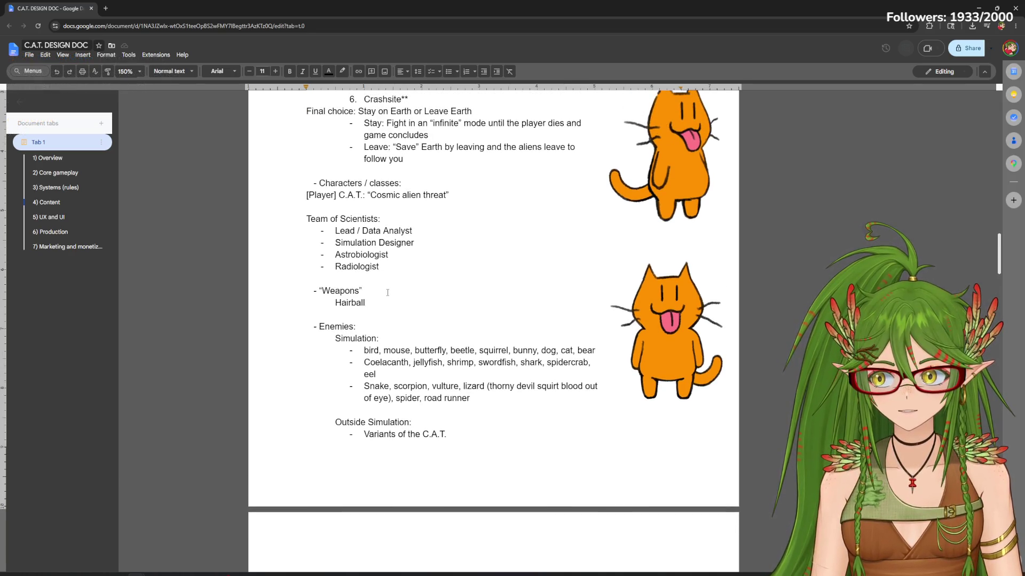
pyautogui.press('Return')
pyautogui.write('Limited weapon sp')
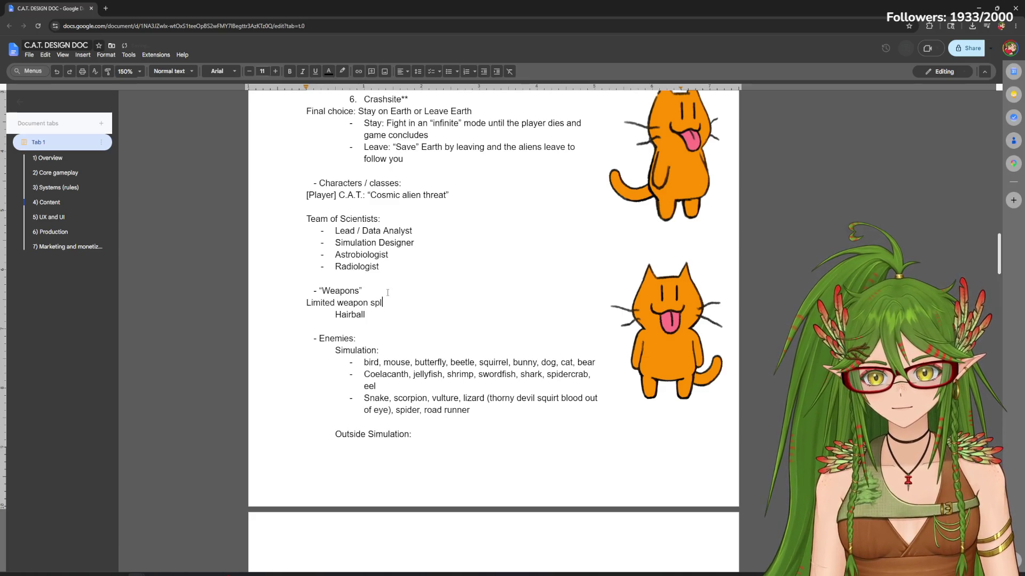
pyautogui.press('BackSpace')
pyautogui.write('lots')
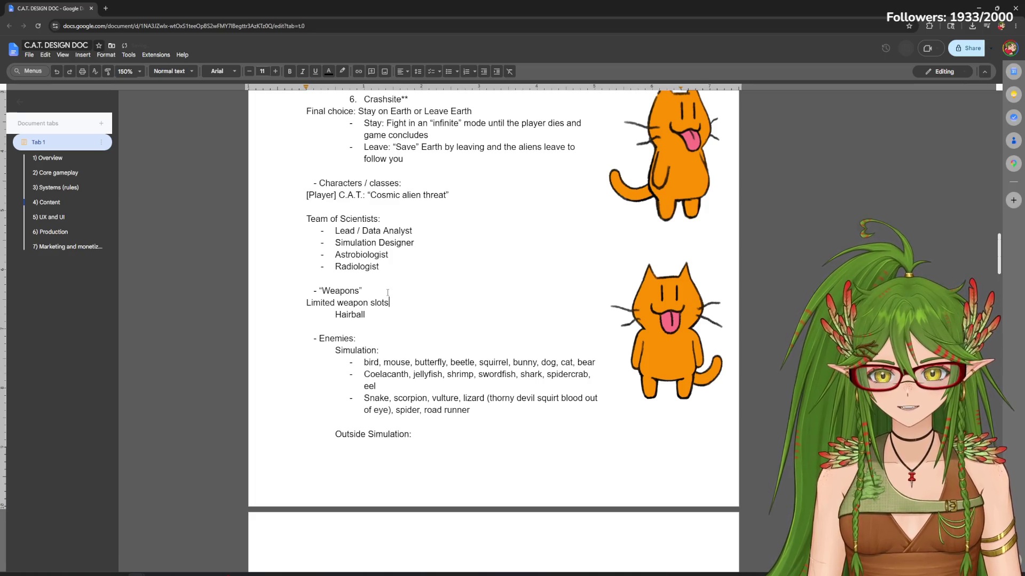
pyautogui.press('Down')
pyautogui.press('Home')
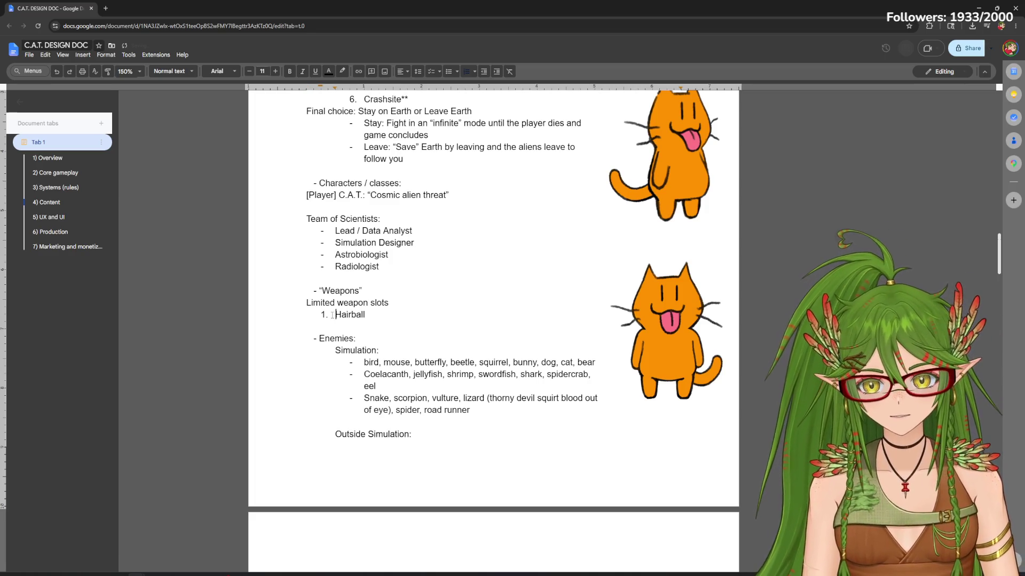
# Make Hairball numbered item 1 with an empty item 2, then bring the notes drawing forward
pyautogui.hotkey('ctrl', 'shift', '7')
pyautogui.press('End')
pyautogui.press('Return')
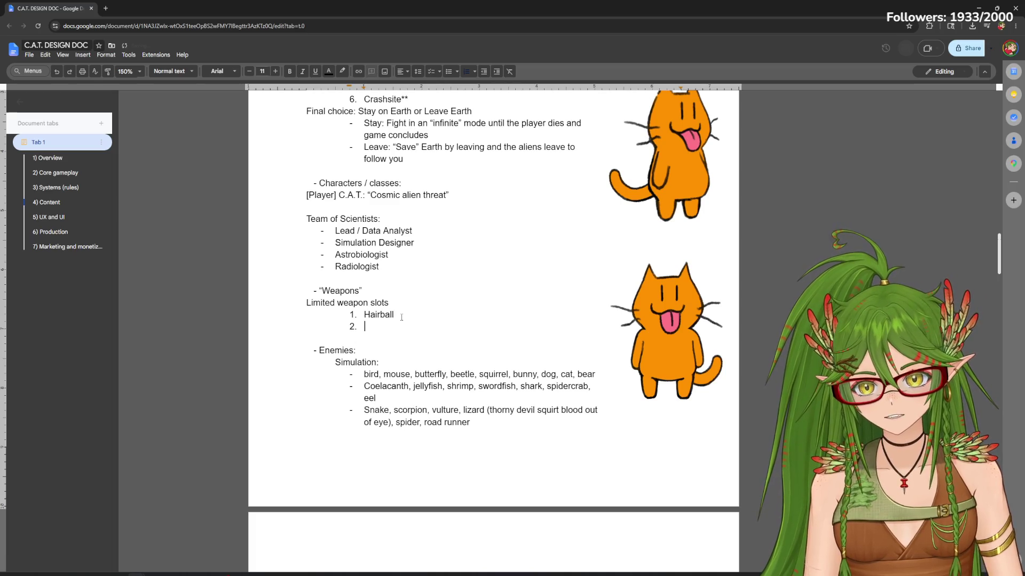
pyautogui.hotkey('alt', 'Tab')
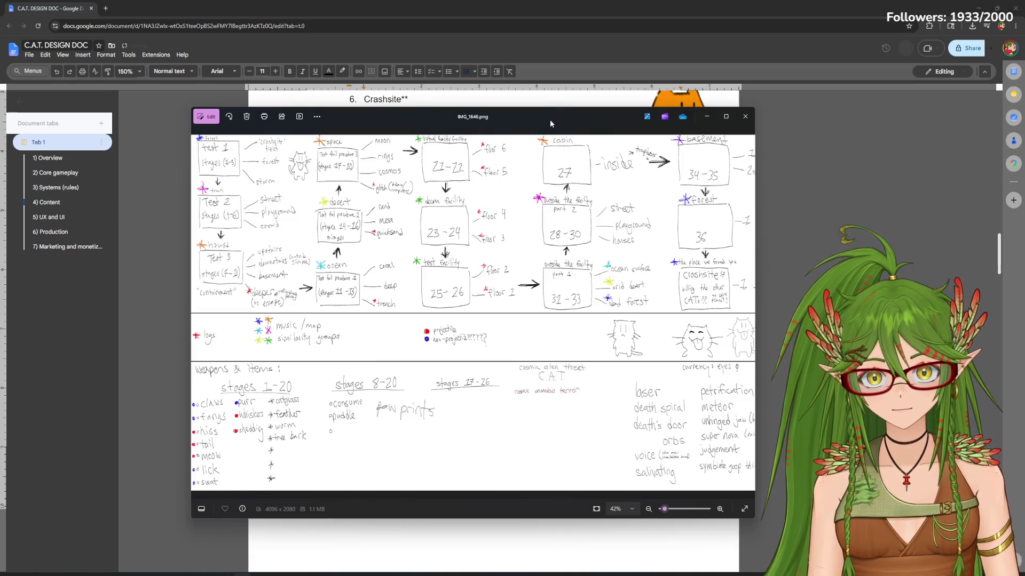
# Arrange the narrowed Docs window on the left and the enlarged Photos drawing on the right
pyautogui.moveTo(550, 124); pyautogui.dragTo(704, 121)
pyautogui.moveTo(347, 282); pyautogui.dragTo(573, 278)
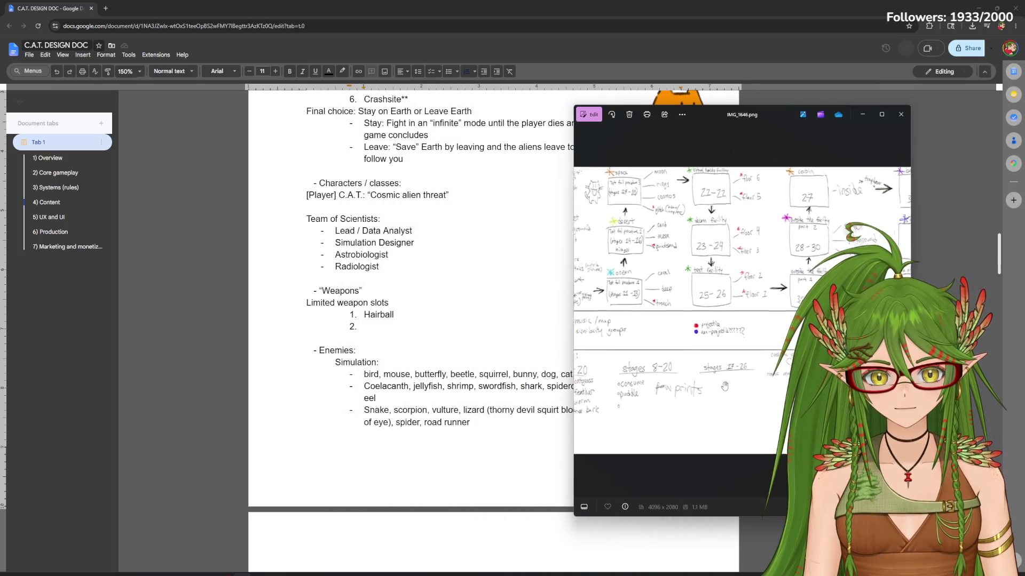
pyautogui.scroll(3, 723, 387)
pyautogui.scroll(2, 724, 387)
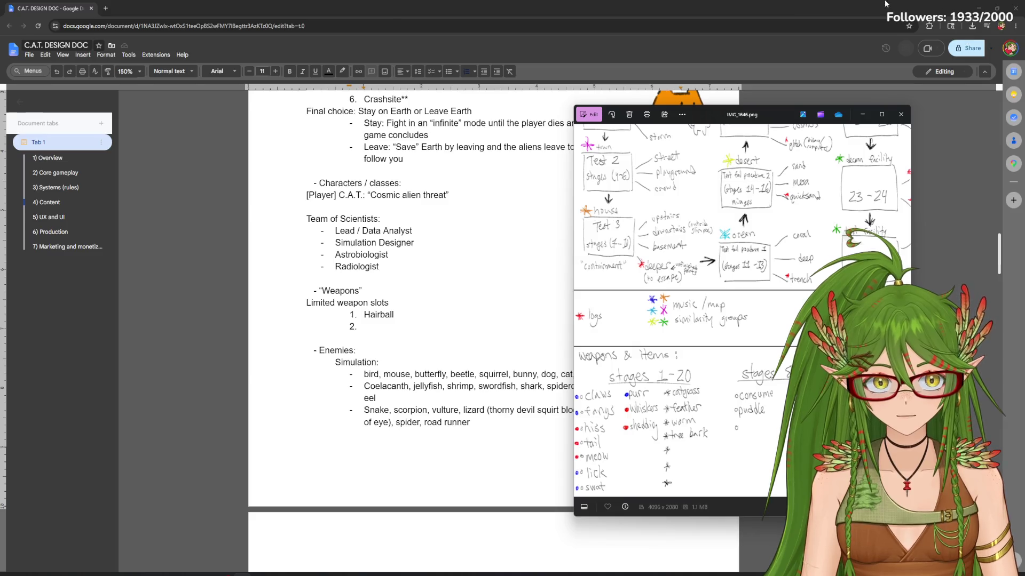
pyautogui.moveTo(886, 4); pyautogui.dragTo(620, 12)
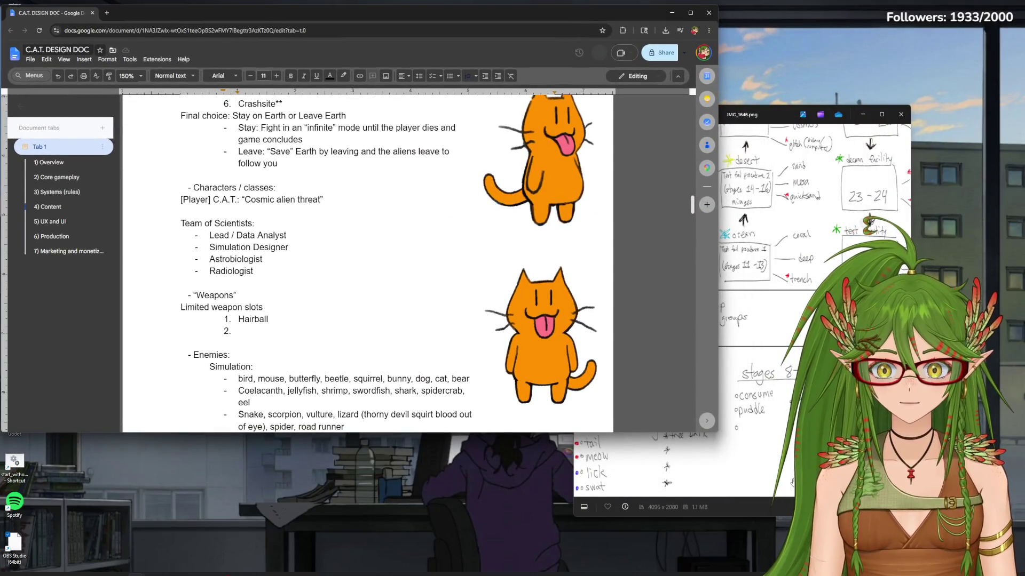
pyautogui.moveTo(718, 432); pyautogui.dragTo(555, 553)
pyautogui.moveTo(768, 114); pyautogui.dragTo(756, 38)
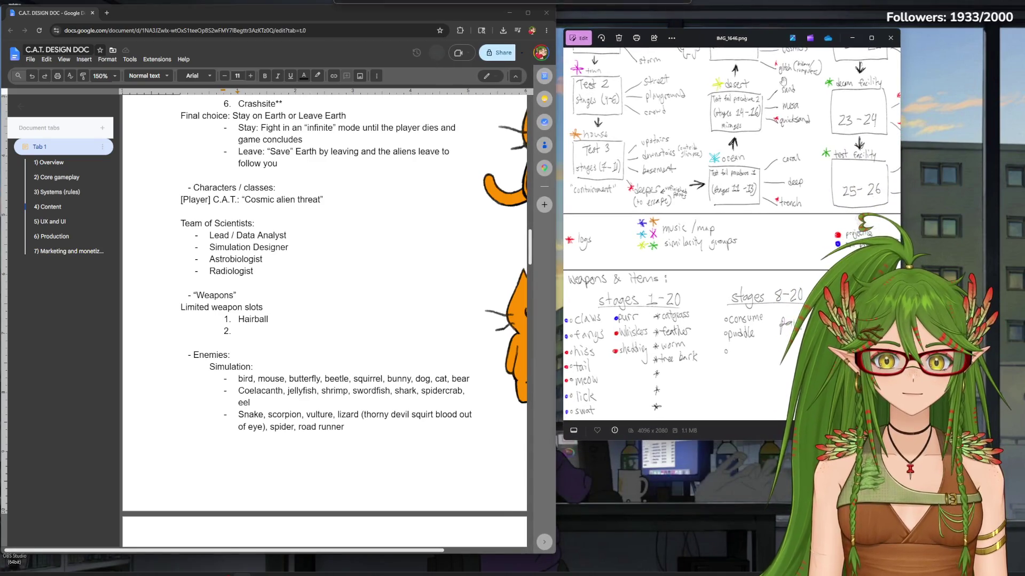
pyautogui.moveTo(901, 439); pyautogui.dragTo(992, 549)
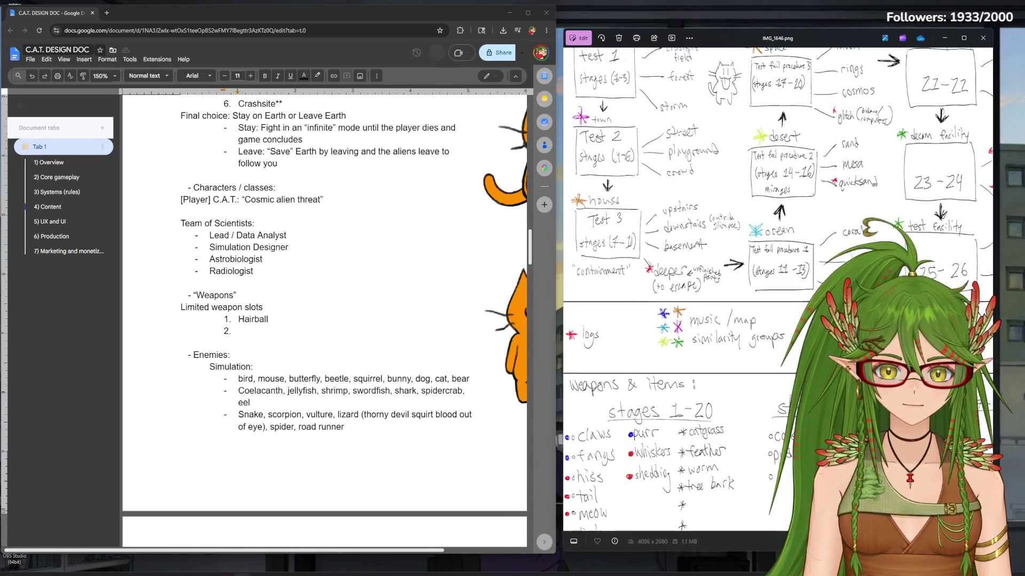
# Add an indented 'IN SIMULATION:' heading above the numbered list and move into empty item 2
pyautogui.click(284, 311)
pyautogui.press('Return')
pyautogui.press('Return')
pyautogui.press('Tab')
pyautogui.write('IN SU')
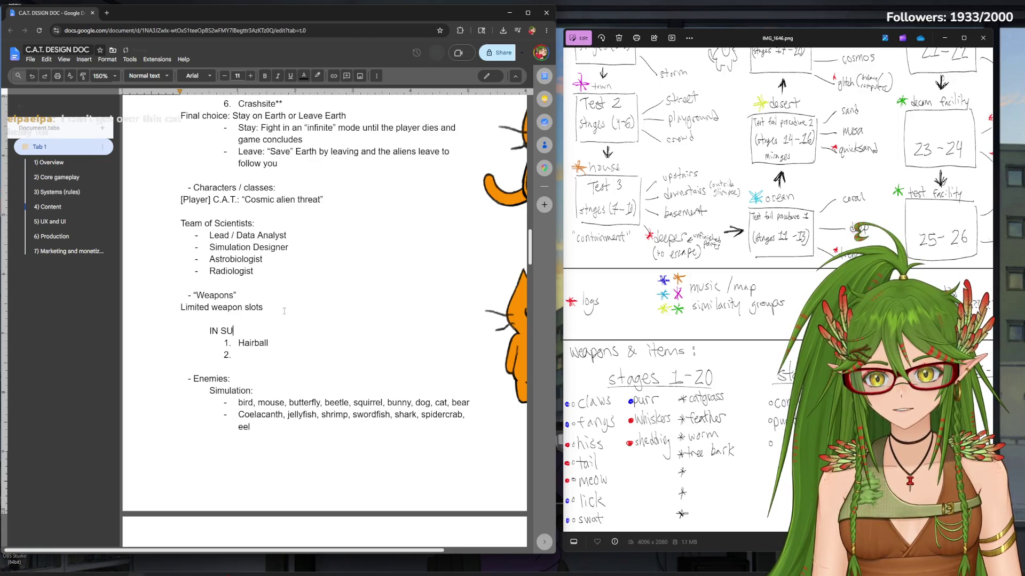
pyautogui.press('BackSpace')
pyautogui.write('IMULATION:')
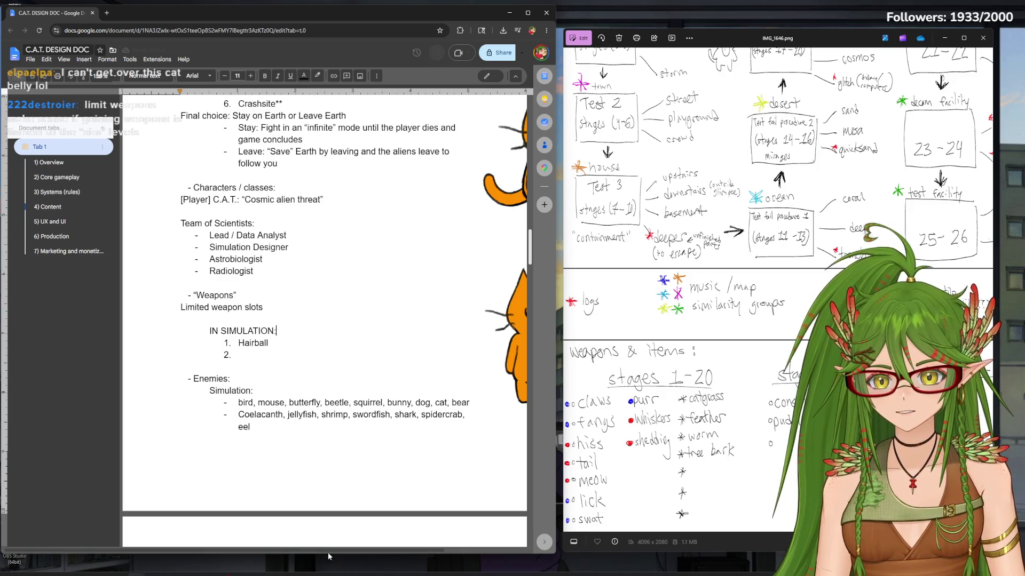
pyautogui.moveTo(327, 548); pyautogui.dragTo(419, 552)
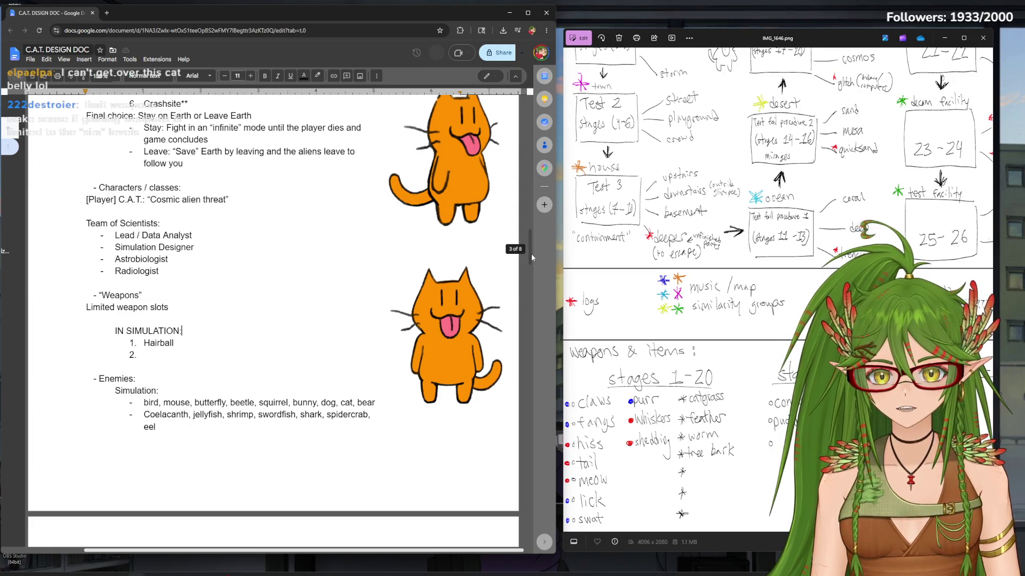
pyautogui.moveTo(531, 253)
pyautogui.mouseDown()
pyautogui.moveTo(532, 264)
pyautogui.moveTo(531, 255)
pyautogui.mouseUp()
pyautogui.click(172, 349)
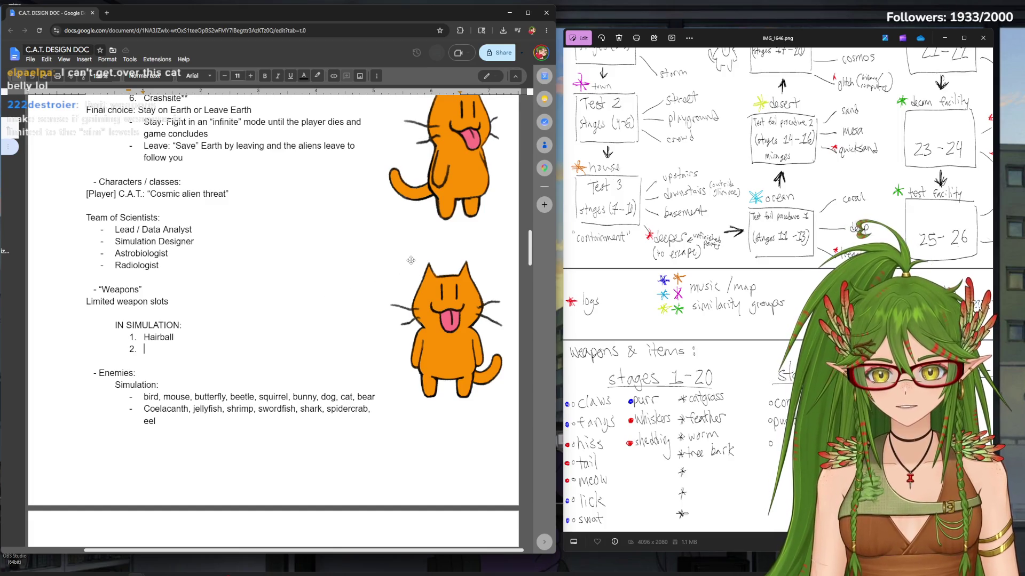
pyautogui.scroll(-1, 529, 249)
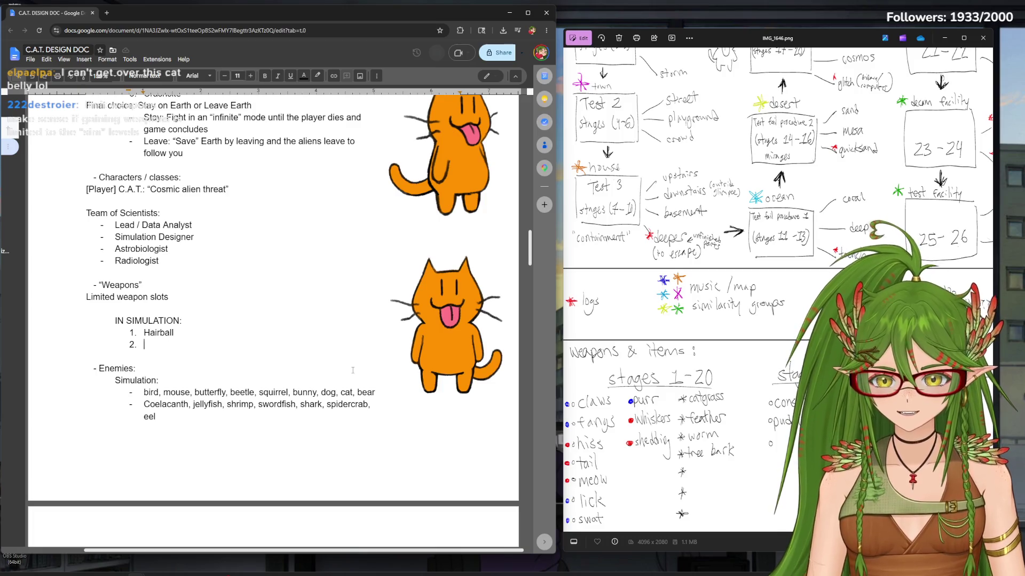
pyautogui.write('Claws')
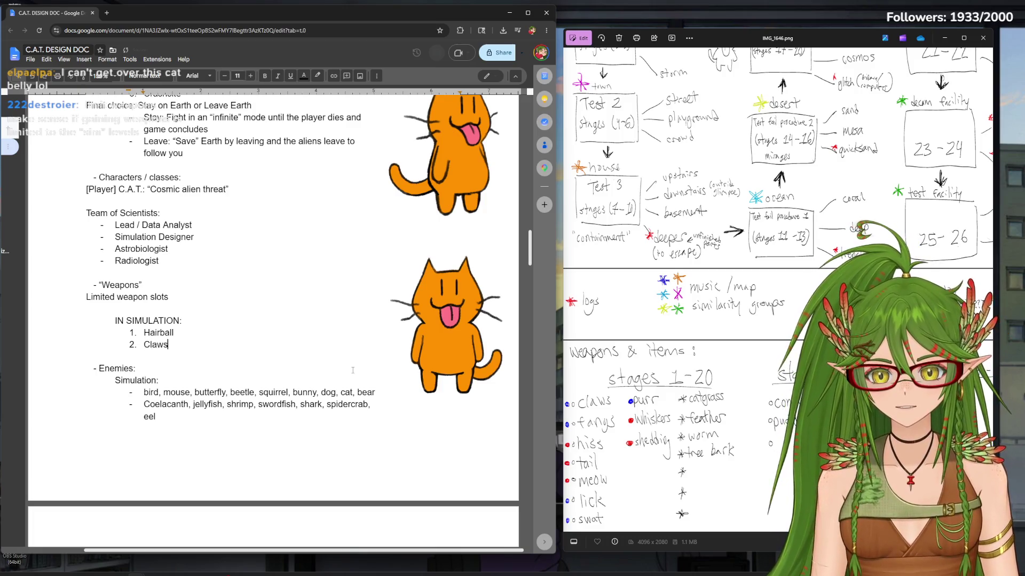
# List Claws, Fangs, Hiss, Tail(whip?), Meow, Lick, Swat, Purr and Whiskers as numbered weapons
pyautogui.press('Return')
pyautogui.write('Fangs')
pyautogui.press('Return')
pyautogui.write('Hiss')
pyautogui.press('Return')
pyautogui.write('T')
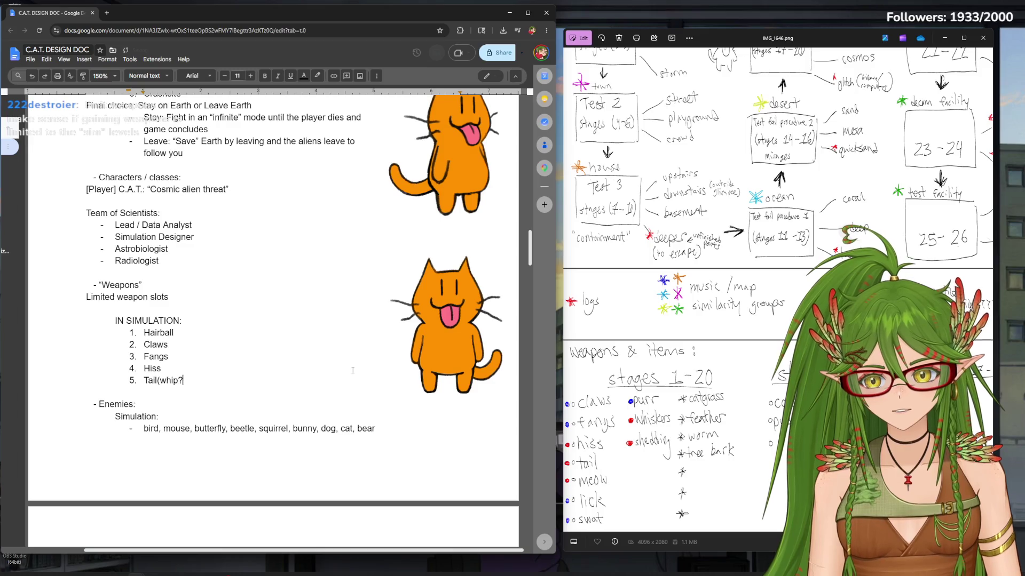
pyautogui.write(')')
pyautogui.press('Return')
pyautogui.write('Meow')
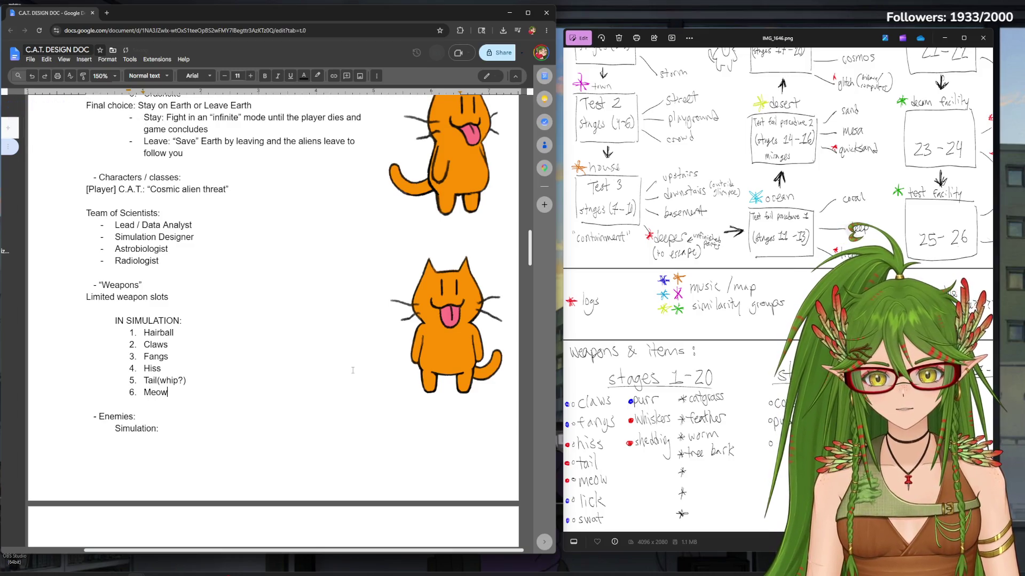
pyautogui.press('Return')
pyautogui.write('Lick')
pyautogui.press('Return')
pyautogui.write('Swat')
pyautogui.press('Return')
pyautogui.write('Purr')
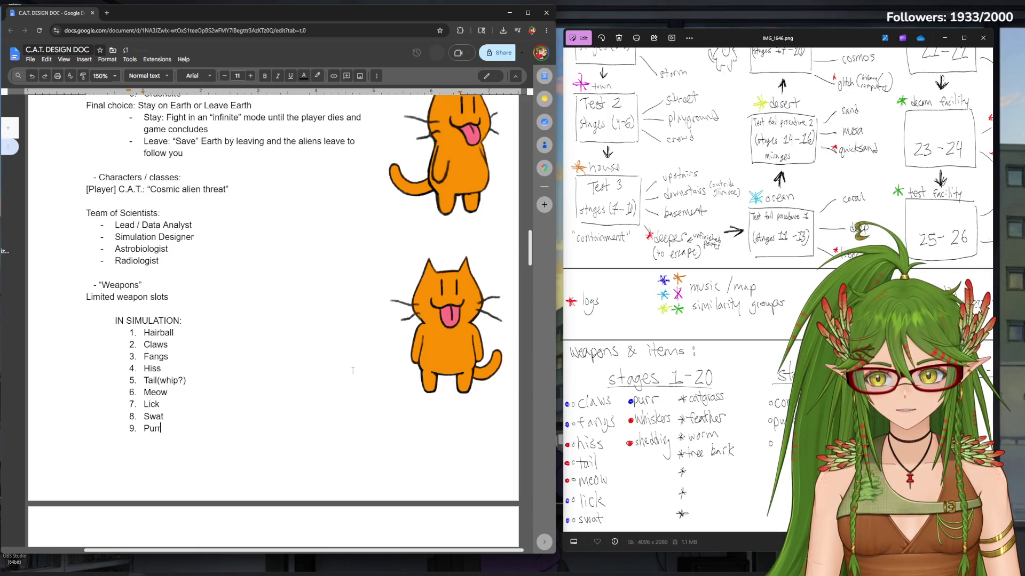
pyautogui.press('Return')
pyautogui.write('Whiskers')
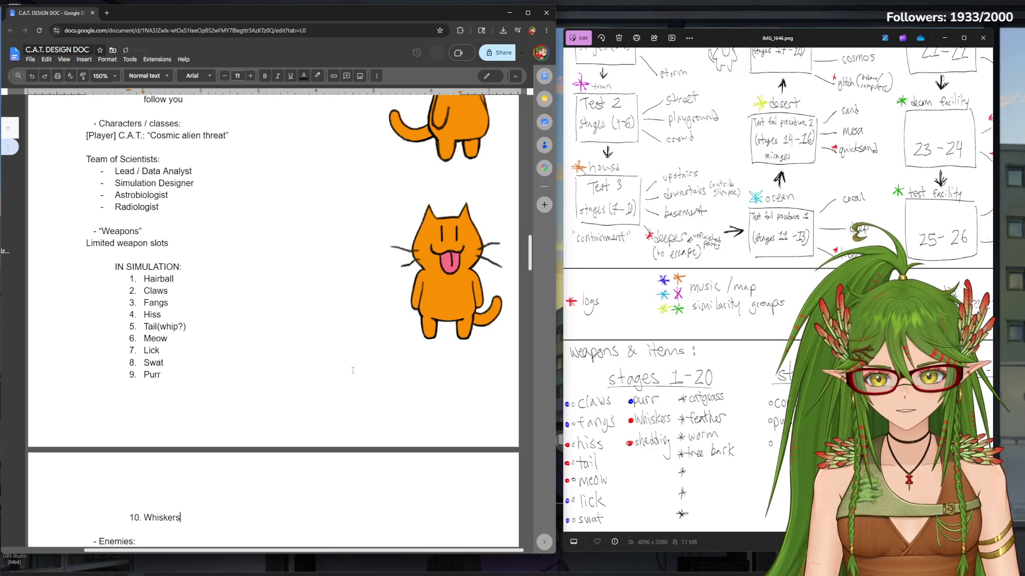
pyautogui.press('Return')
pyautogui.write('Shedding')
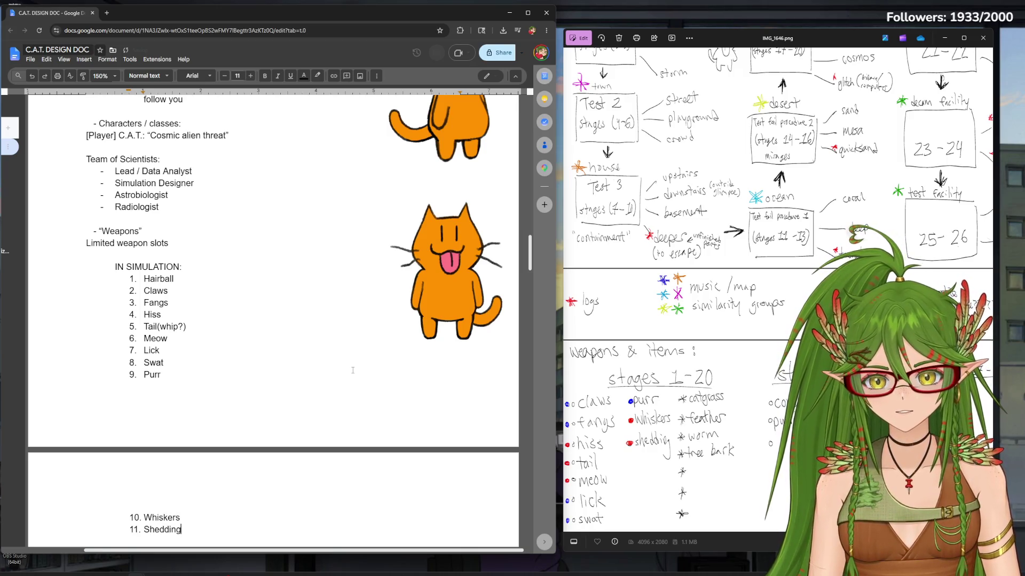
# Check the reference drawing, add Shedding as item 11 and start an empty twelfth item
pyautogui.click(718, 334)
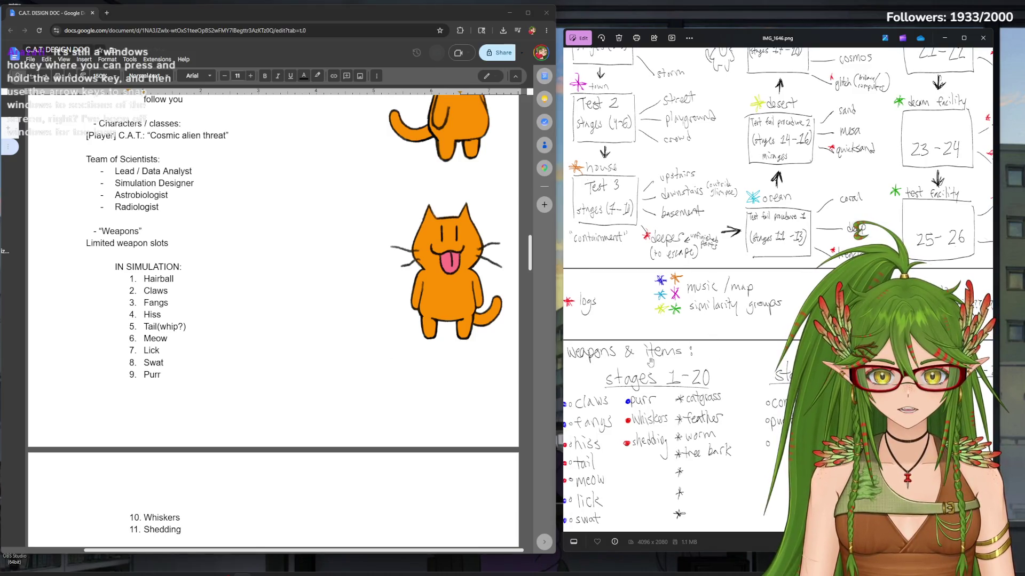
pyautogui.click(192, 528)
pyautogui.press('Return')
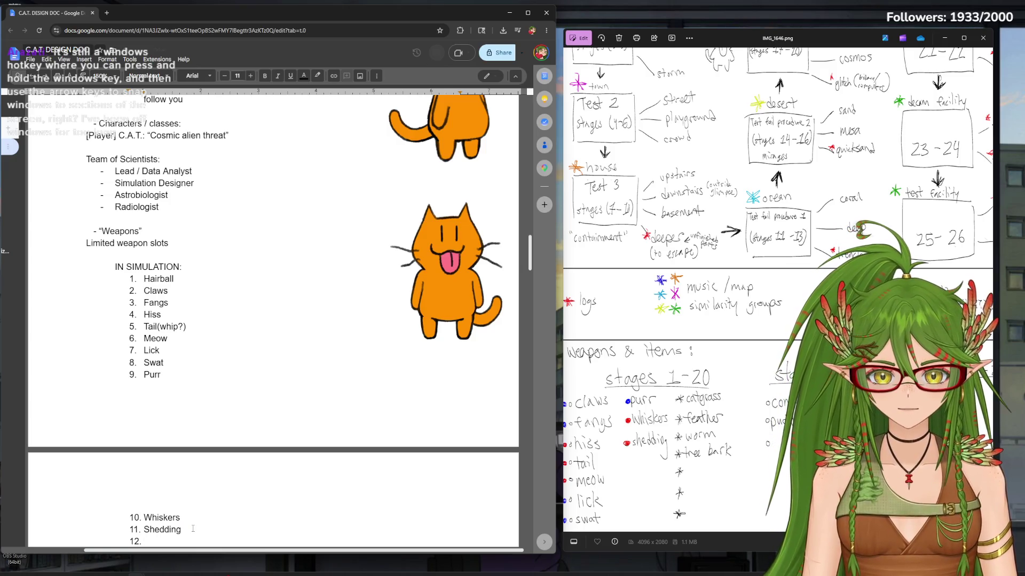
pyautogui.moveTo(845, 426); pyautogui.dragTo(705, 425)
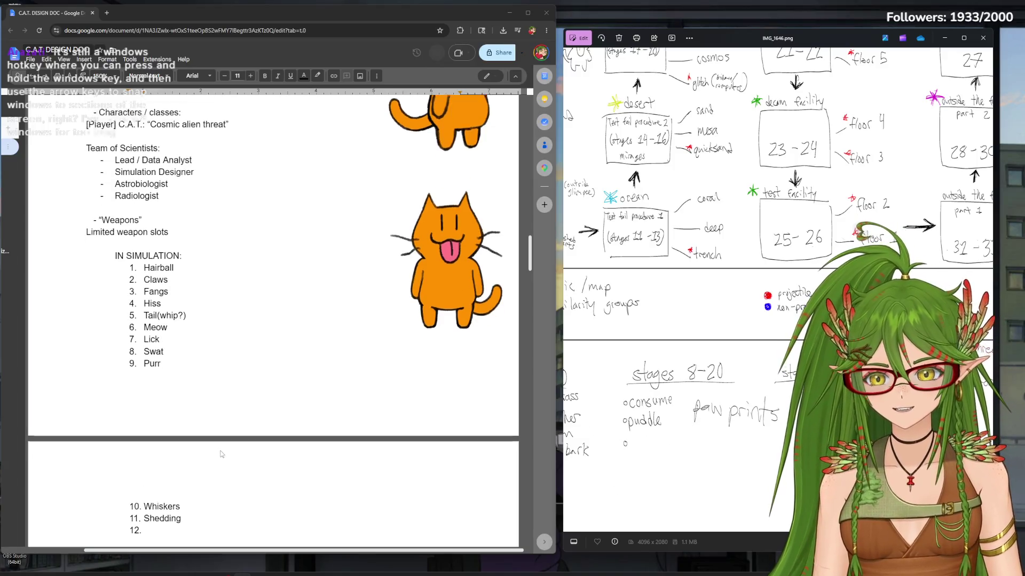
pyautogui.scroll(-3, 382, 428)
# Finish the simulation list with Muddy paw prints and Consume, then end the numbered list
pyautogui.click(179, 420)
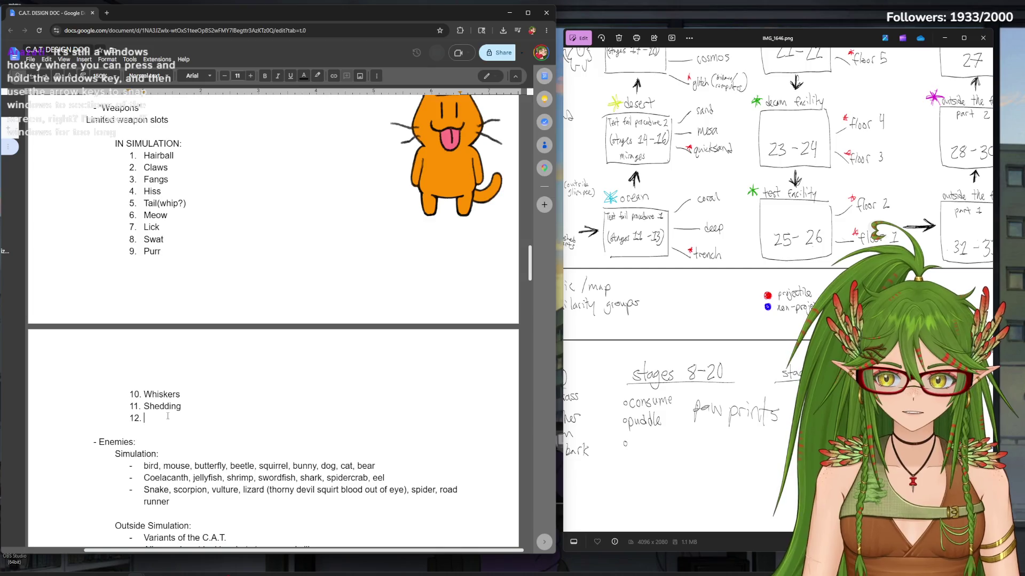
pyautogui.write('Paw prints')
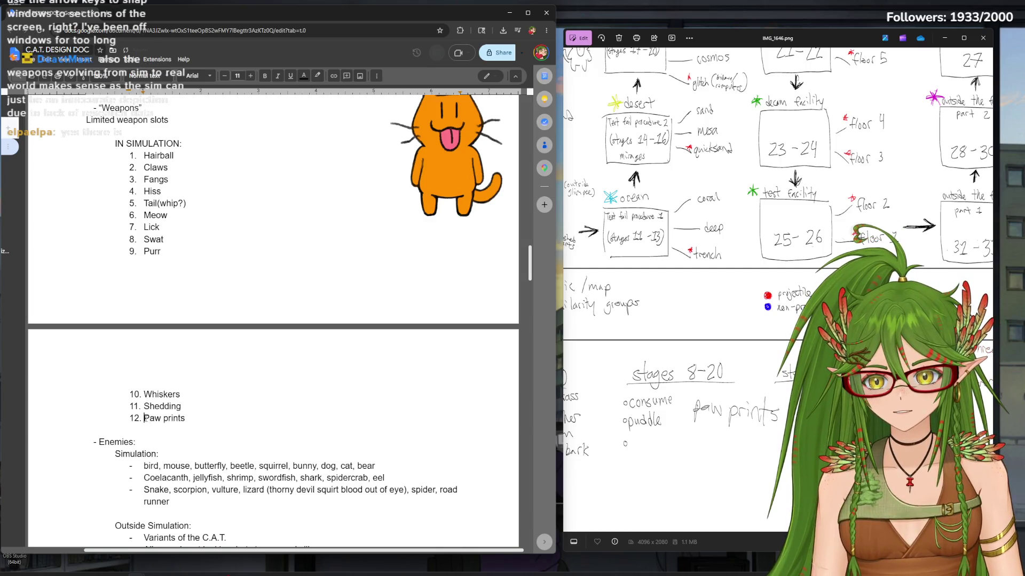
pyautogui.write('Muddy p')
pyautogui.press('Delete')
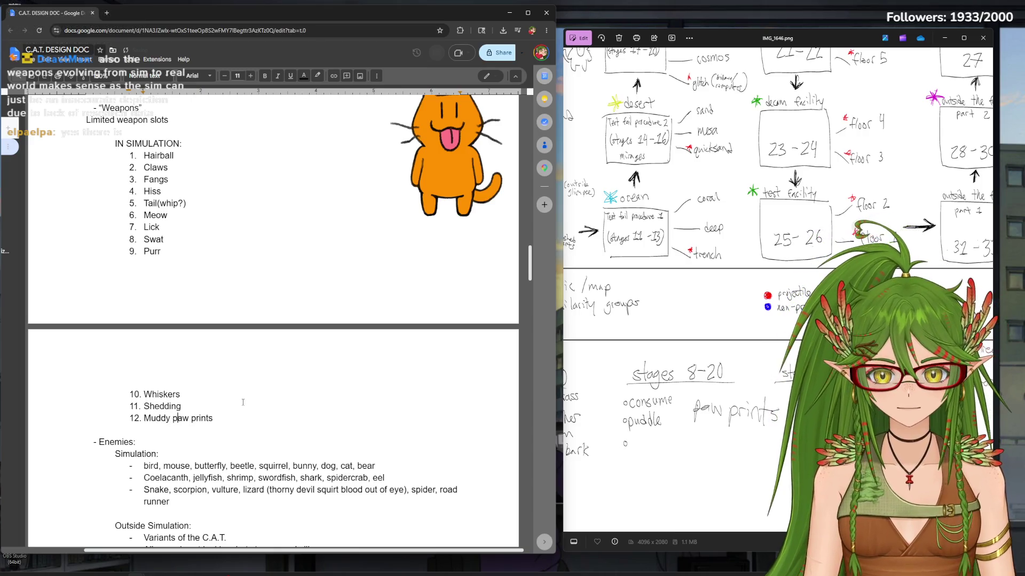
pyautogui.moveTo(659, 442); pyautogui.dragTo(822, 445)
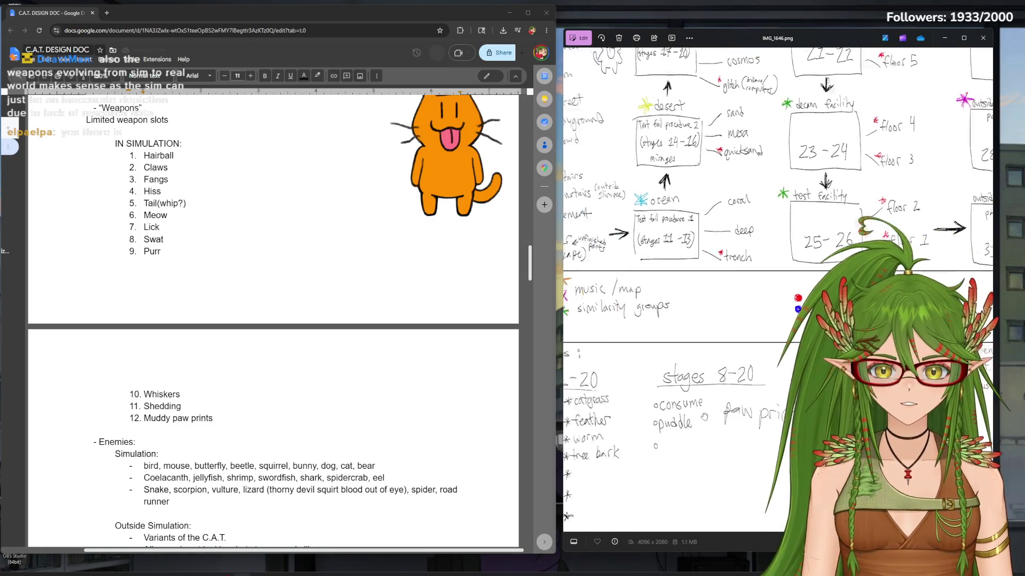
pyautogui.click(215, 418)
pyautogui.press('Return')
pyautogui.write('Cib')
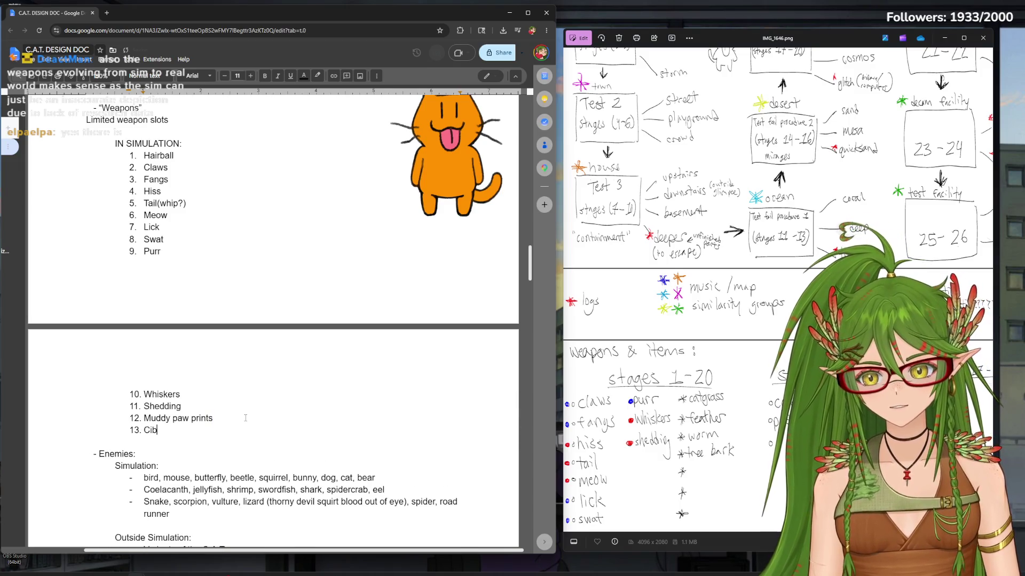
pyautogui.press('BackSpace')
pyautogui.write('onsume')
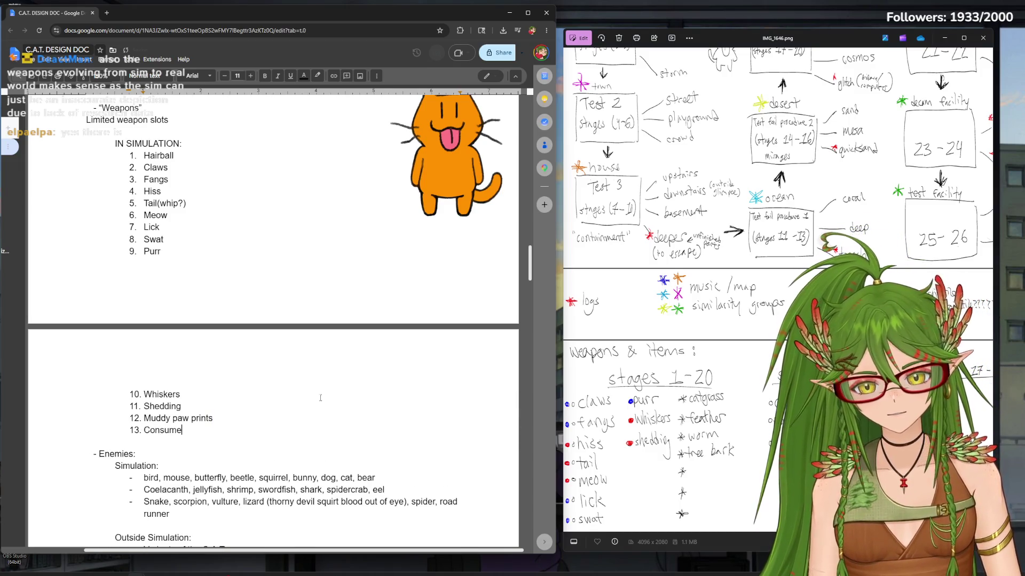
pyautogui.press('Return')
pyautogui.press('Return')
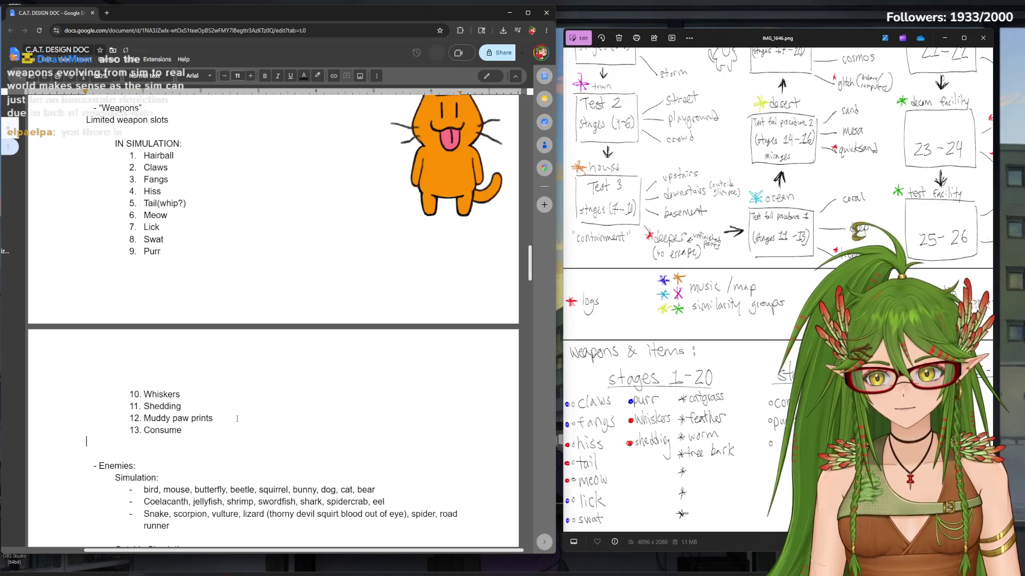
pyautogui.press('Return')
pyautogui.write('OUTSIDE SIMULATION (Facility/Real')
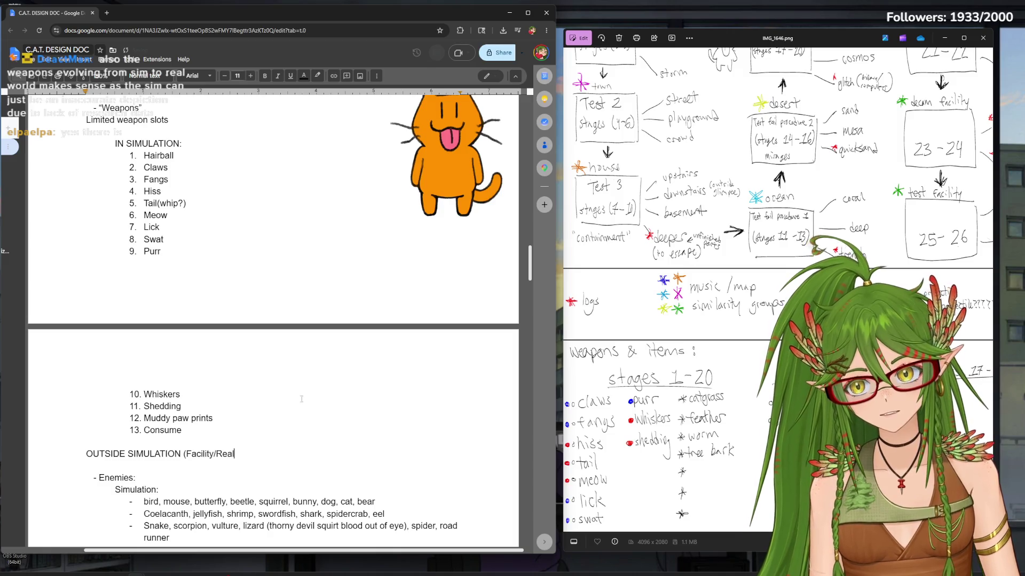
pyautogui.scroll(4, 312, 385)
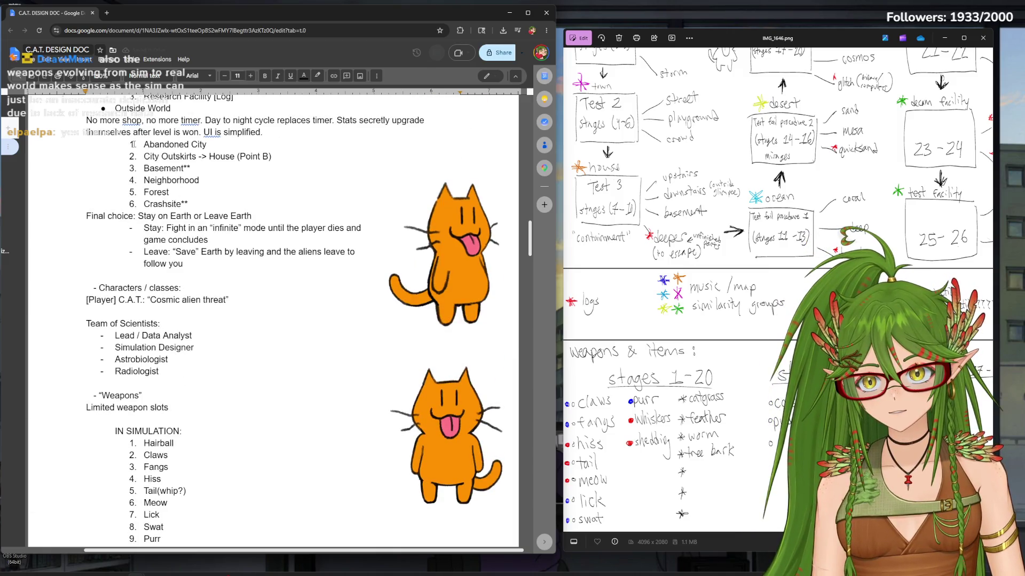
# Add an indented OUTSIDE SIMULATION (Facility/Outside World) heading with a new numbered list below
pyautogui.press('BackSpace')
pyautogui.press('BackSpace')
pyautogui.press('BackSpace')
pyautogui.write('Outside World)')
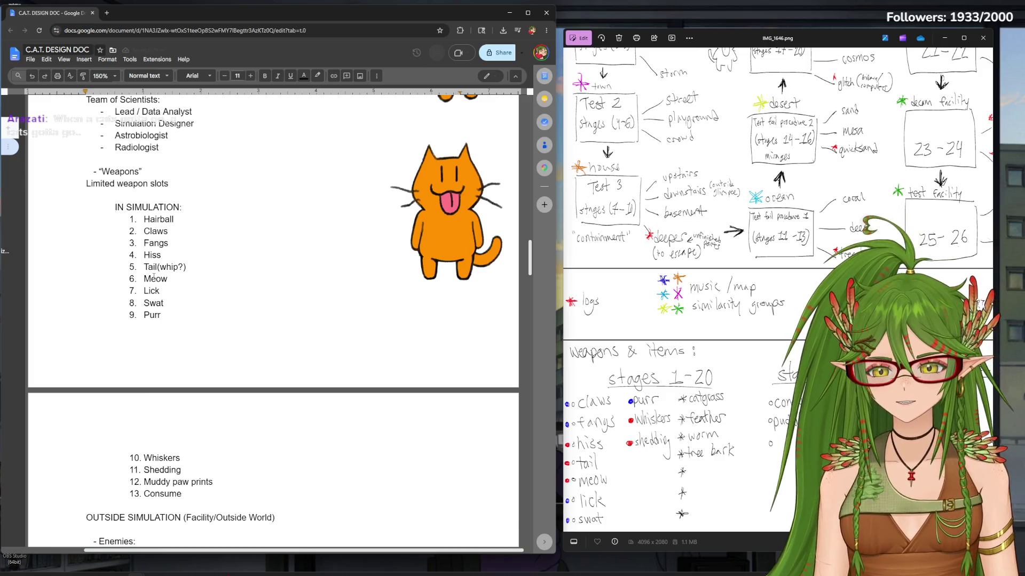
pyautogui.scroll(-2, 153, 277)
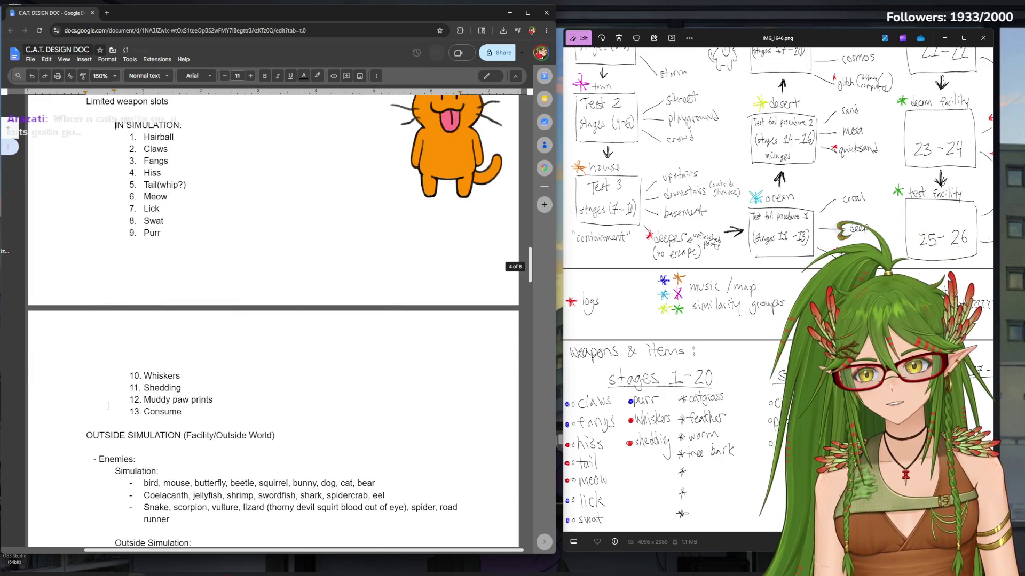
pyautogui.click(84, 435)
pyautogui.press('Tab')
pyautogui.click(339, 432)
pyautogui.press('Return')
pyautogui.hotkey('ctrl', 'shift', '7')
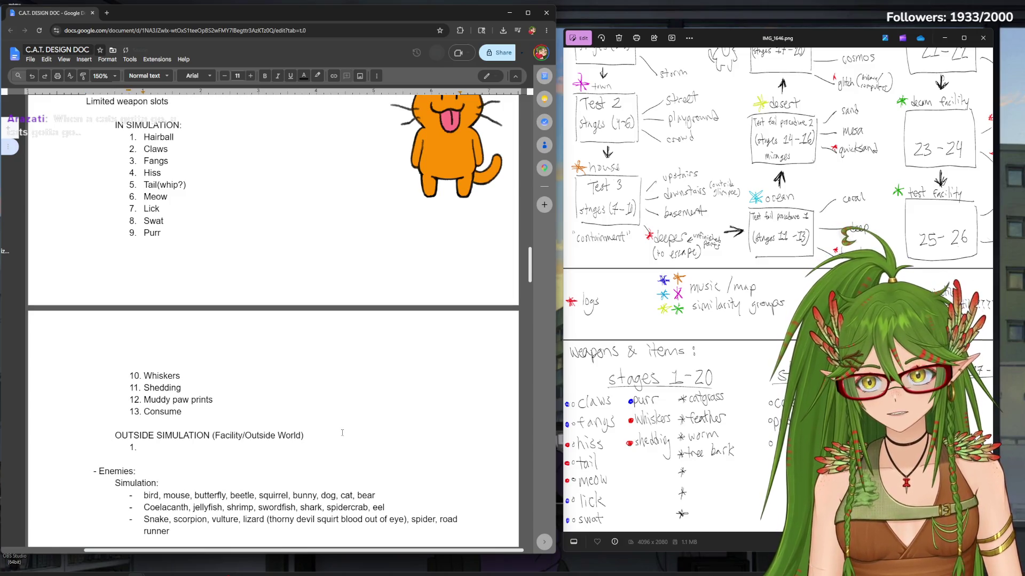
# Fill the Outside Simulation list's first items with Laser and Death spiral, fixing item 2's text
pyautogui.moveTo(977, 240); pyautogui.dragTo(897, 237)
pyautogui.click(189, 446)
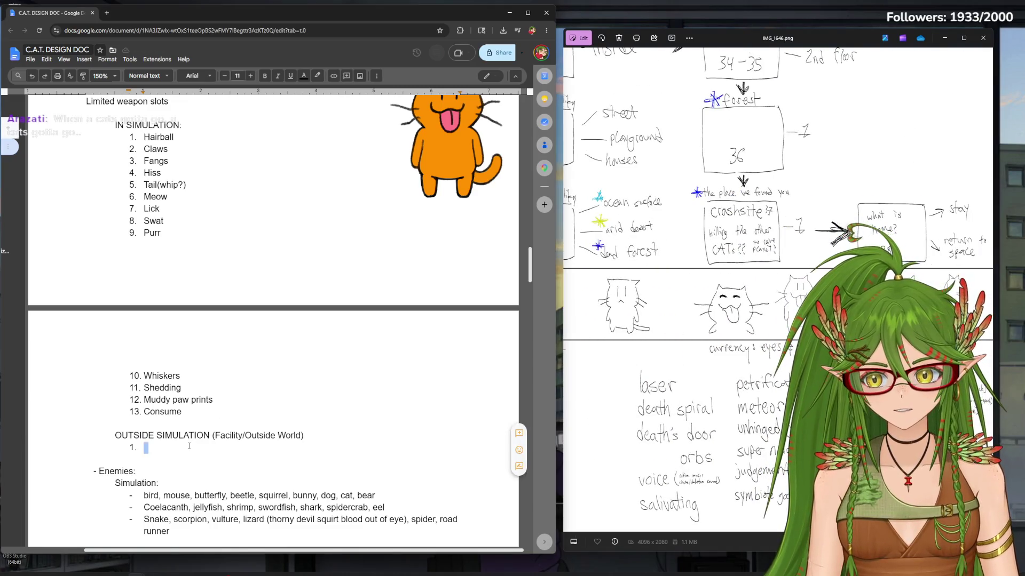
pyautogui.write('Laser')
pyautogui.press('Return')
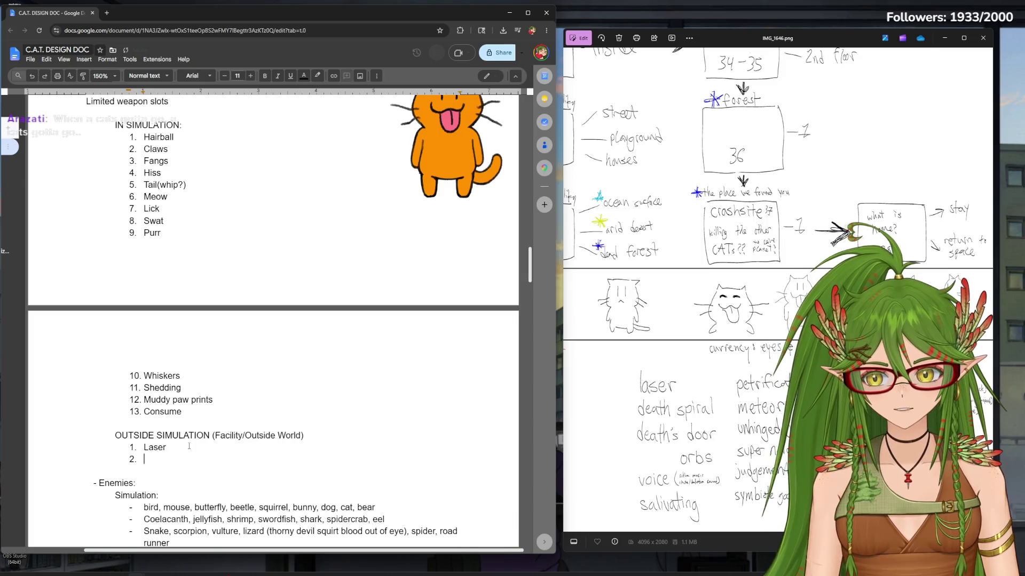
pyautogui.write('Se')
pyautogui.press('BackSpace')
pyautogui.press('BackSpace')
pyautogui.press('BackSpace')
pyautogui.write('Dea')
pyautogui.write('th spiral')
pyautogui.press('Return')
pyautogui.write('Death')
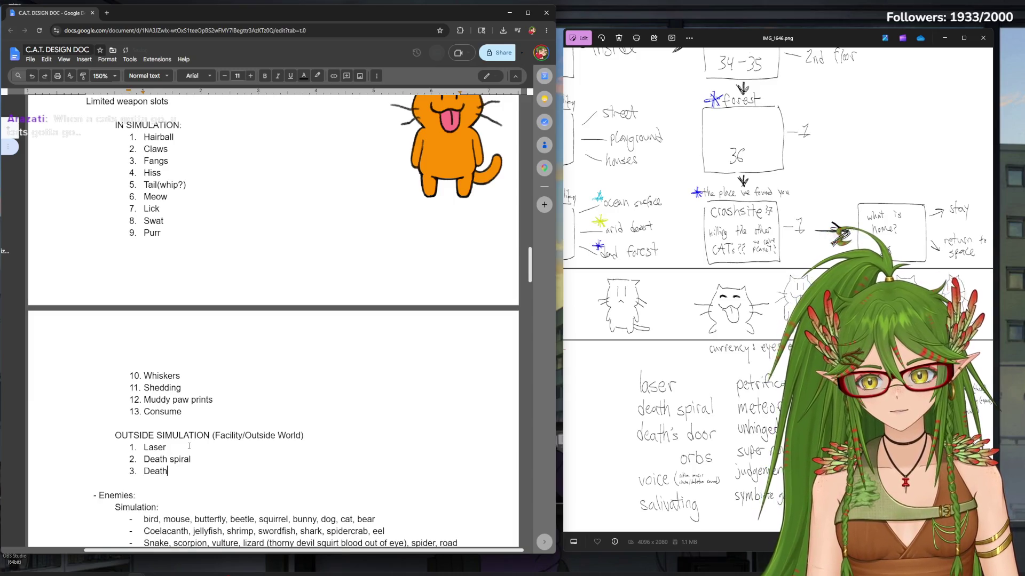
# Add Death's door, Orbs, Voice and Salivating as items 3-6 and start item 7
pyautogui.press('Return')
pyautogui.write('Or')
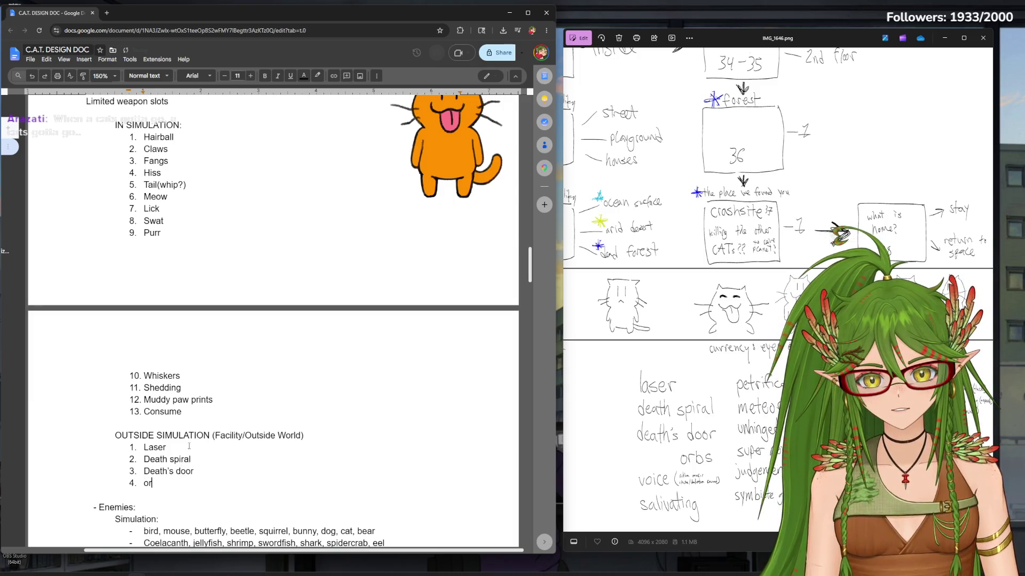
pyautogui.write('bs')
pyautogui.press('Return')
pyautogui.write('Voic')
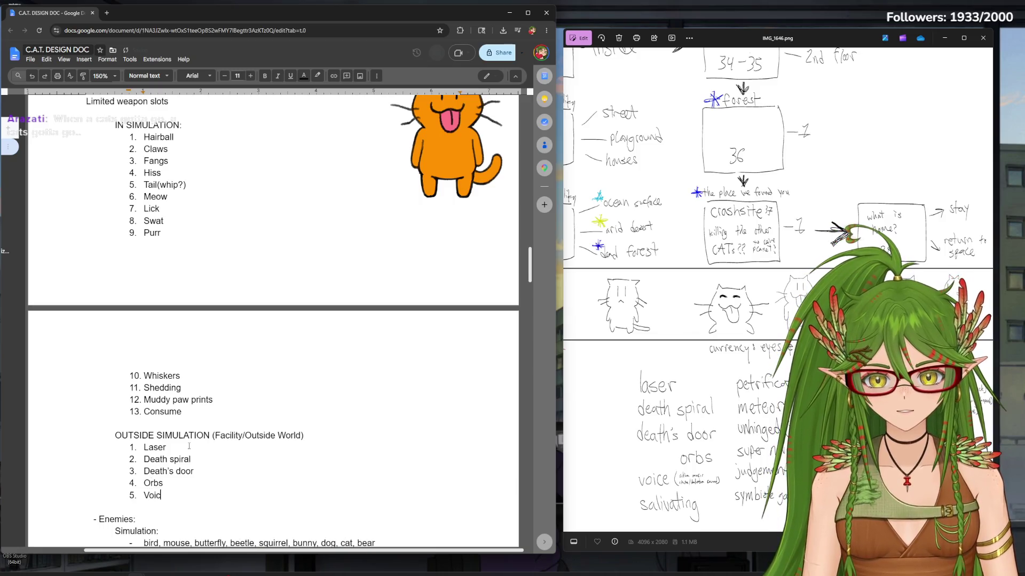
pyautogui.write('e')
pyautogui.press('Return')
pyautogui.write('Salivating')
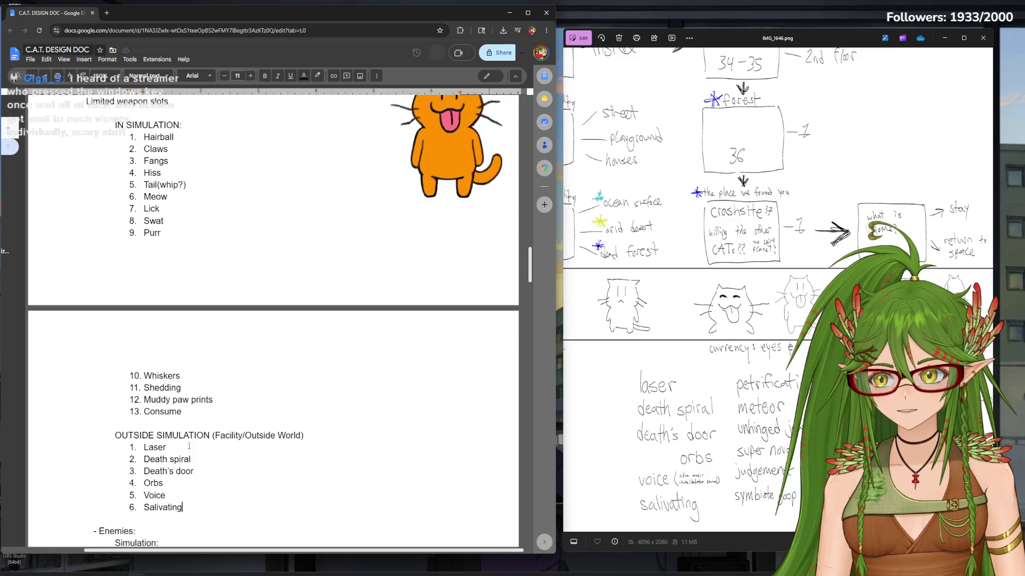
pyautogui.press('Return')
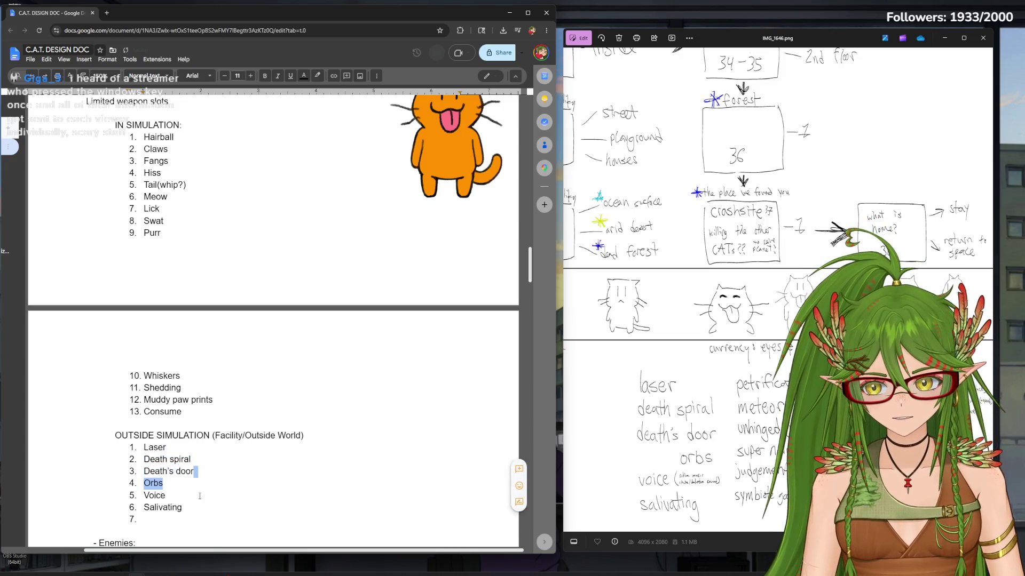
pyautogui.scroll(-3, 528, 274)
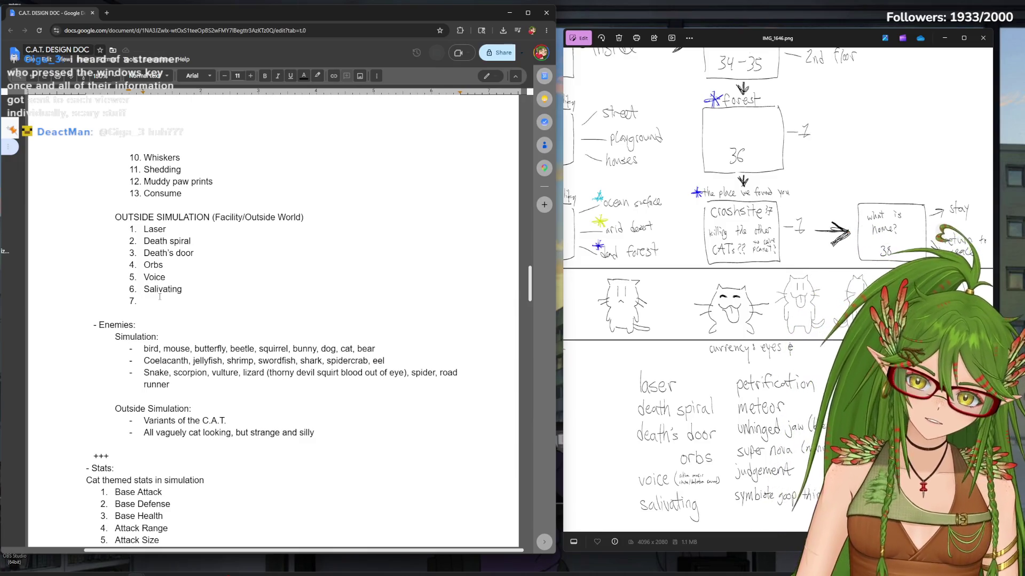
pyautogui.write('Pet')
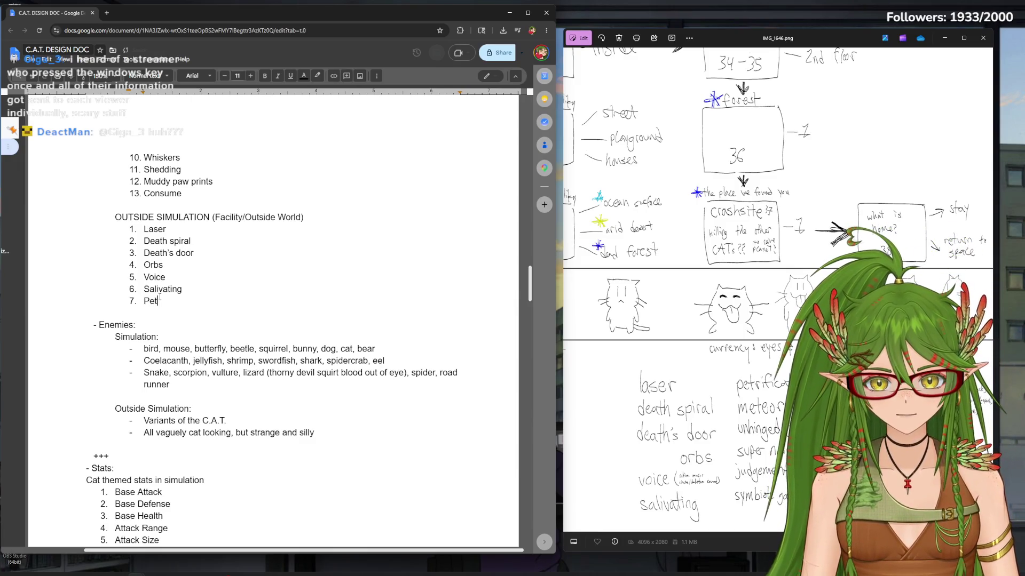
pyautogui.write('rification')
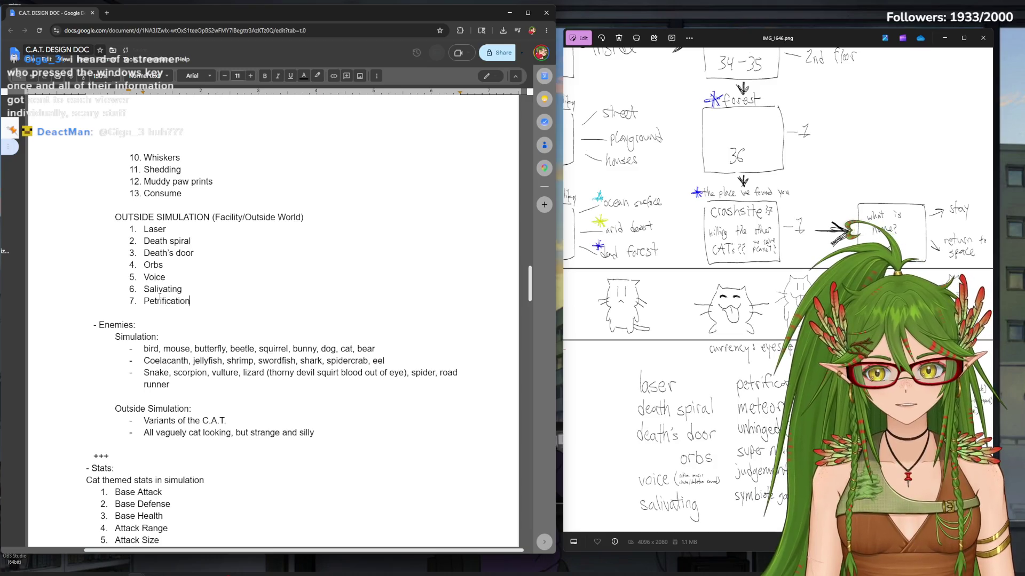
# Add Petrification, Metor, Unhinge jaw, Supernova, Judgement and Symbiote goop?? as items 7-12
pyautogui.press('Return')
pyautogui.write('Metor')
pyautogui.press('Return')
pyautogui.write('Un')
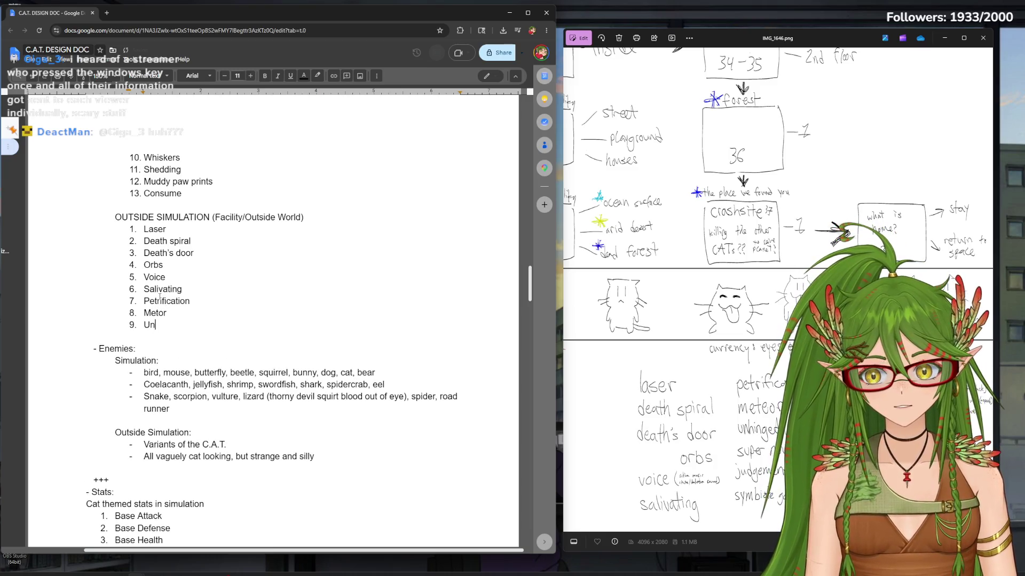
pyautogui.write('hinge jaw')
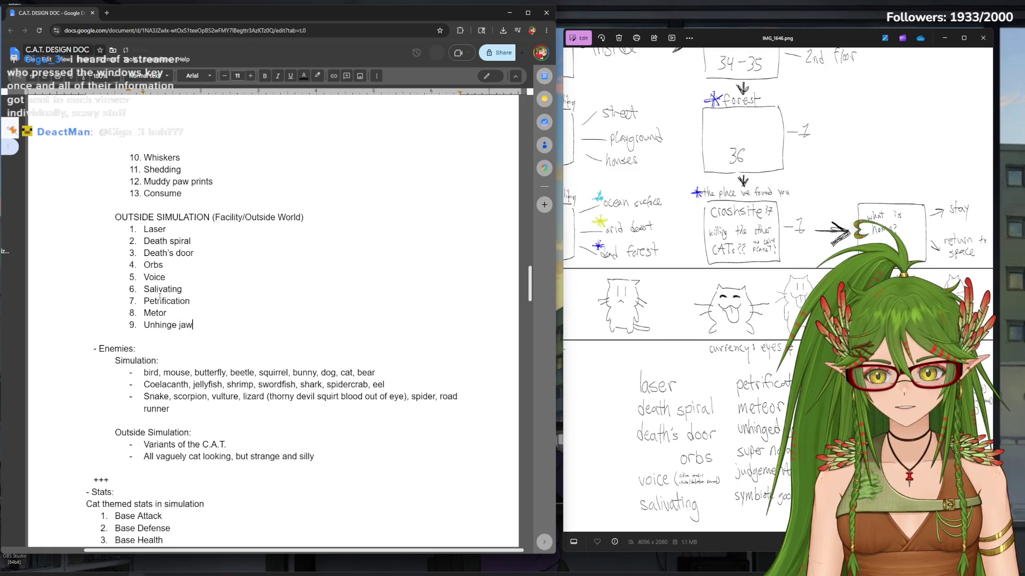
pyautogui.press('Return')
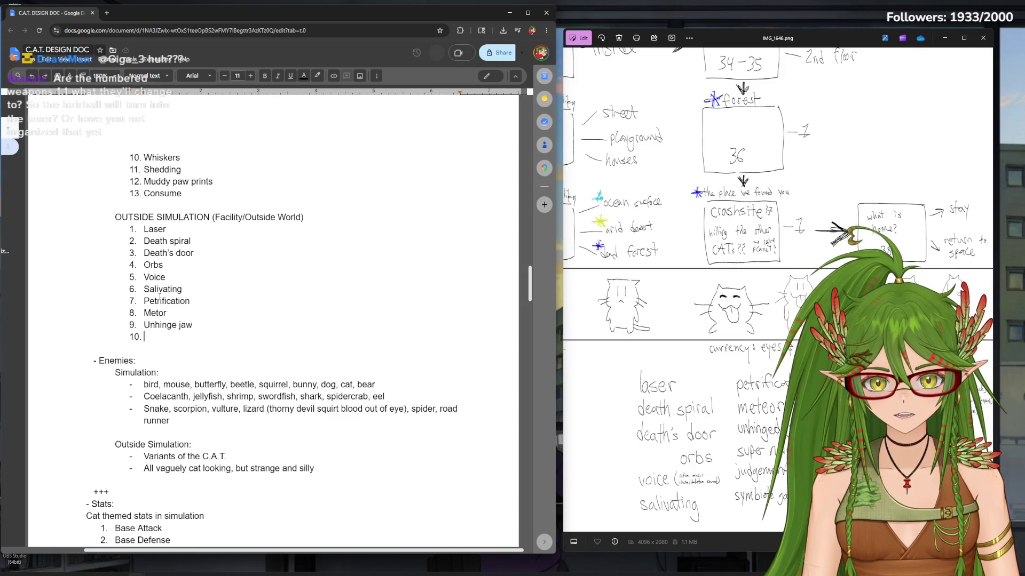
pyautogui.write('Super')
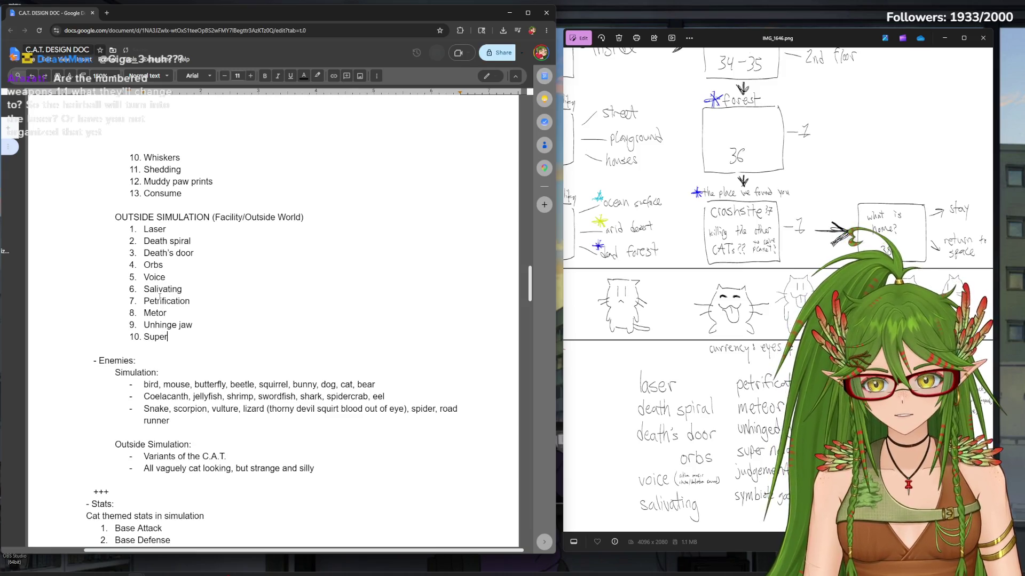
pyautogui.press('Return')
pyautogui.write('Jud')
pyautogui.write('udgem')
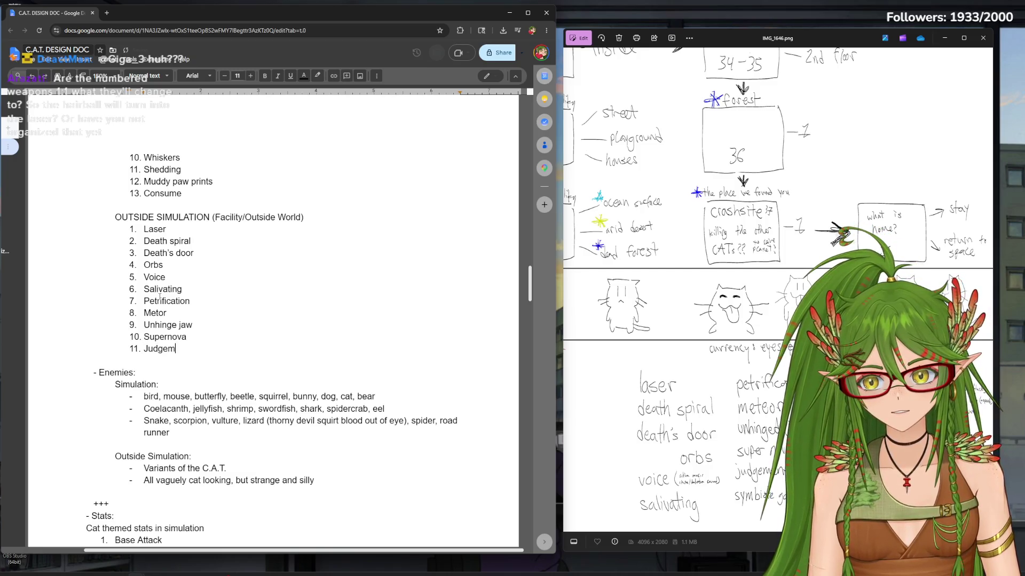
pyautogui.write('ent')
pyautogui.press('Return')
pyautogui.write('Symbiot')
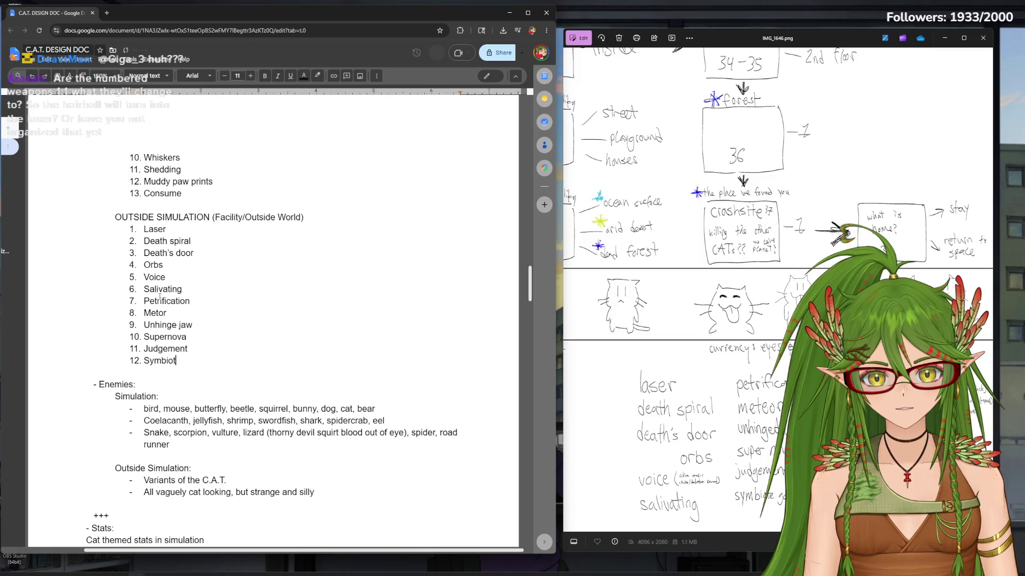
pyautogui.write('e goop??')
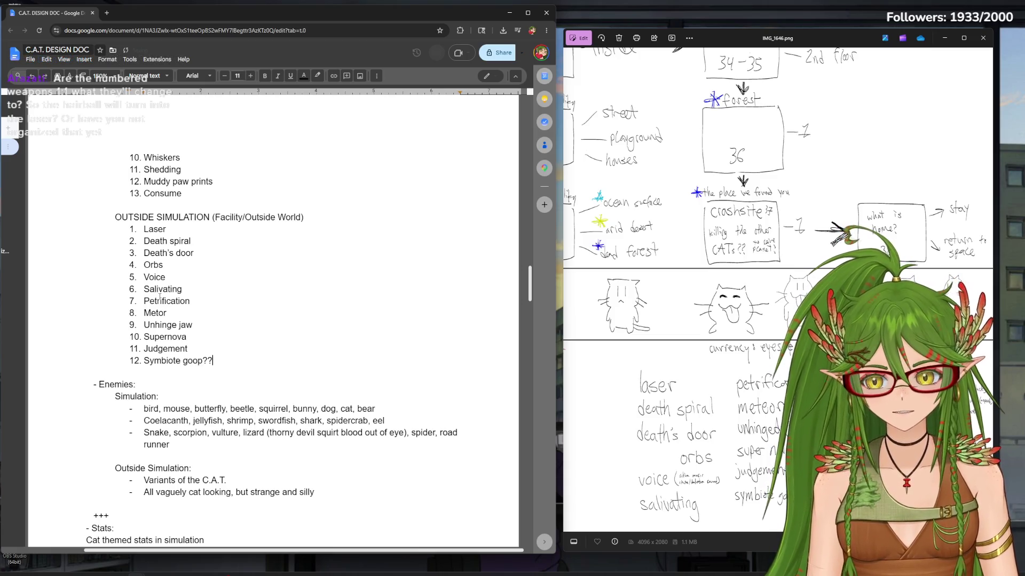
pyautogui.scroll(2, 197, 198)
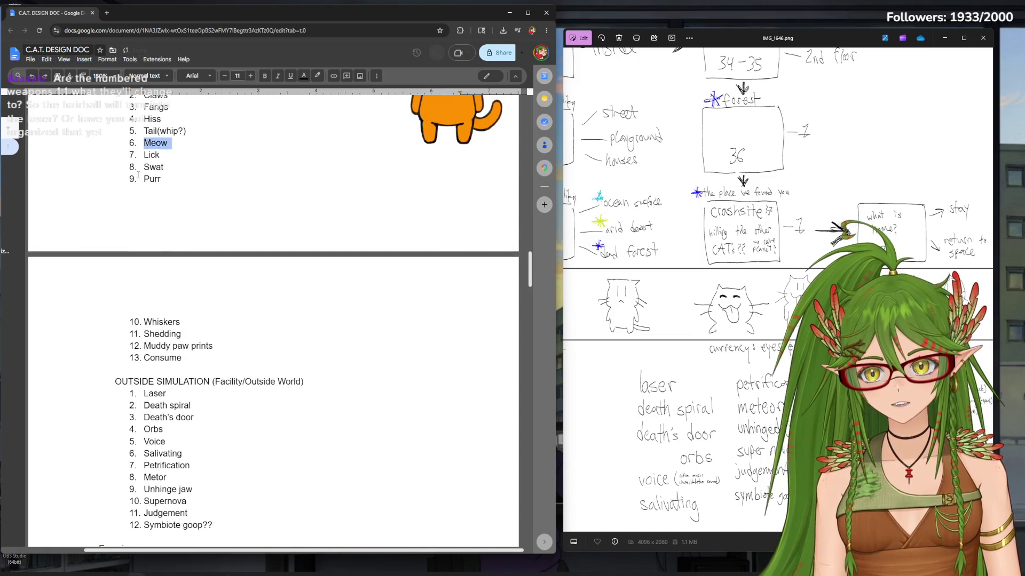
pyautogui.scroll(-3, 355, 233)
pyautogui.moveTo(212, 402)
pyautogui.mouseDown()
pyautogui.moveTo(155, 390)
pyautogui.moveTo(142, 402)
pyautogui.mouseUp()
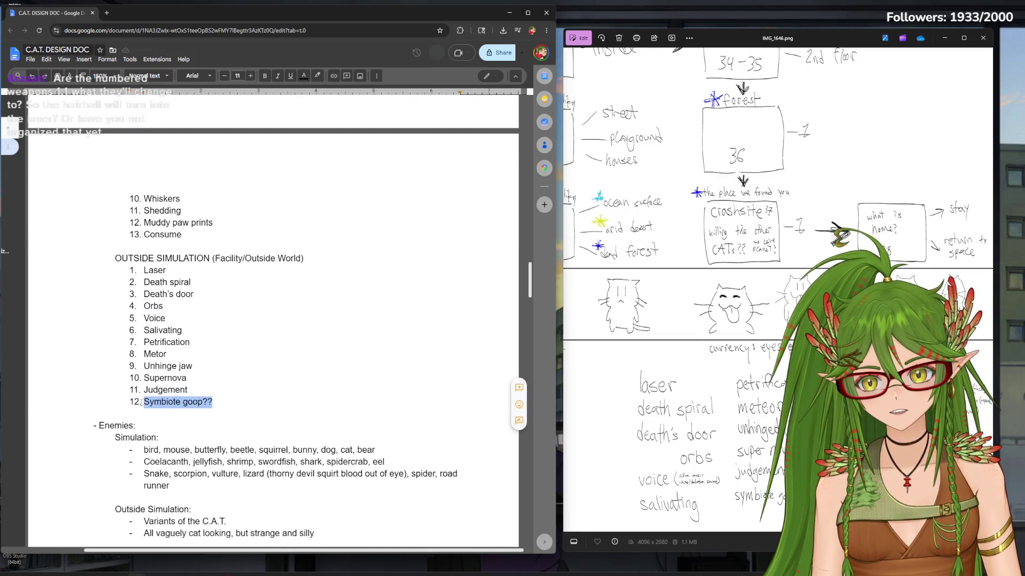
# Add Radiation BLAST as item 13 and reword item 12 from Symbiote goop?? to Alien goop
pyautogui.click(230, 398)
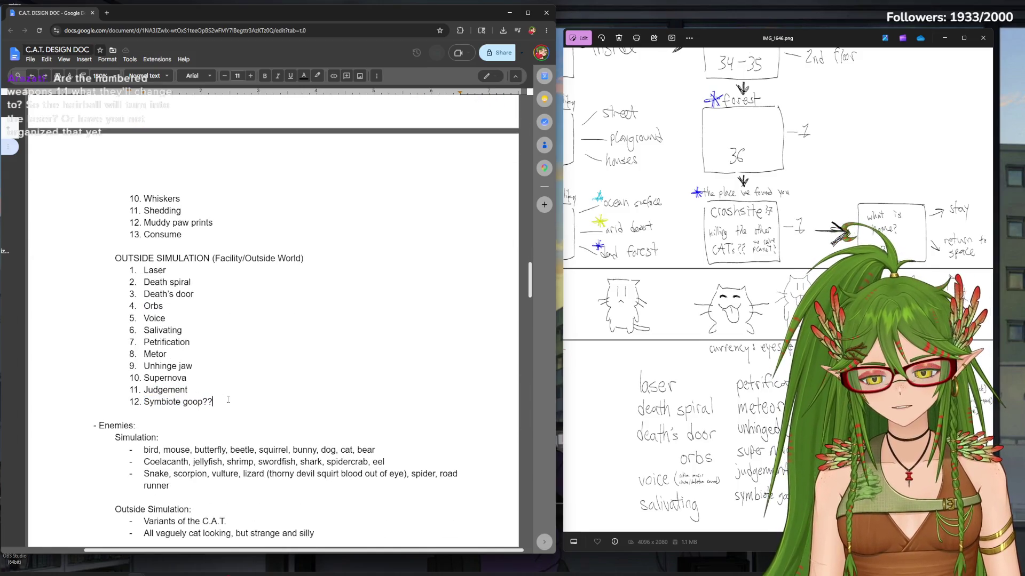
pyautogui.press('Return')
pyautogui.write('Radiation BV')
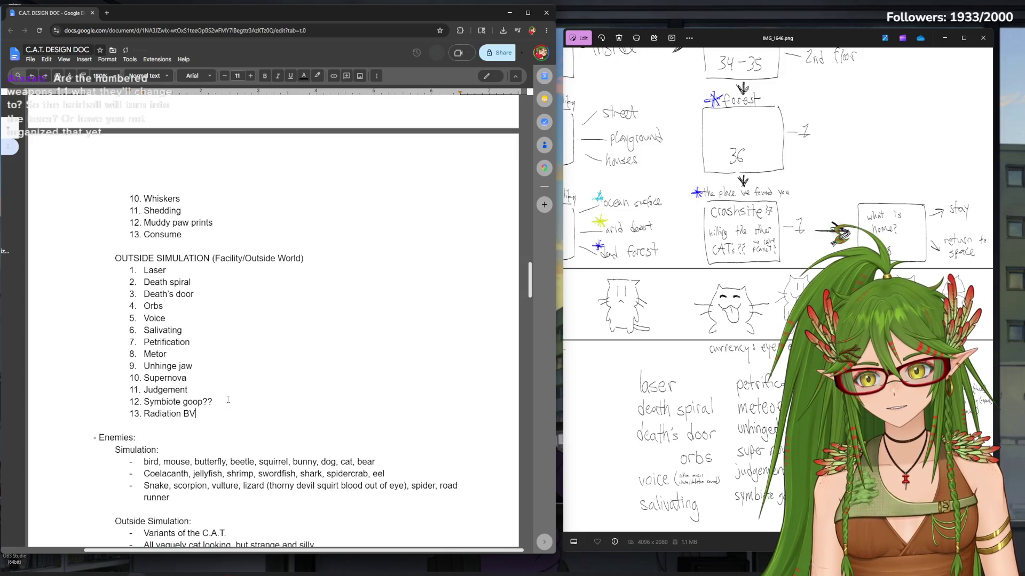
pyautogui.press('BackSpace')
pyautogui.write('LAST')
pyautogui.press('Up')
pyautogui.hotkey('ctrl', 'shift', 'Left')
pyautogui.hotkey('ctrl', 'shift', 'Left')
pyautogui.hotkey('ctrl', 'shift', 'Left')
pyautogui.hotkey('shift', 'Left')
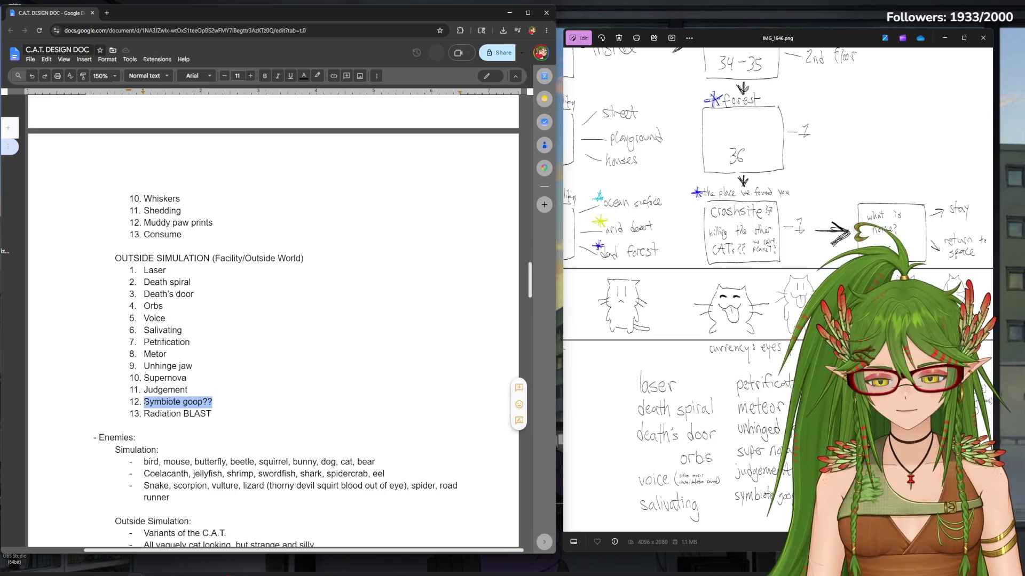
pyautogui.press('BackSpace')
pyautogui.write('Alien goop')
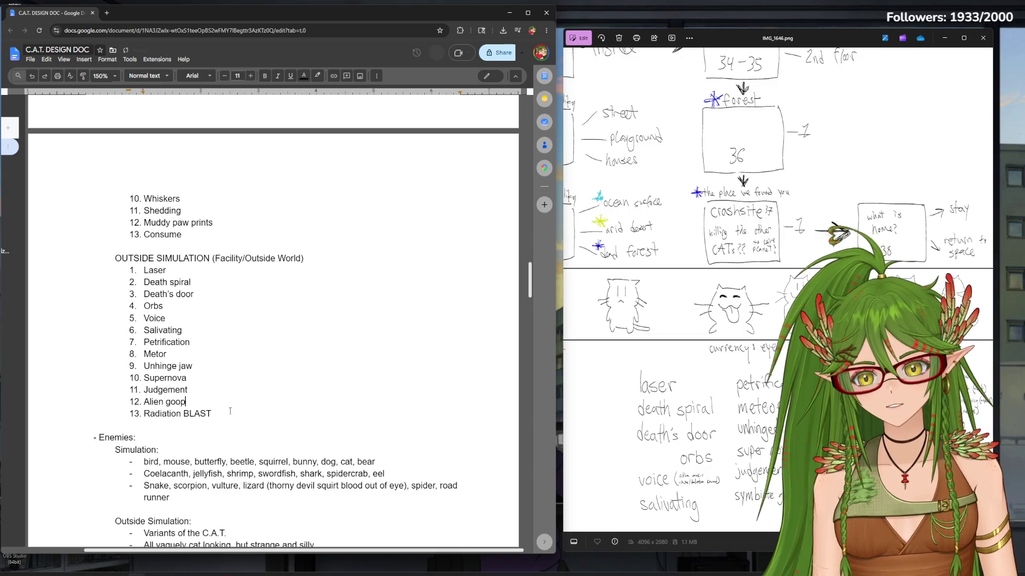
pyautogui.scroll(-2, 249, 405)
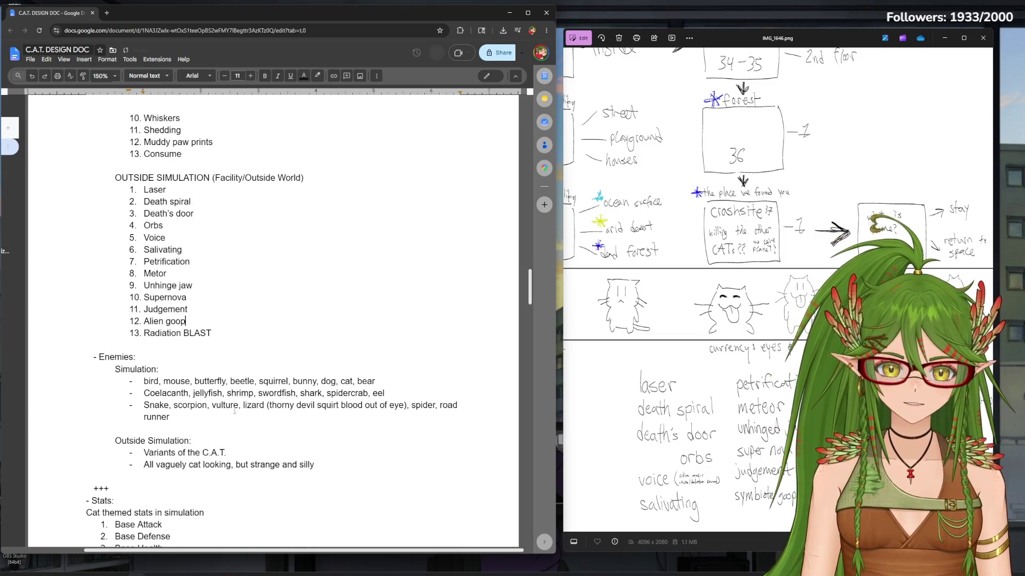
pyautogui.scroll(-3, 258, 428)
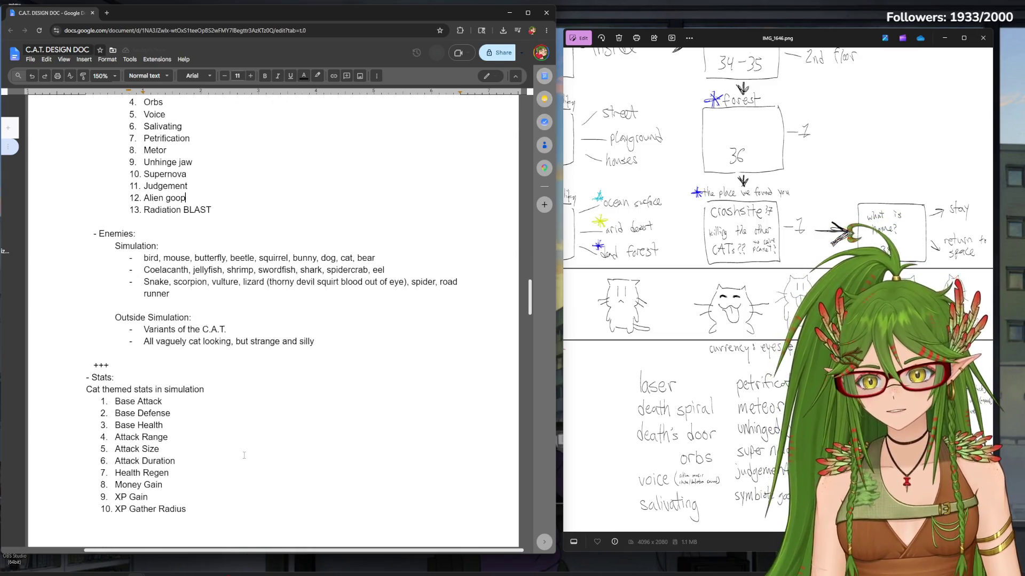
pyautogui.scroll(-5, 259, 428)
pyautogui.scroll(-2, 259, 428)
# Under Items, make a numbered list of Catnip, Monkey paw and Rabbits foot
pyautogui.click(128, 284)
pyautogui.press('Return')
pyautogui.write('1. ')
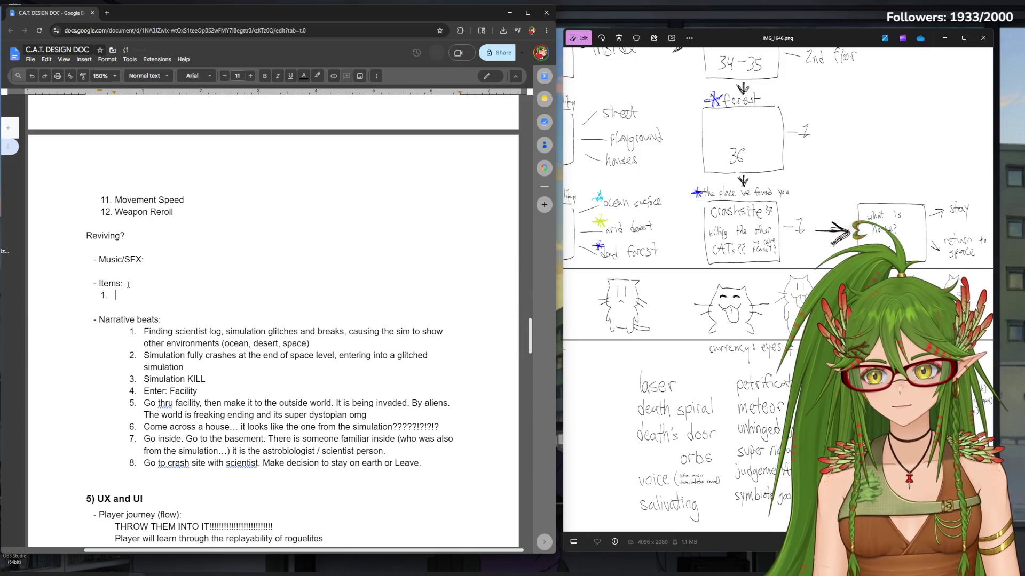
pyautogui.write('d')
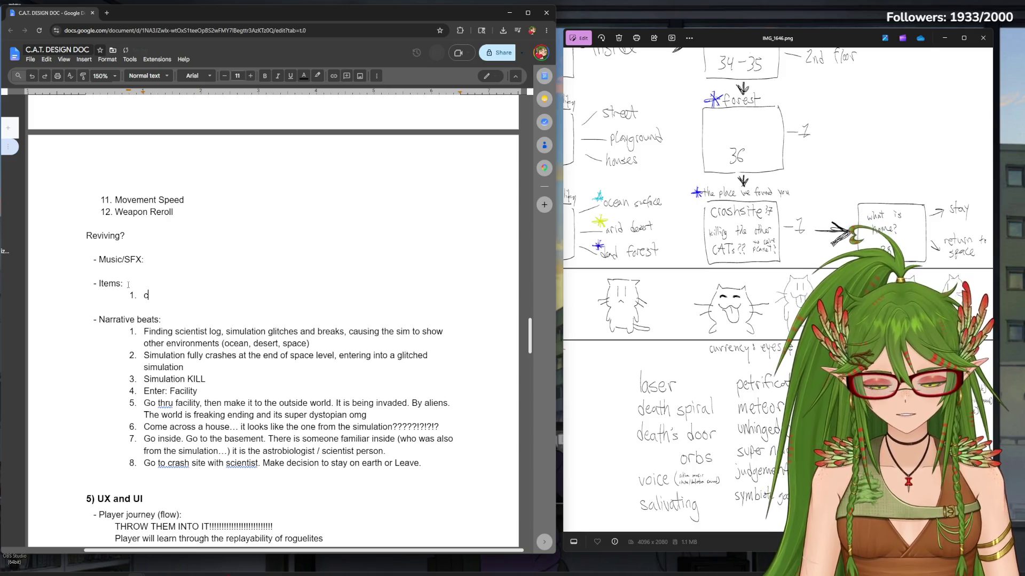
pyautogui.write('nip')
pyautogui.press('Return')
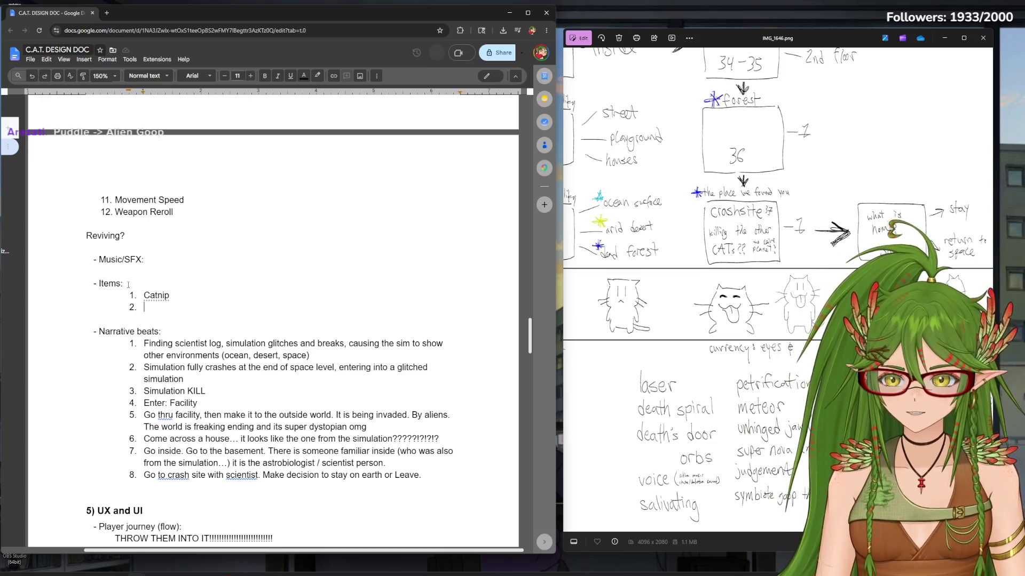
pyautogui.write('mon')
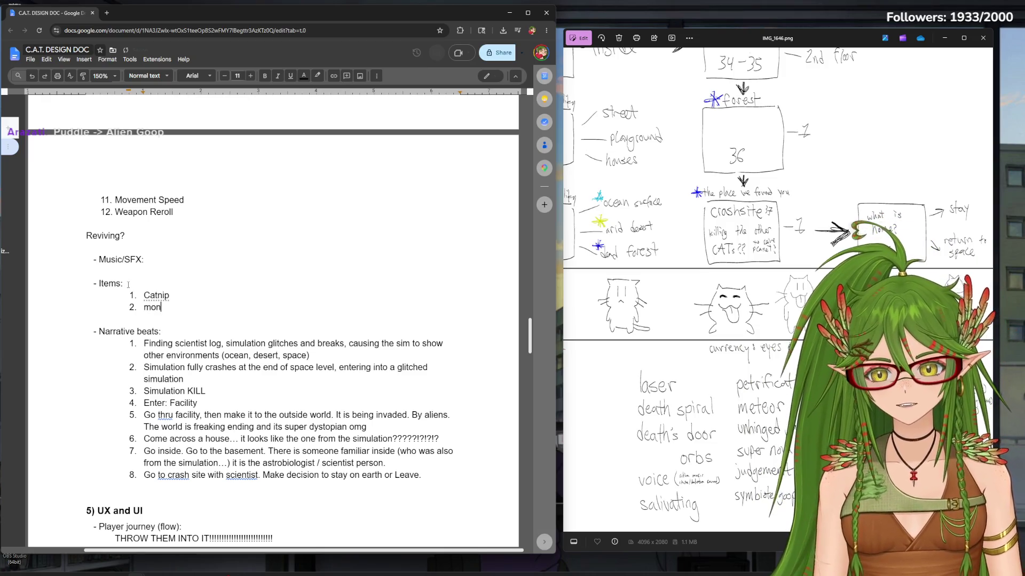
pyautogui.write('Monkey paw')
pyautogui.press('Return')
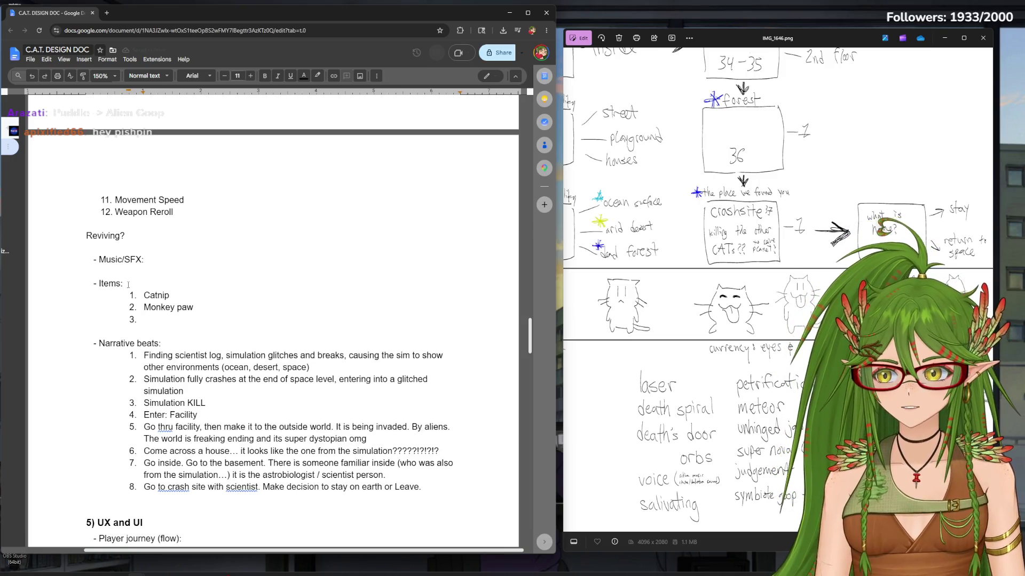
pyautogui.write('rabbits')
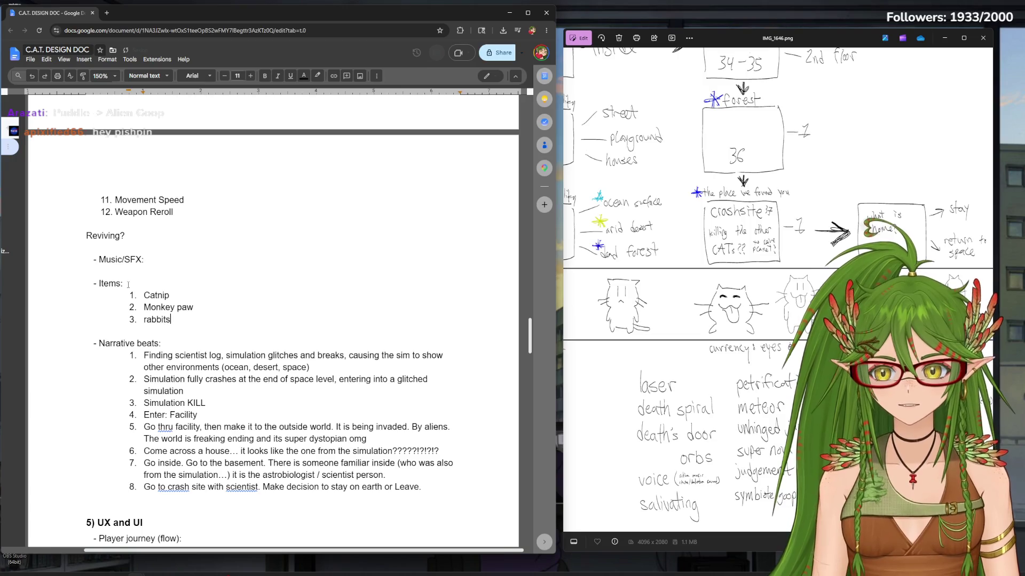
pyautogui.write(' foot')
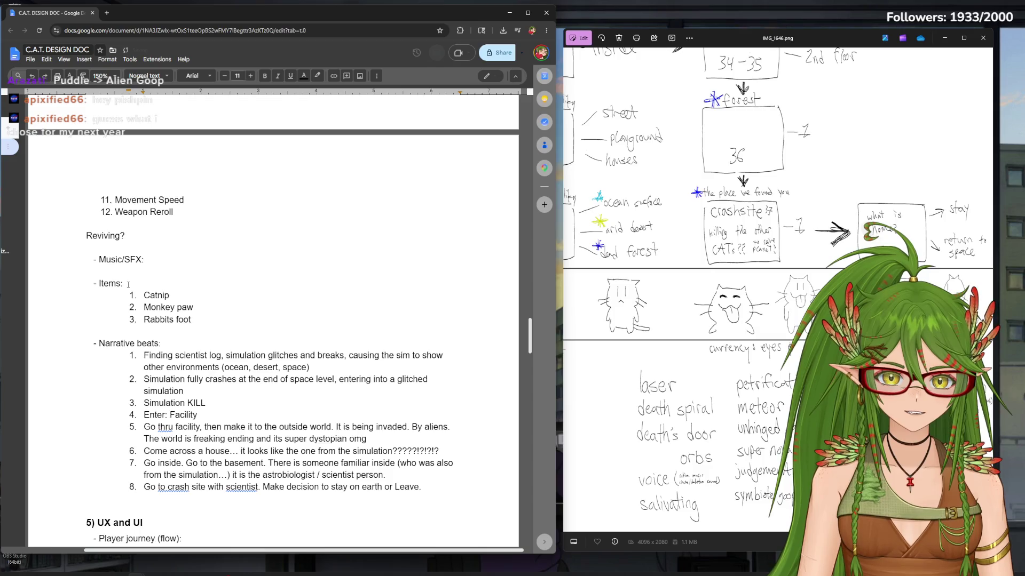
pyautogui.press('Return')
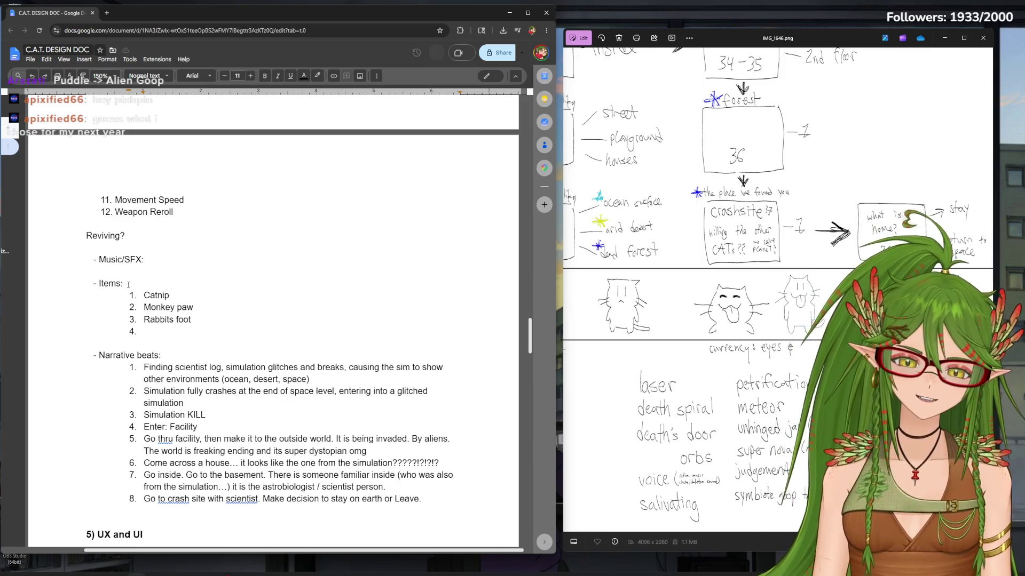
# Restore item 4 numbering and add Bird wing and Starfish to the Items list
pyautogui.press('Return')
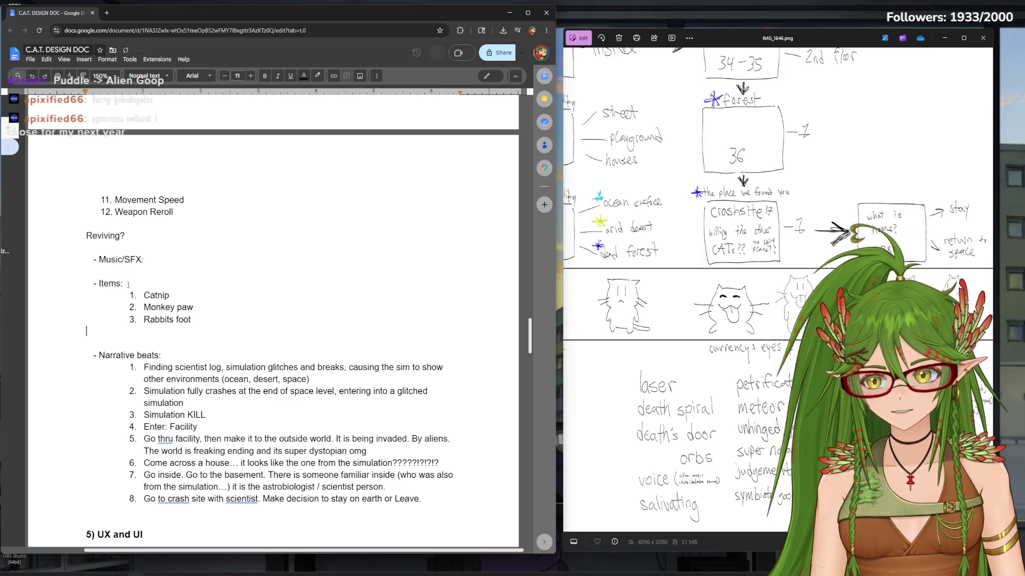
pyautogui.press('Tab')
pyautogui.hotkey('ctrl', 'shift', '7')
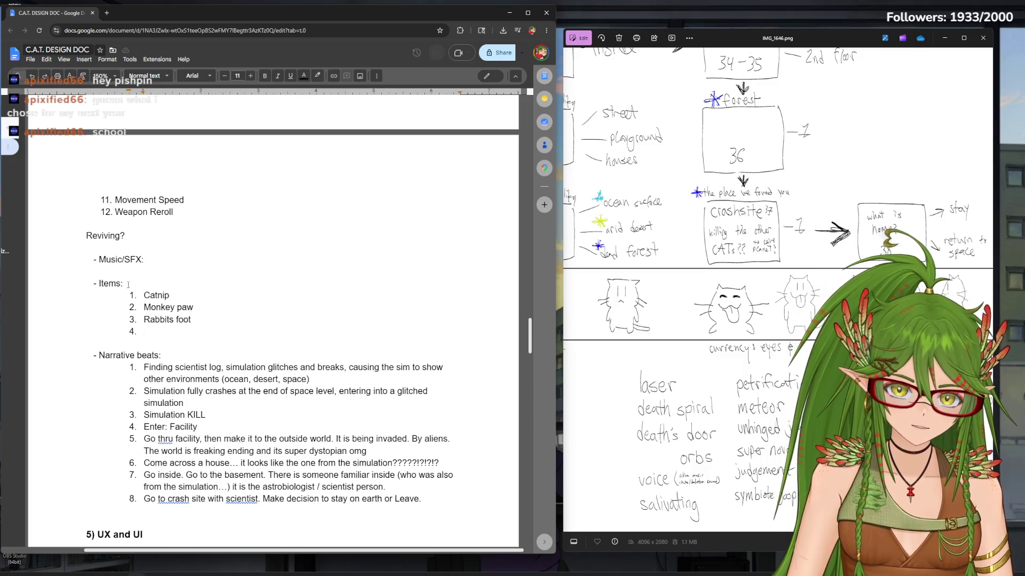
pyautogui.write('Bir')
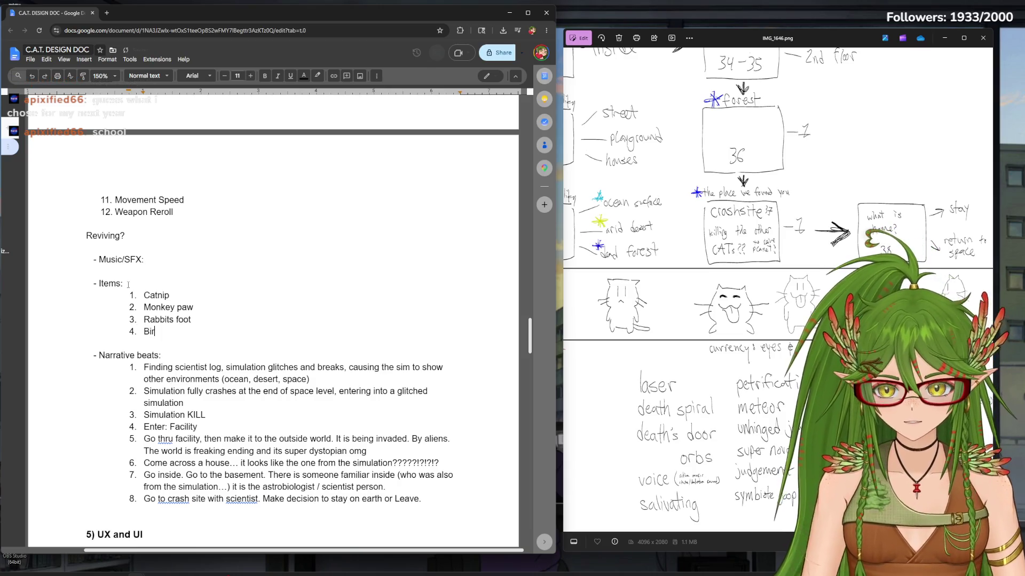
pyautogui.write('d wing')
pyautogui.press('Return')
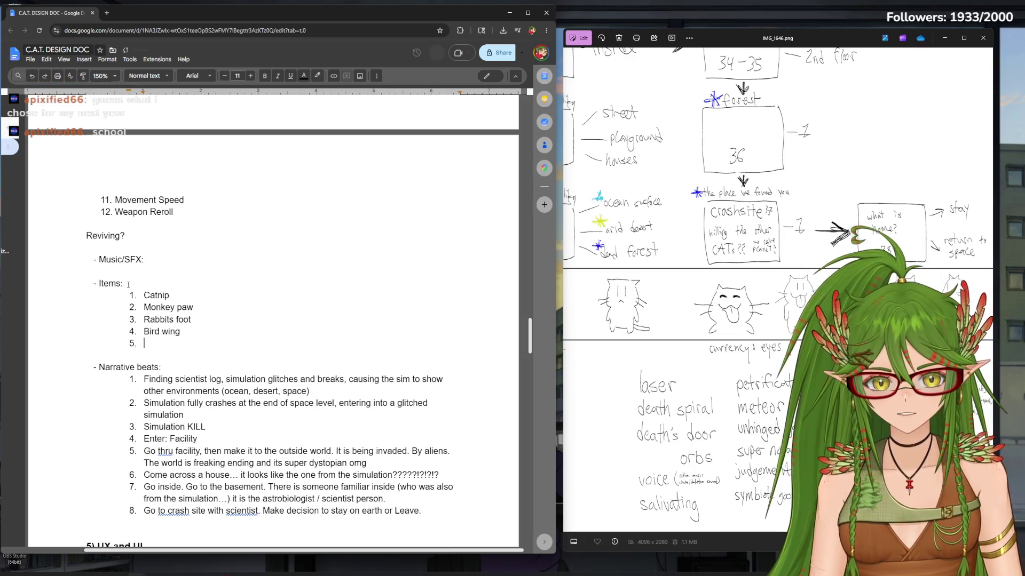
pyautogui.write('Starfish')
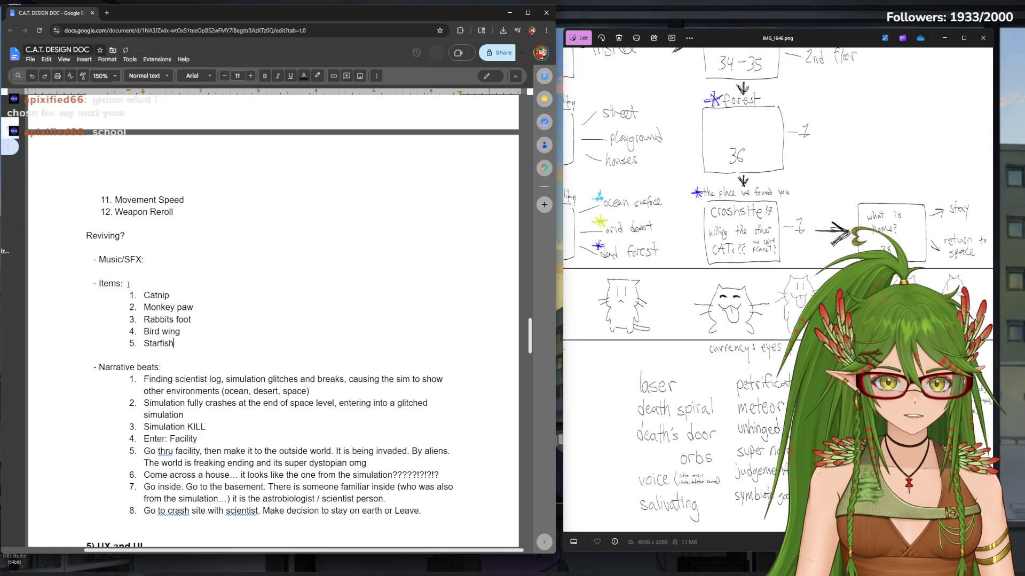
pyautogui.press('Return')
pyautogui.write('Butterfly wings')
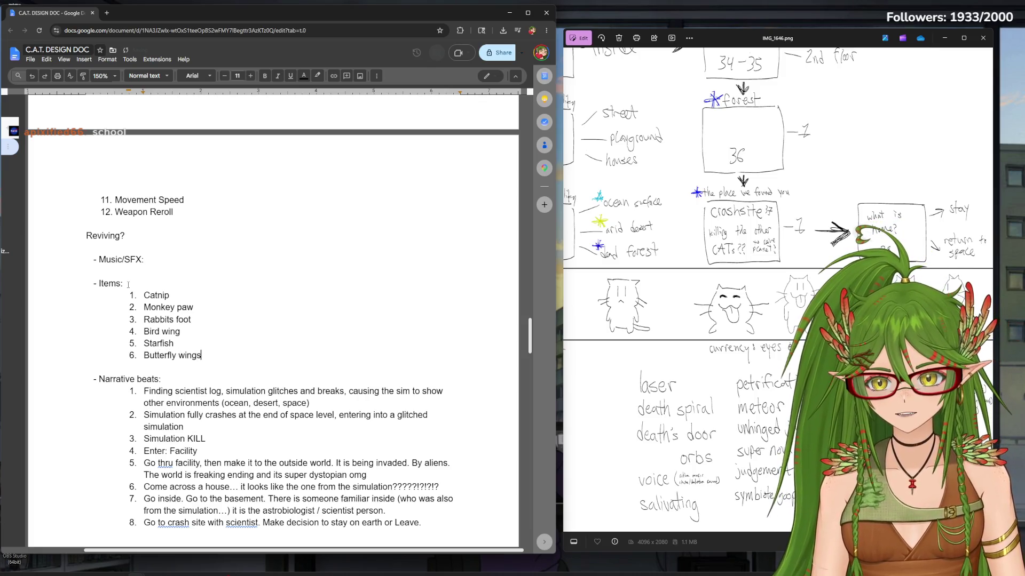
# Add Butterfly wings, Antlers, Peacock feather and Rattle of rattlesnake, then select Peacock feather
pyautogui.press('BackSpace')
pyautogui.press('Return')
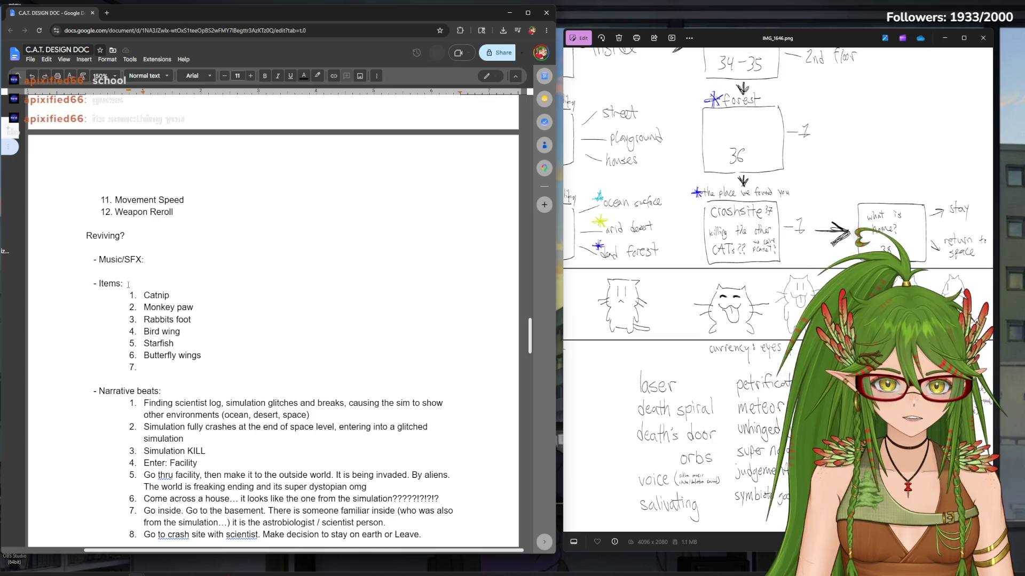
pyautogui.write('Antle')
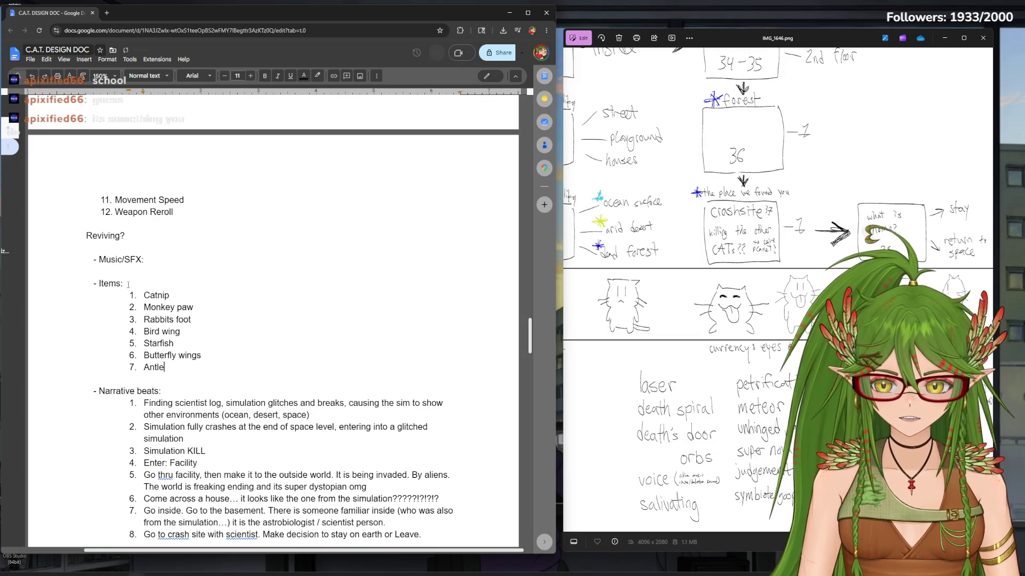
pyautogui.write('rs')
pyautogui.press('Return')
pyautogui.write('Peacock feather')
pyautogui.press('Return')
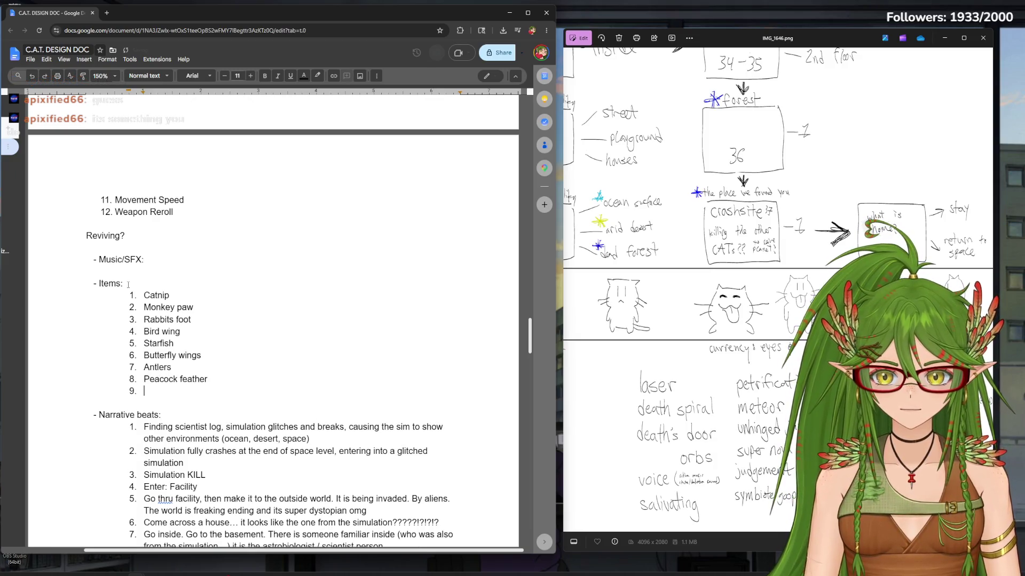
pyautogui.write('Rattle')
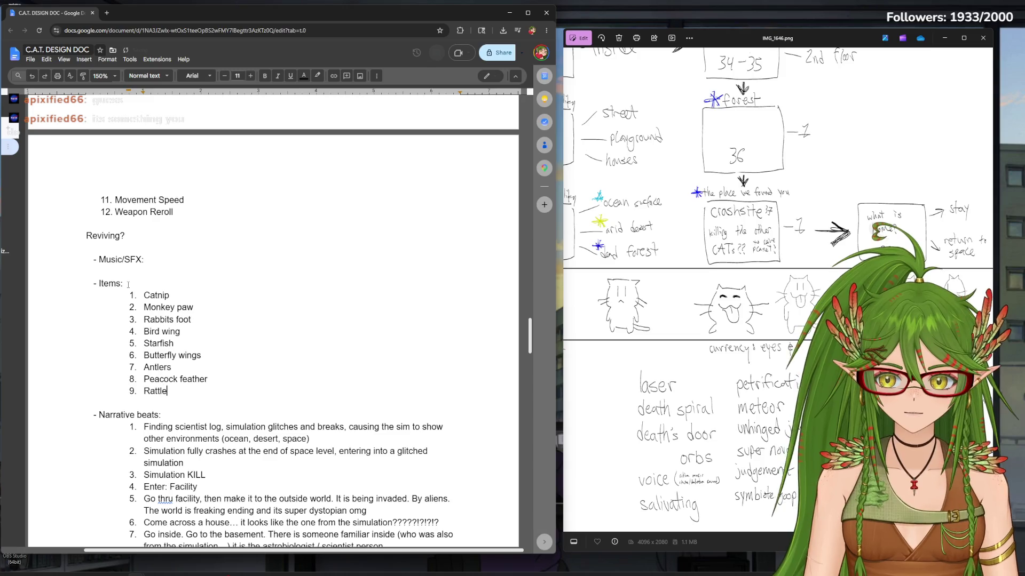
pyautogui.write(' of rattlesnake')
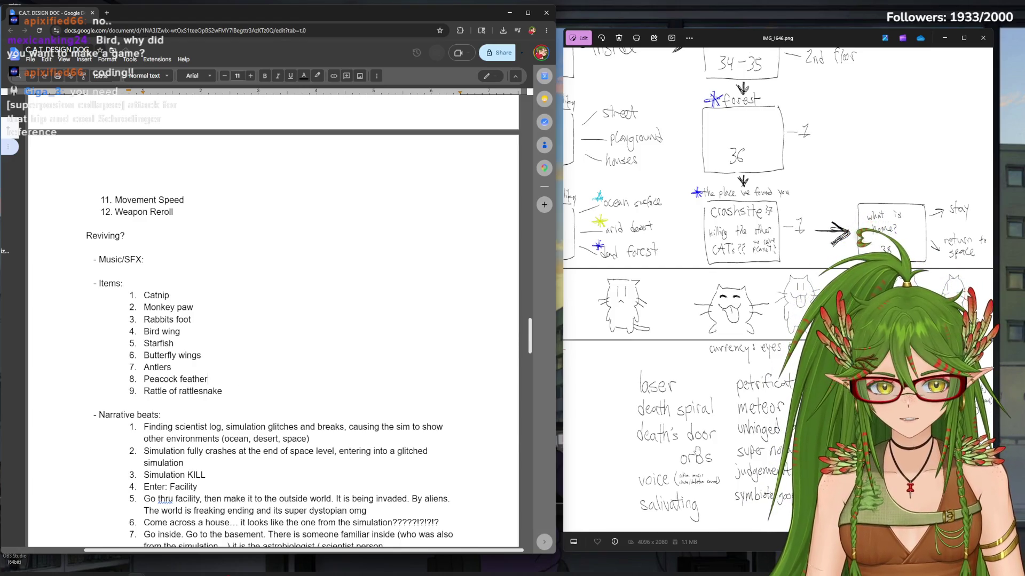
pyautogui.moveTo(223, 380); pyautogui.dragTo(123, 380)
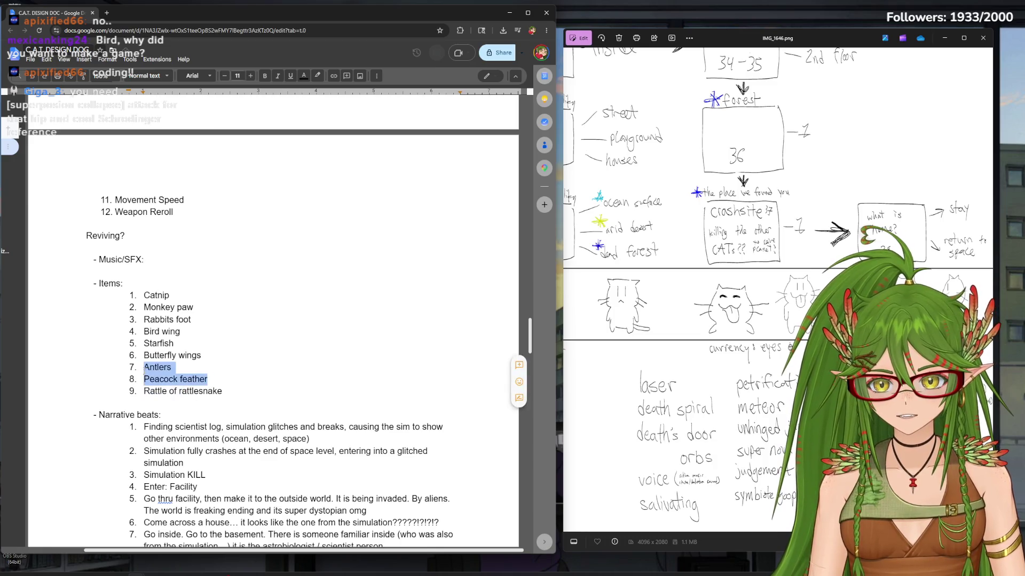
# Delete Peacock feather and make the cat drawing wrap beside the UX and UI text
pyautogui.press('BackSpace')
pyautogui.press('BackSpace')
pyautogui.press('BackSpace')
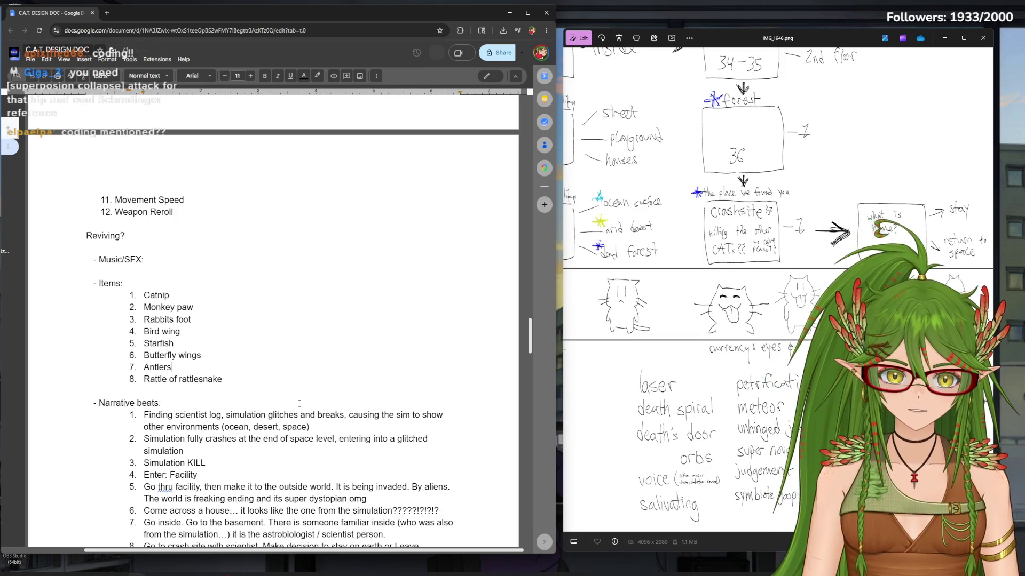
pyautogui.scroll(-3, 297, 403)
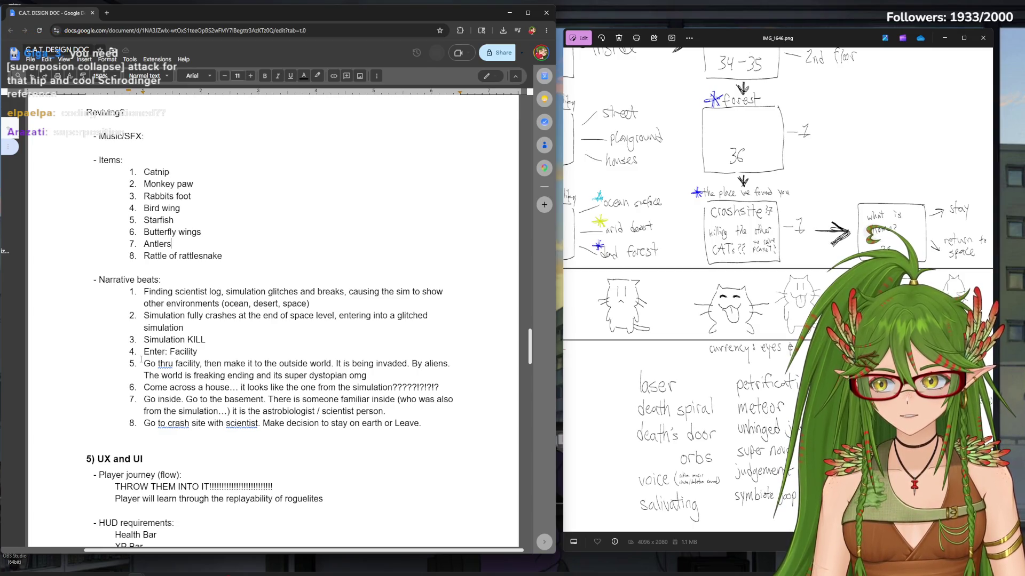
pyautogui.scroll(-3, 181, 392)
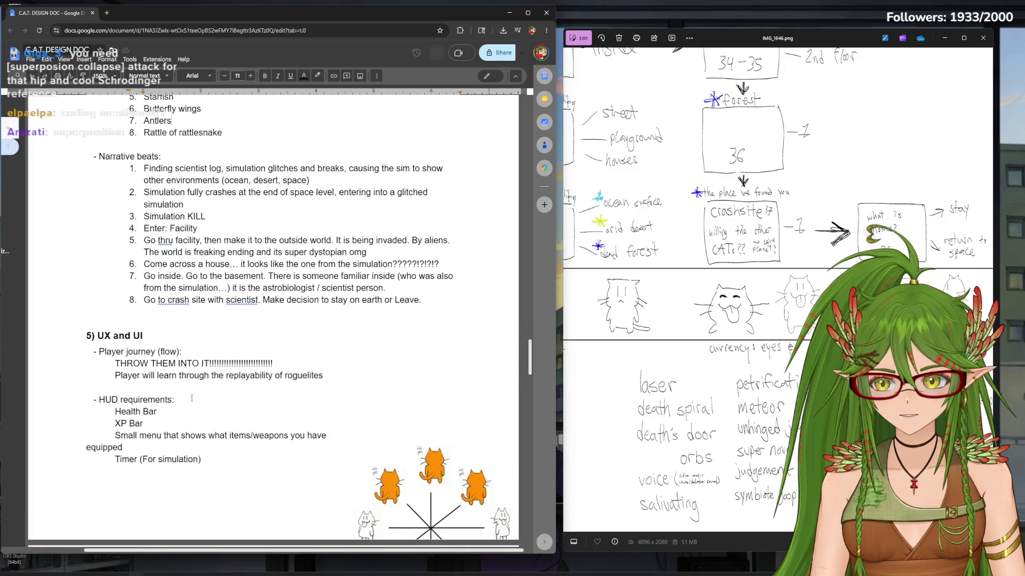
pyautogui.scroll(-2, 180, 391)
pyautogui.click(433, 369)
pyautogui.click(337, 503)
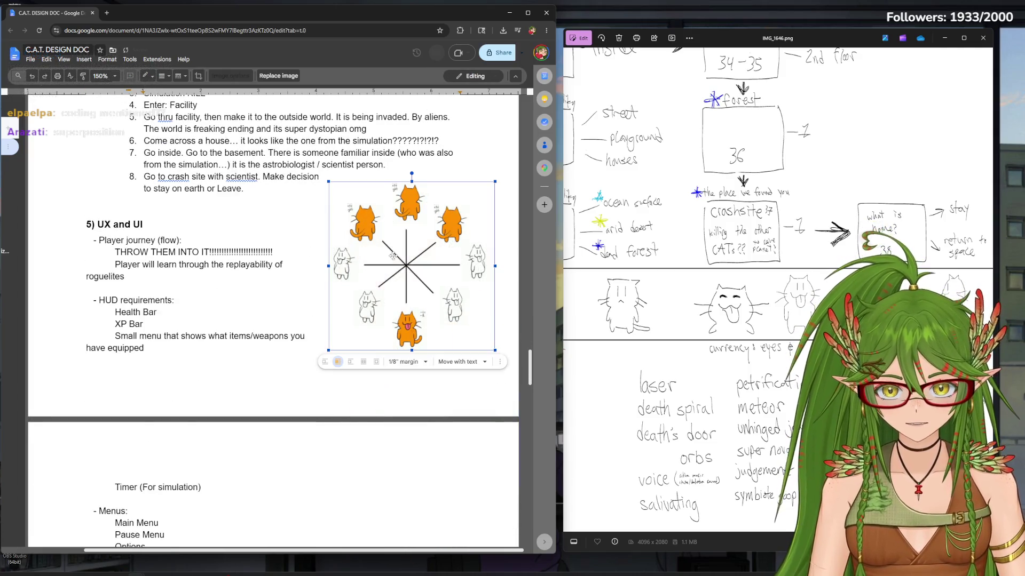
pyautogui.click(290, 358)
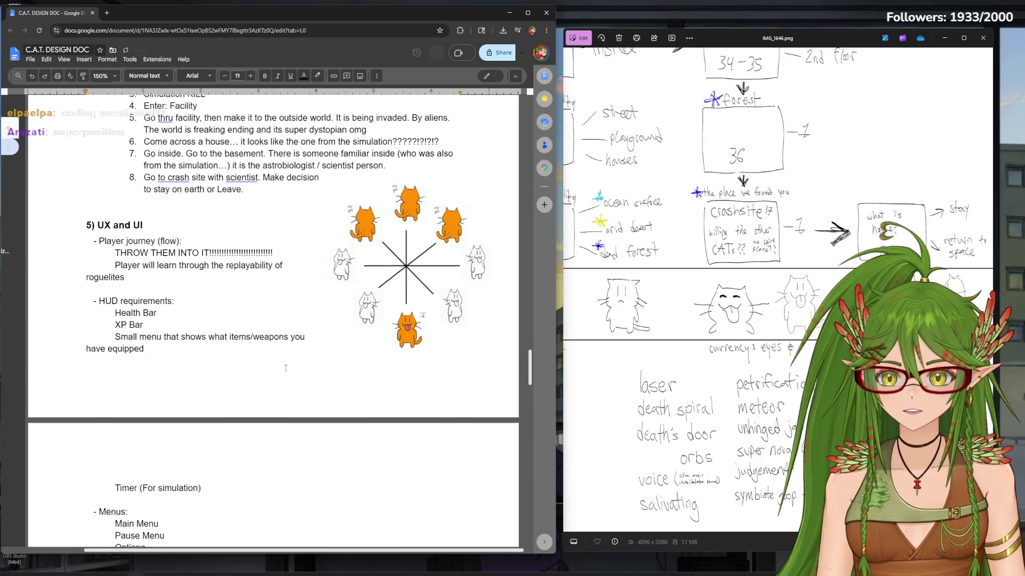
pyautogui.scroll(2, 287, 361)
pyautogui.scroll(1, 283, 368)
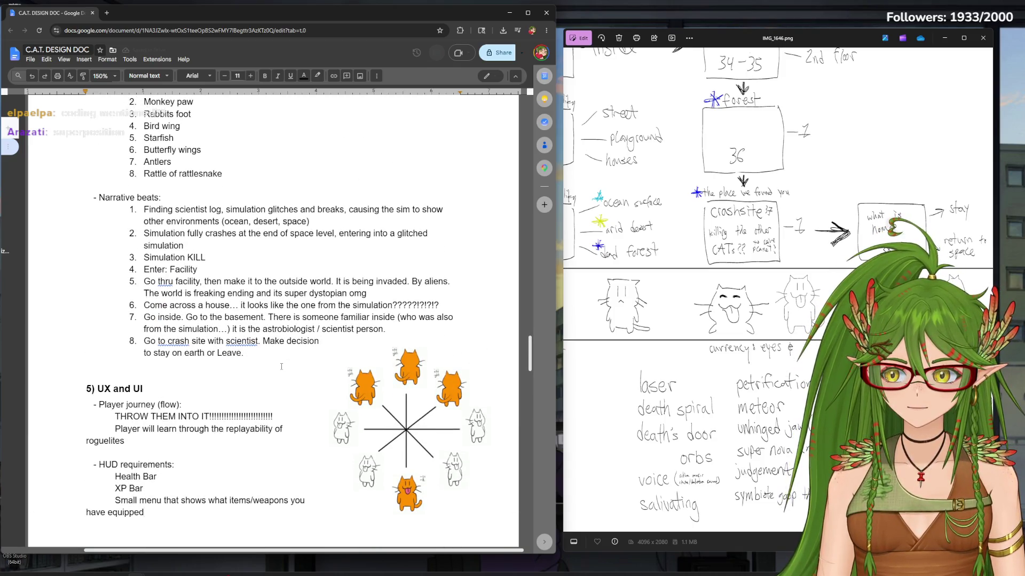
pyautogui.scroll(3, 283, 367)
pyautogui.scroll(1, 280, 366)
pyautogui.scroll(1, 280, 366)
pyautogui.scroll(1, 240, 376)
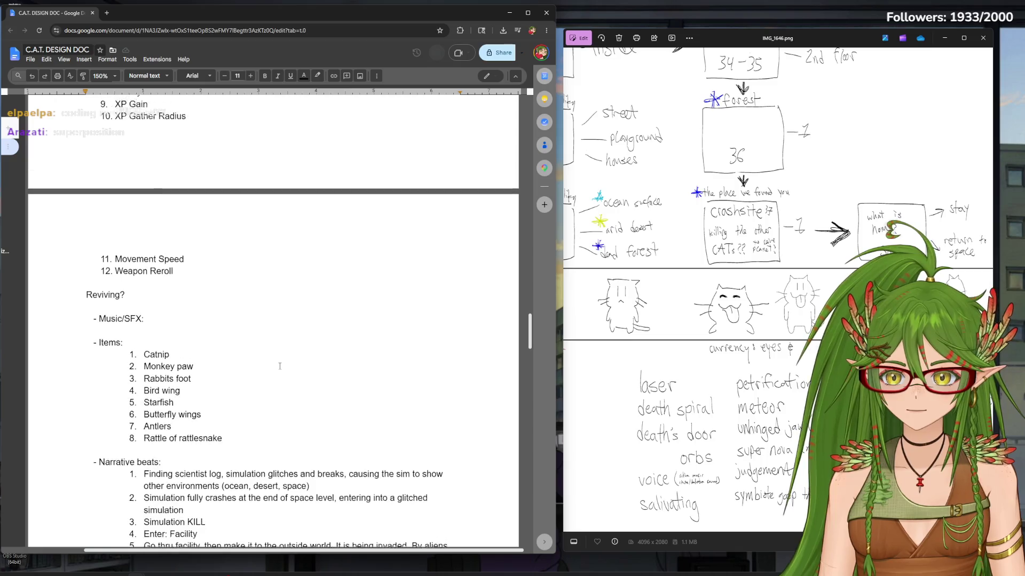
pyautogui.click(192, 386)
# Under Music/SFX, note that Simulation & Outside World get similar remixed music or different sound fonts
pyautogui.press('Return')
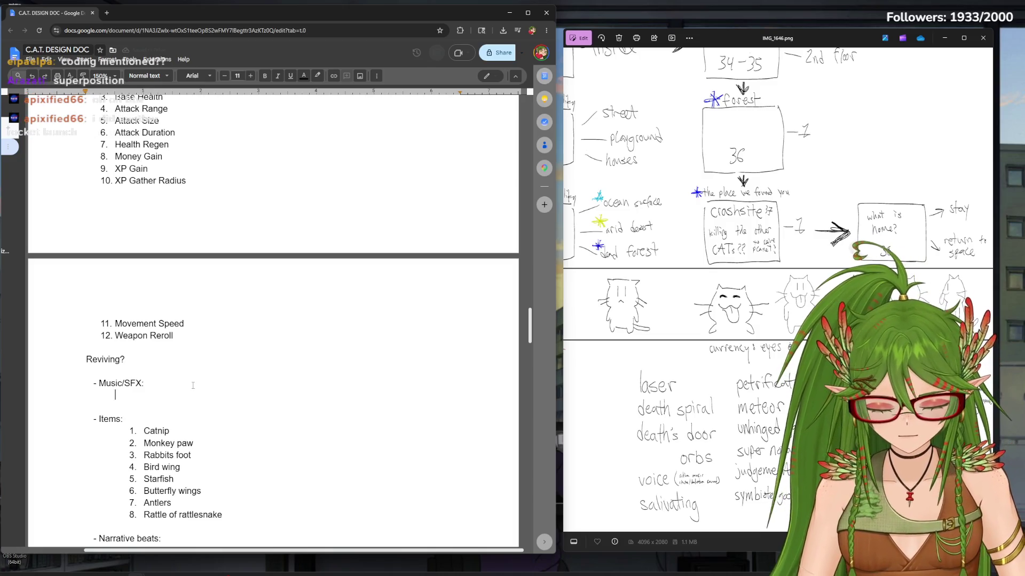
pyautogui.write('Simn')
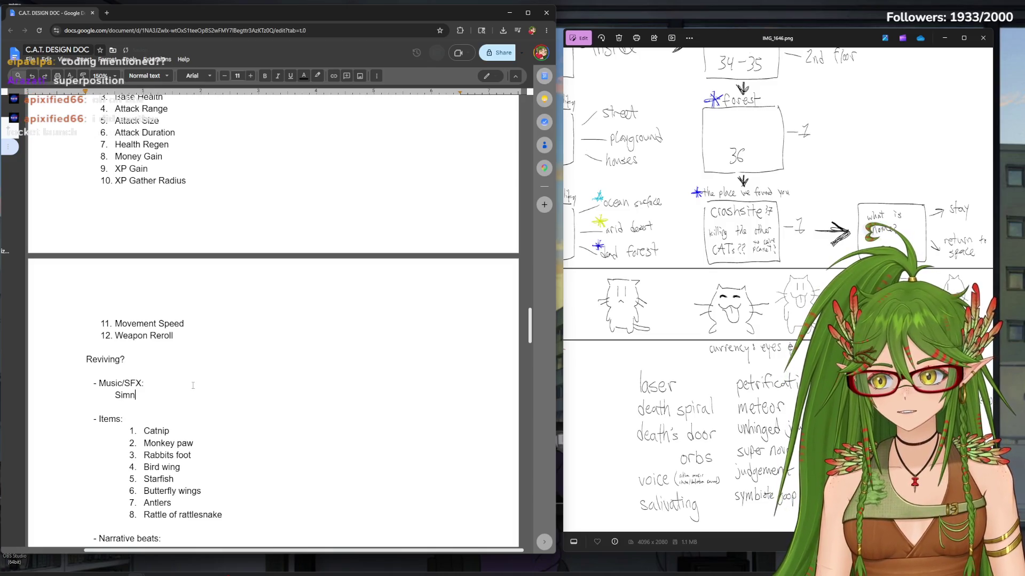
pyautogui.press('BackSpace')
pyautogui.write('ulation & OUT')
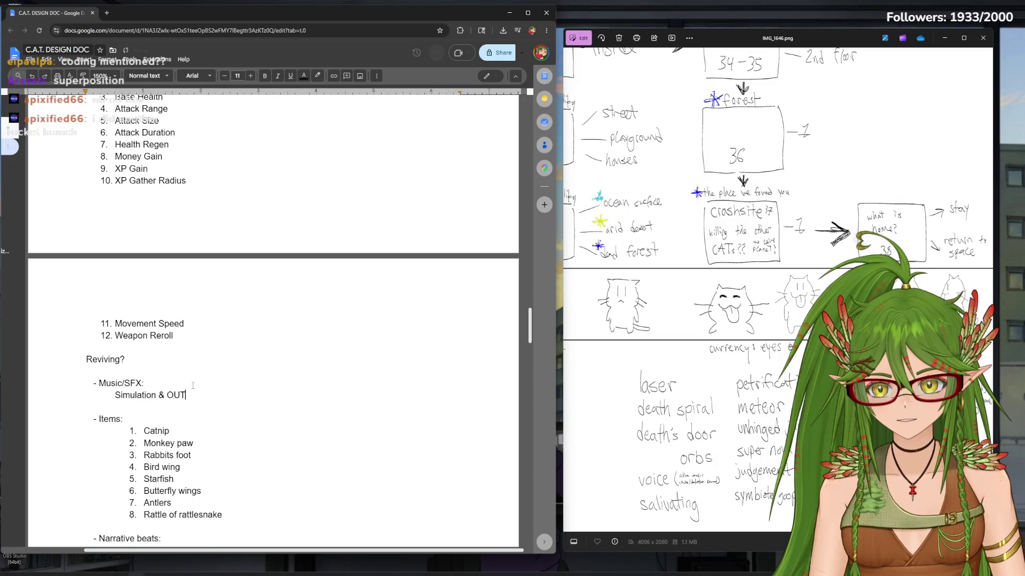
pyautogui.press('BackSpace')
pyautogui.write('utside World shou')
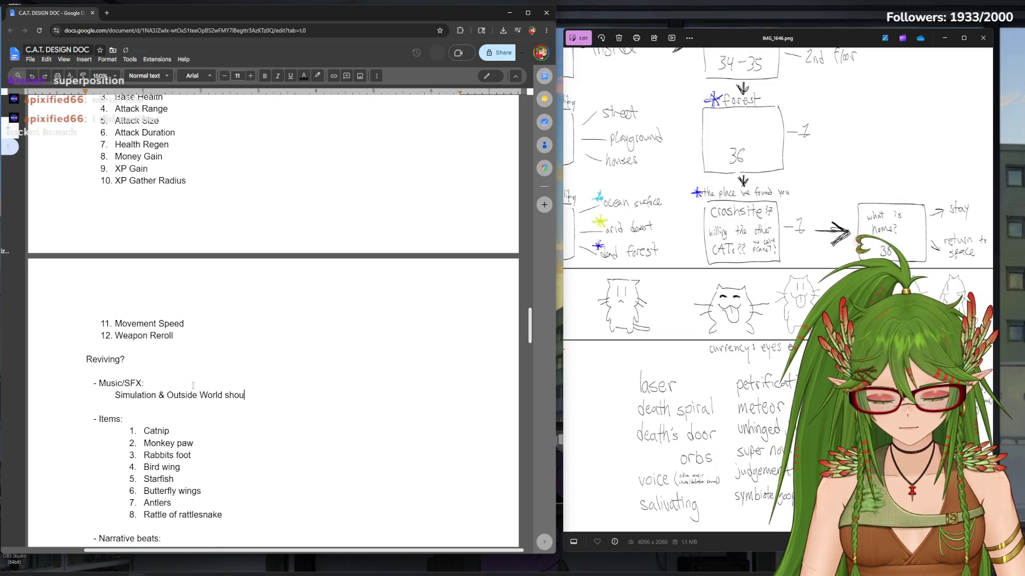
pyautogui.write('ld have similare')
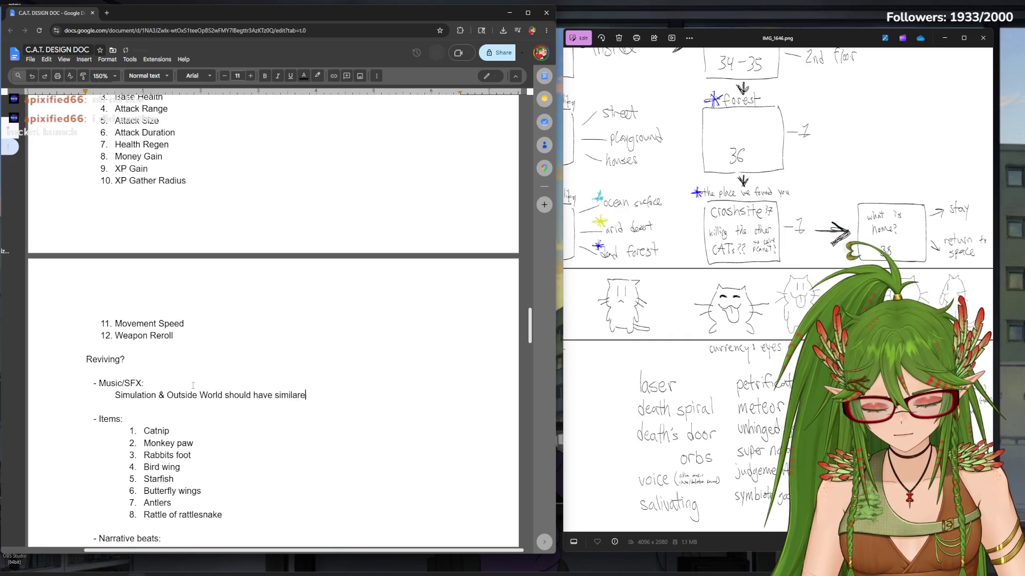
pyautogui.press('BackSpace')
pyautogui.write('music but remixed and')
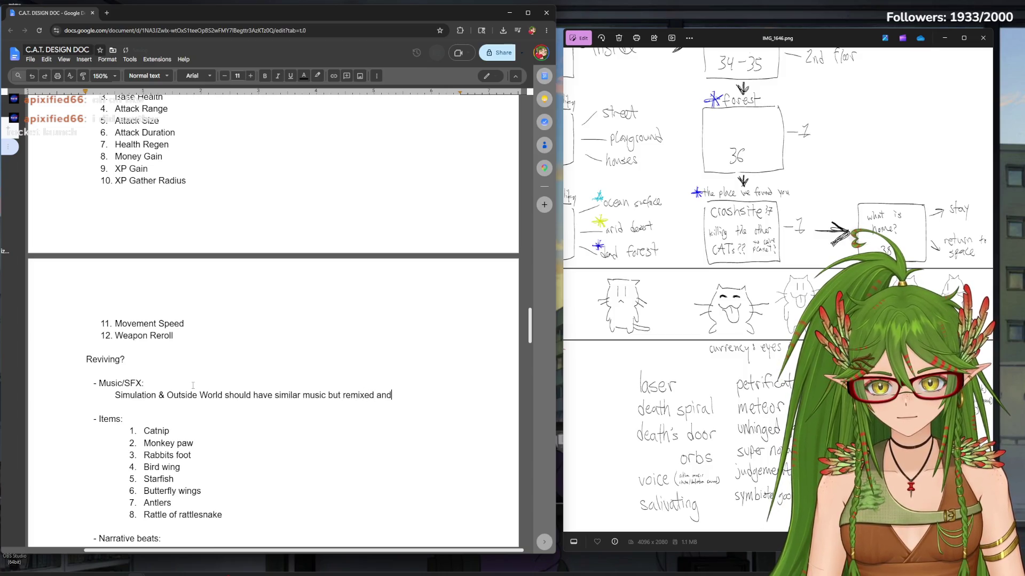
pyautogui.write('/or different')
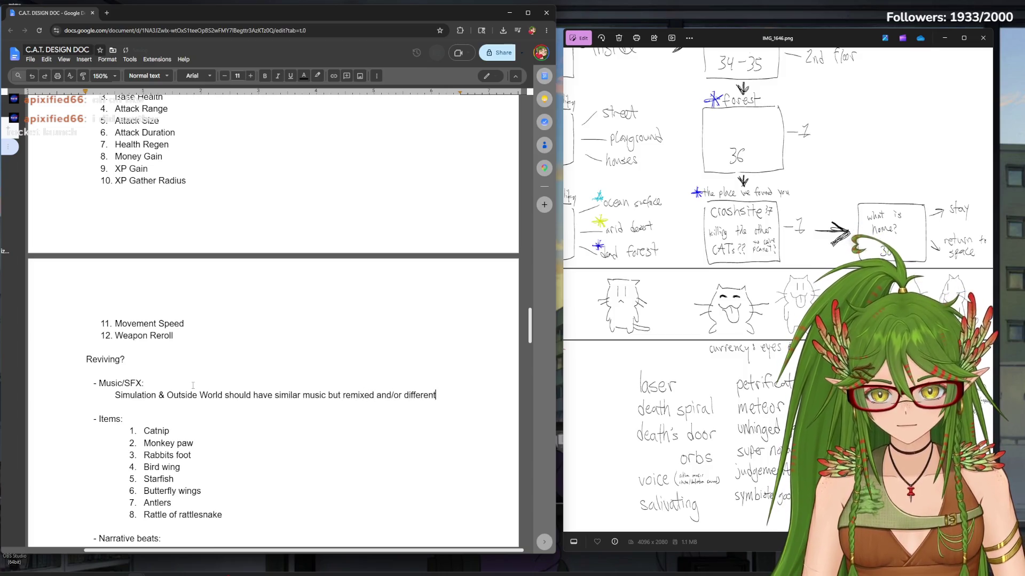
pyautogui.write(' sound fonts')
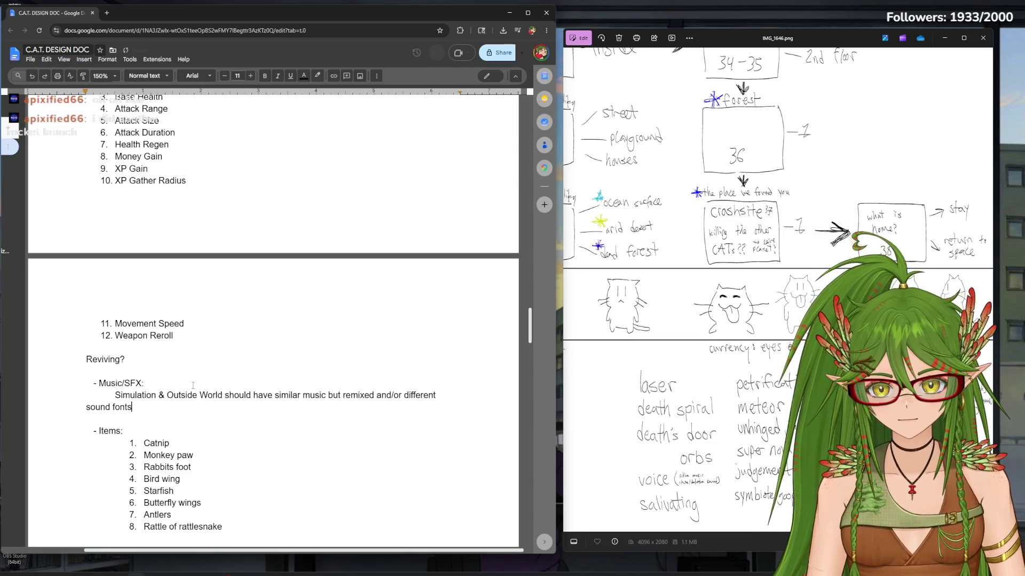
# Add an indented Motifs!!! line and an indented Facility: heading below it
pyautogui.press('Return')
pyautogui.press('Tab')
pyautogui.write('motifs')
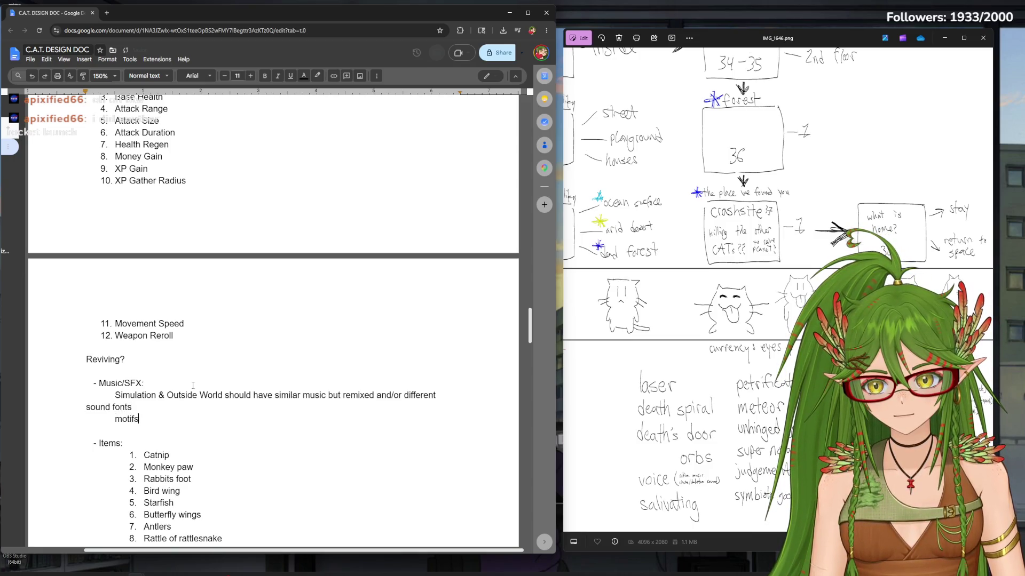
pyautogui.write('!!!!!!!!!!!!!!!!!!!!!!!!!!!!!!!!!')
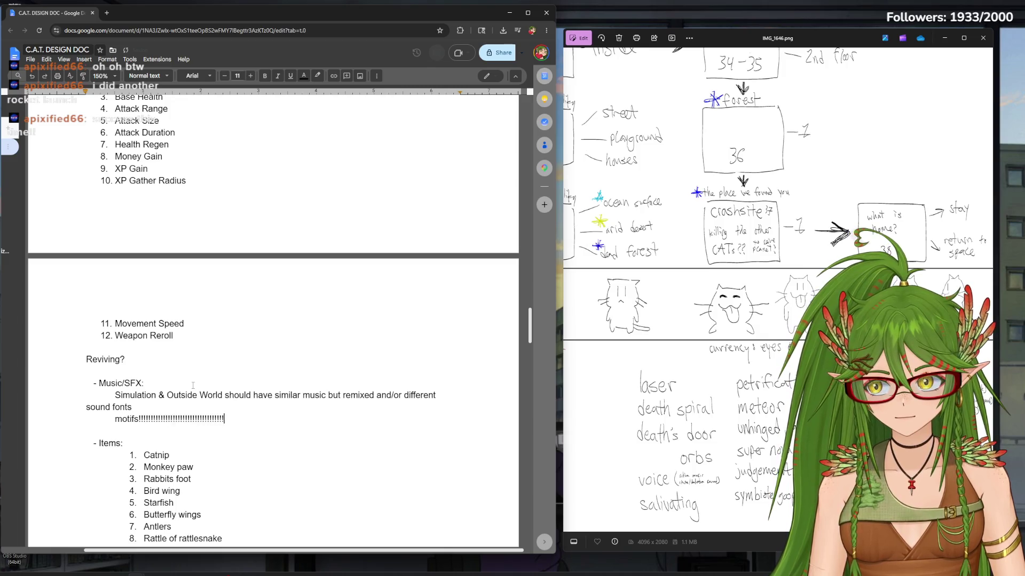
pyautogui.press('Return')
pyautogui.press('Tab')
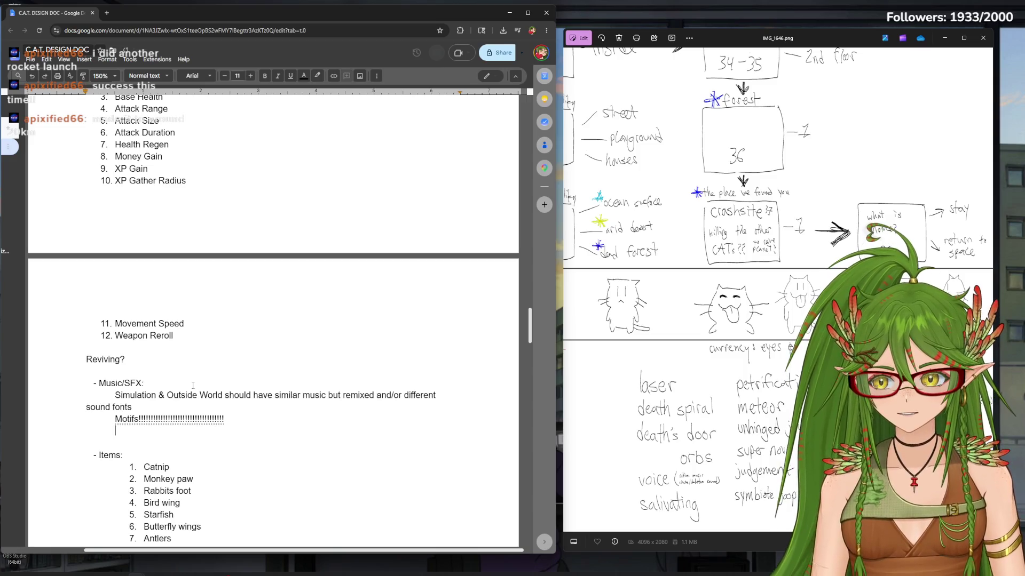
pyautogui.press('Return')
pyautogui.write('Facility:')
pyautogui.press('Tab')
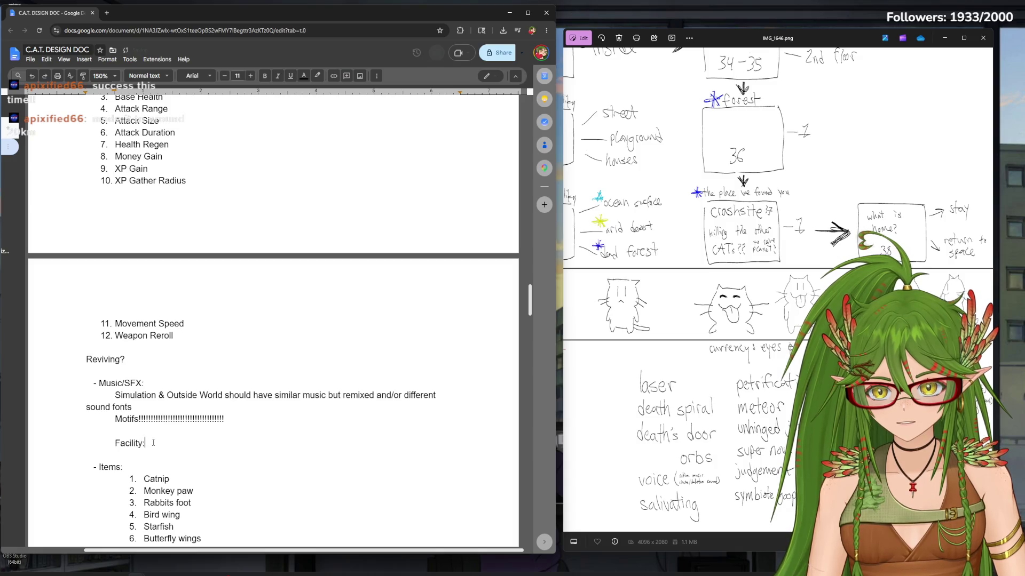
# List breathing, White noise and Metallic creaks as Facility bullets
pyautogui.press('Return')
pyautogui.write('- Quiet, but slightly')
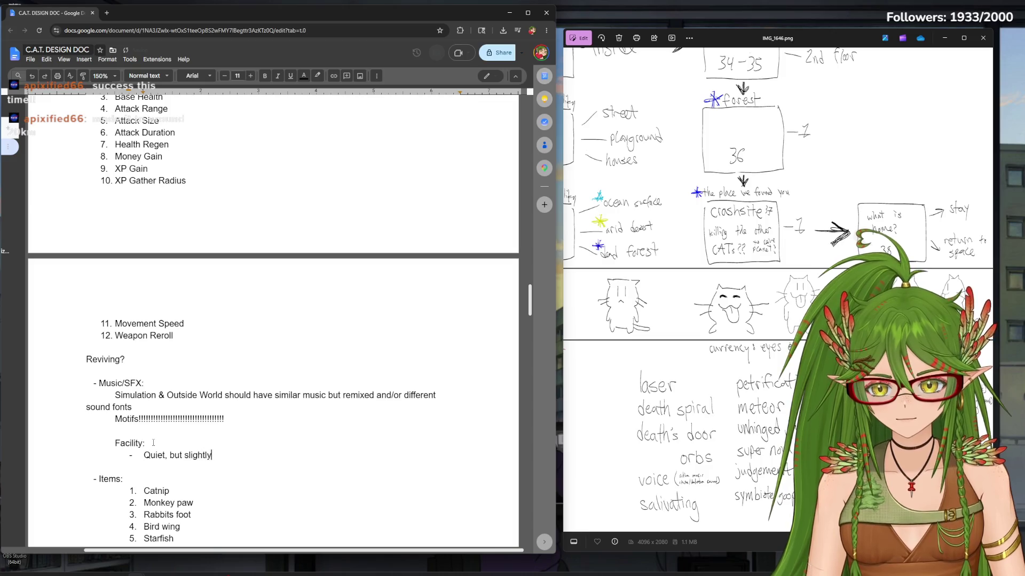
pyautogui.write('eathing')
pyautogui.press('Return')
pyautogui.write('White noise')
pyautogui.press('Return')
pyautogui.write('Metallic creaks')
pyautogui.press('Return')
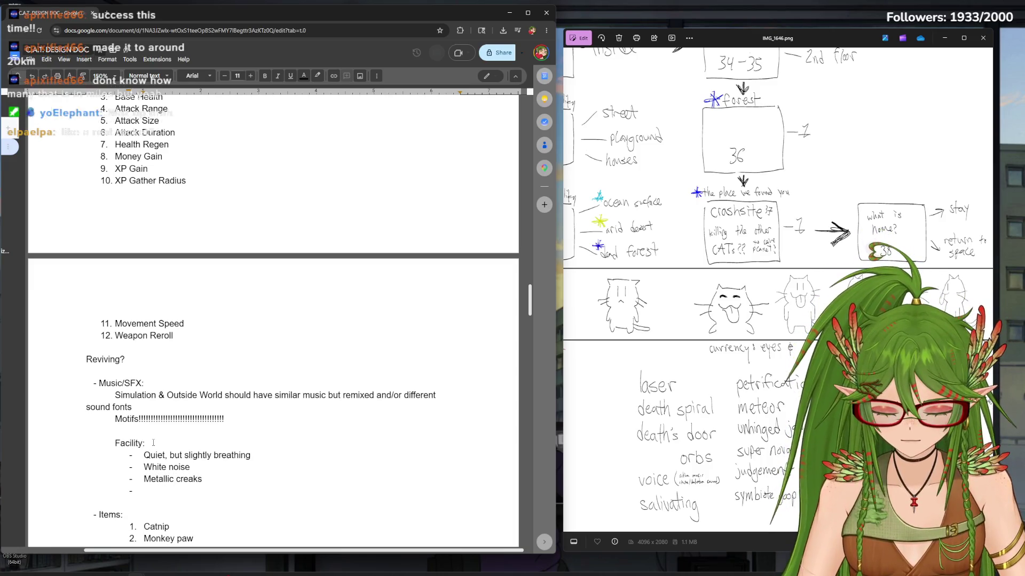
pyautogui.write('Room for')
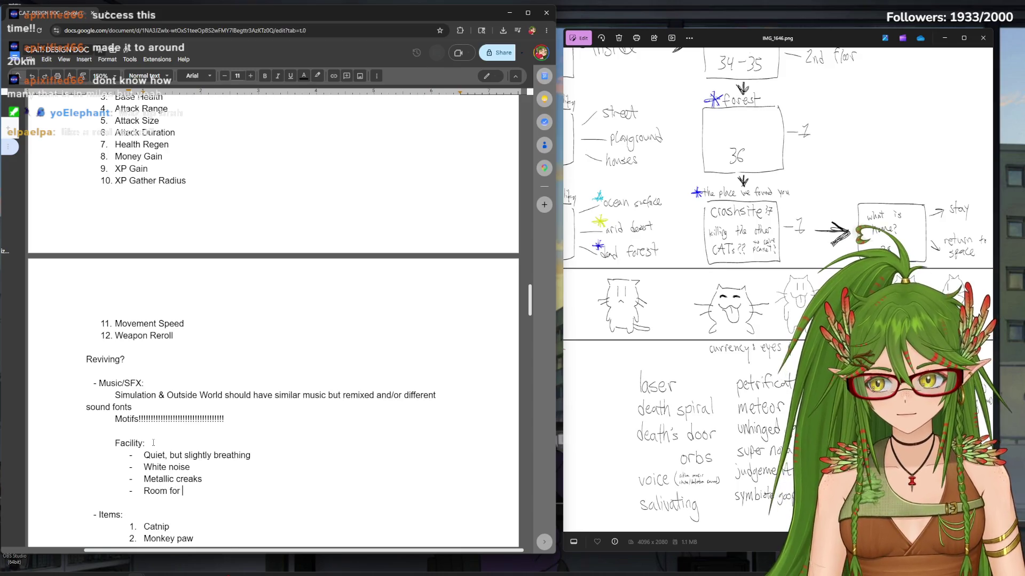
pyautogui.write(' silence, but not peaceful')
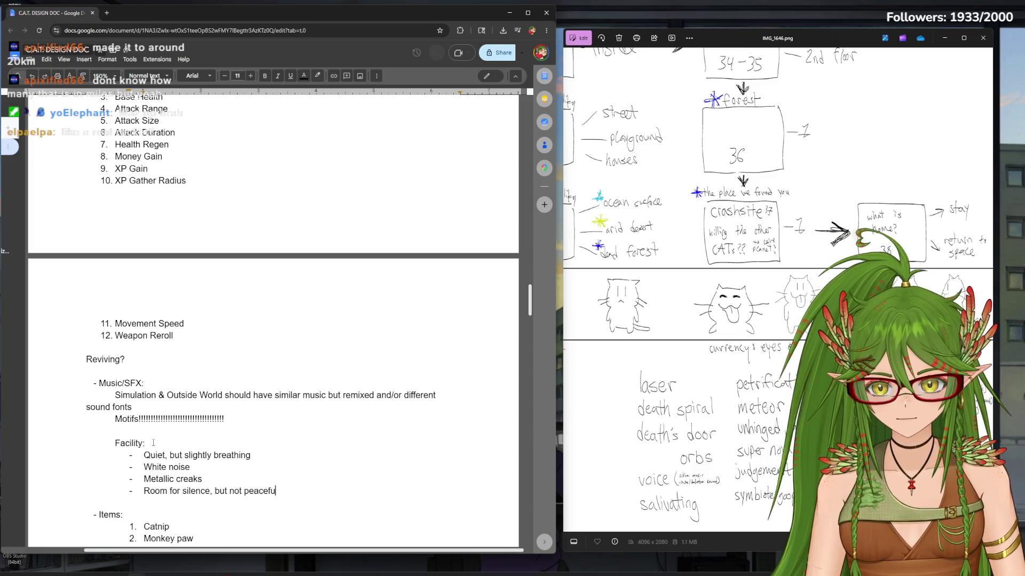
pyautogui.write(', ')
pyautogui.write('mroie')
# Add the more eerie silence and Ref bullets, then a Simulation: heading below the list
pyautogui.press('BackSpace')
pyautogui.press('BackSpace')
pyautogui.press('BackSpace')
pyautogui.write('ore ei')
pyautogui.press('BackSpace')
pyautogui.write('e')
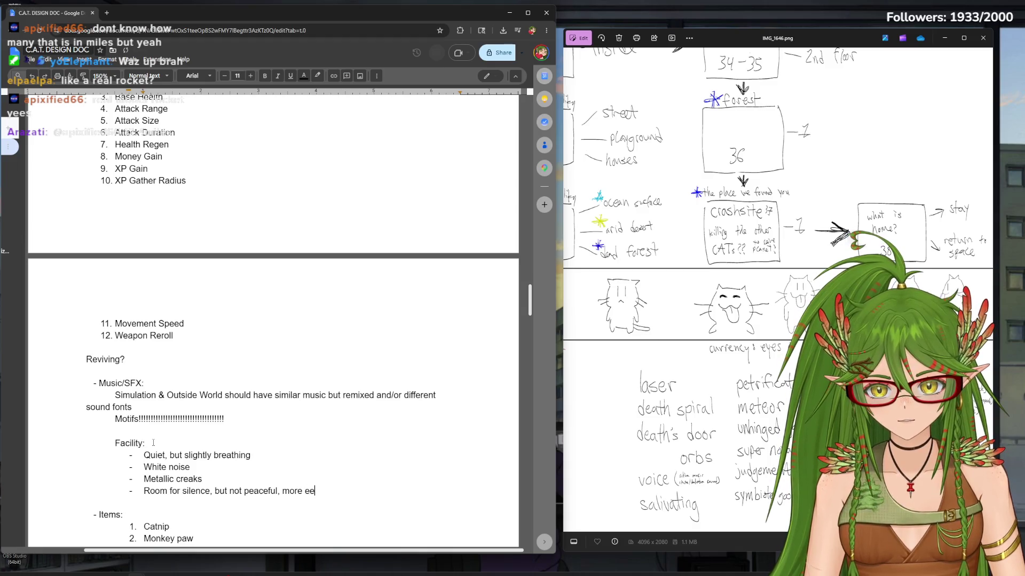
pyautogui.write('rie')
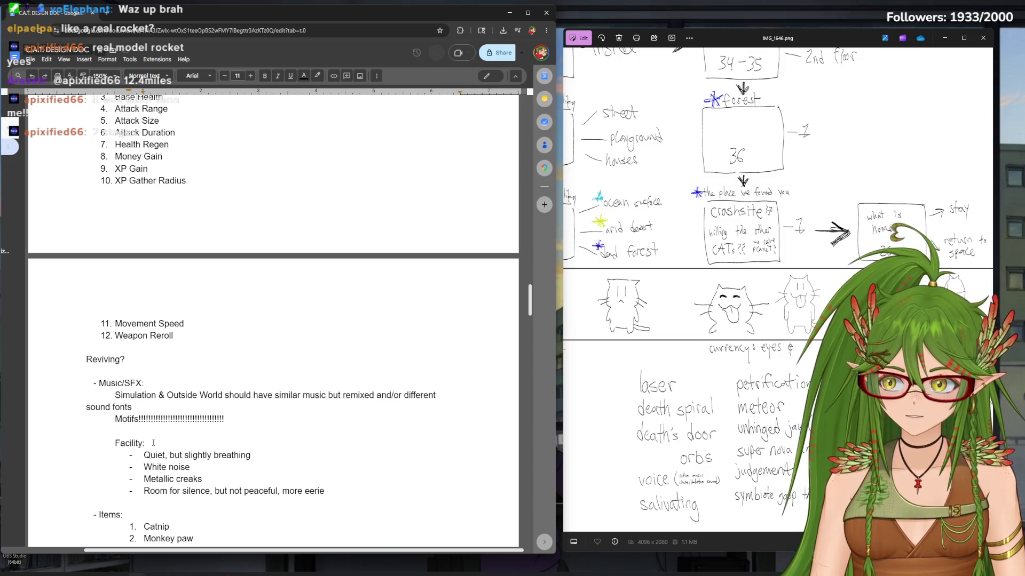
pyautogui.press('Return')
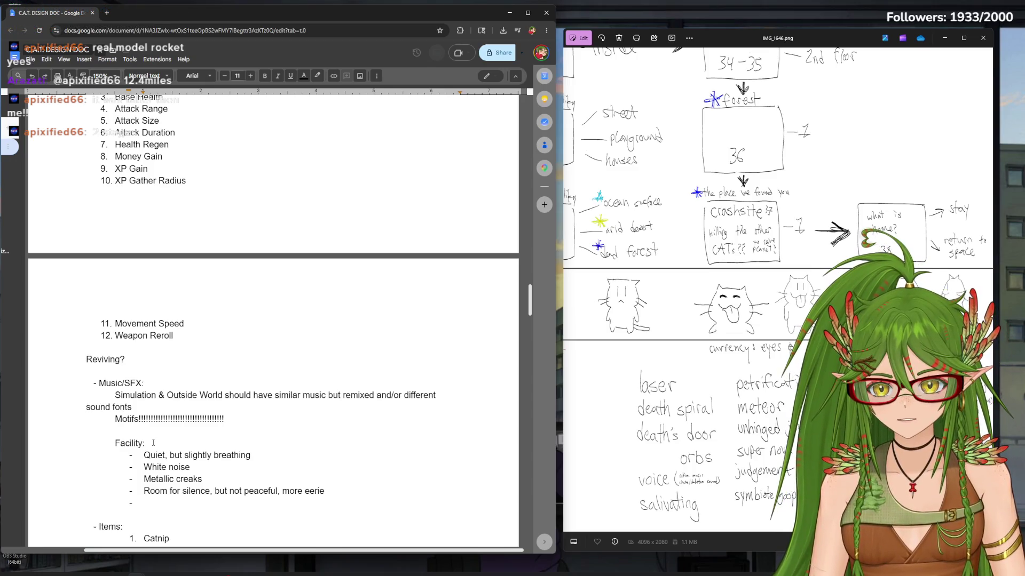
pyautogui.write('Ref: amal')
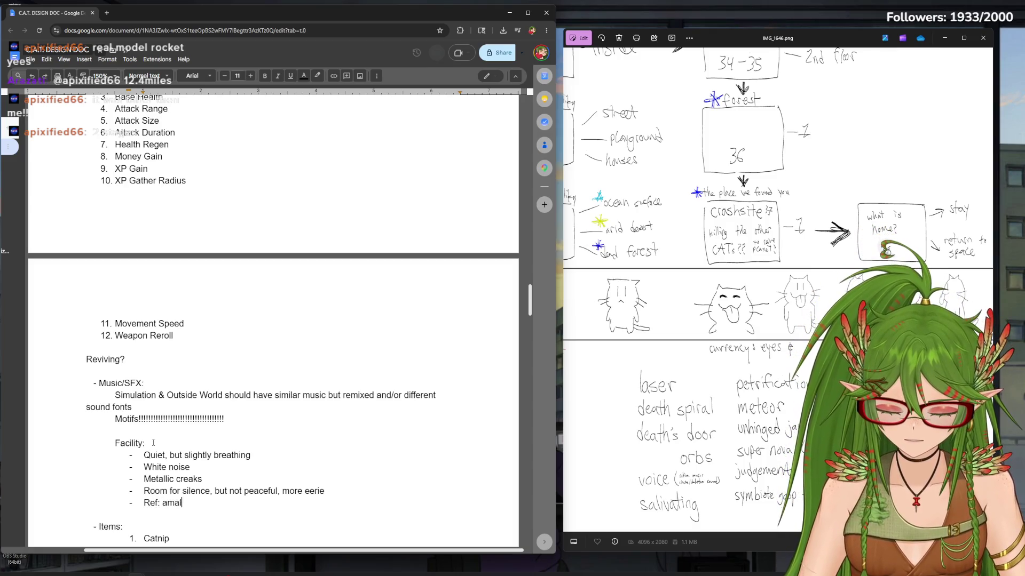
pyautogui.write('gam, fear & hunger')
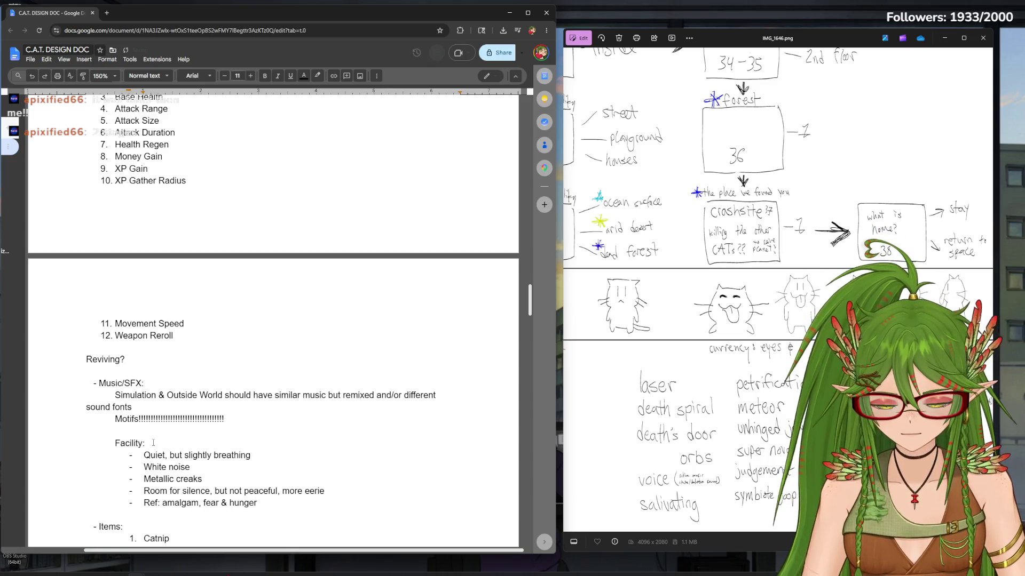
pyautogui.write(', true lab')
pyautogui.press('Return')
pyautogui.press('Return')
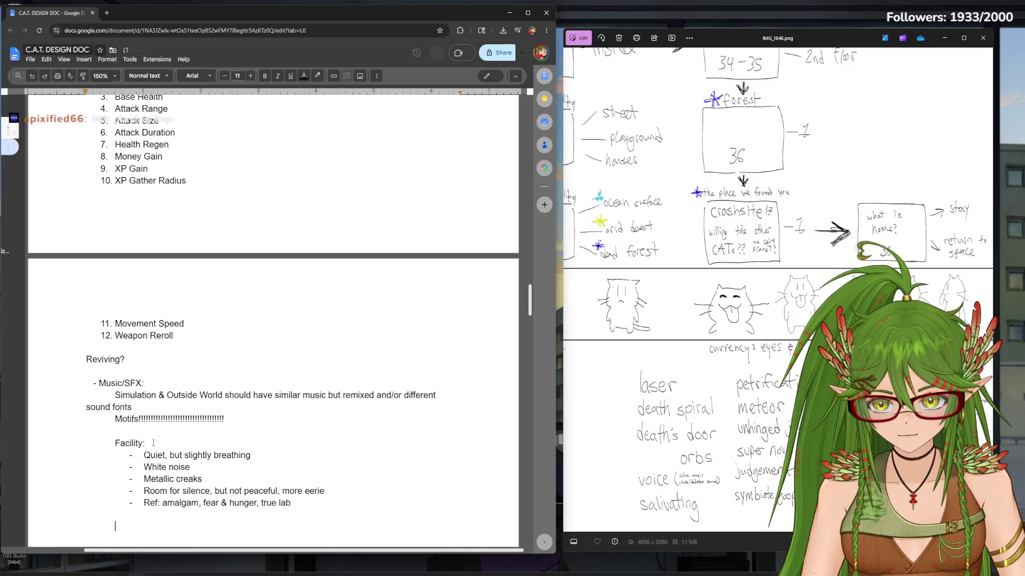
pyautogui.write('Simulation:')
pyautogui.press('Return')
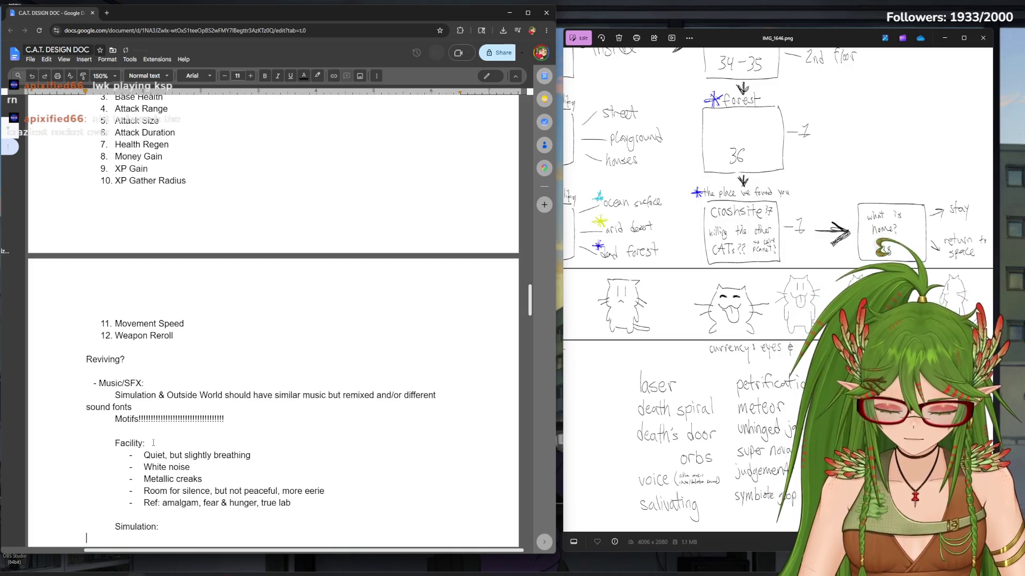
pyautogui.write('- ')
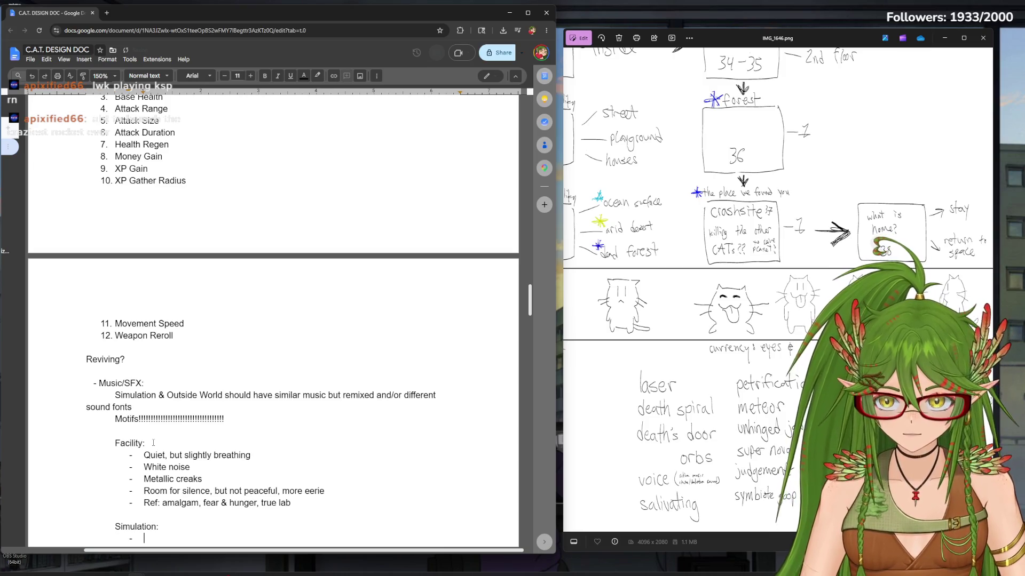
pyautogui.write('ha')
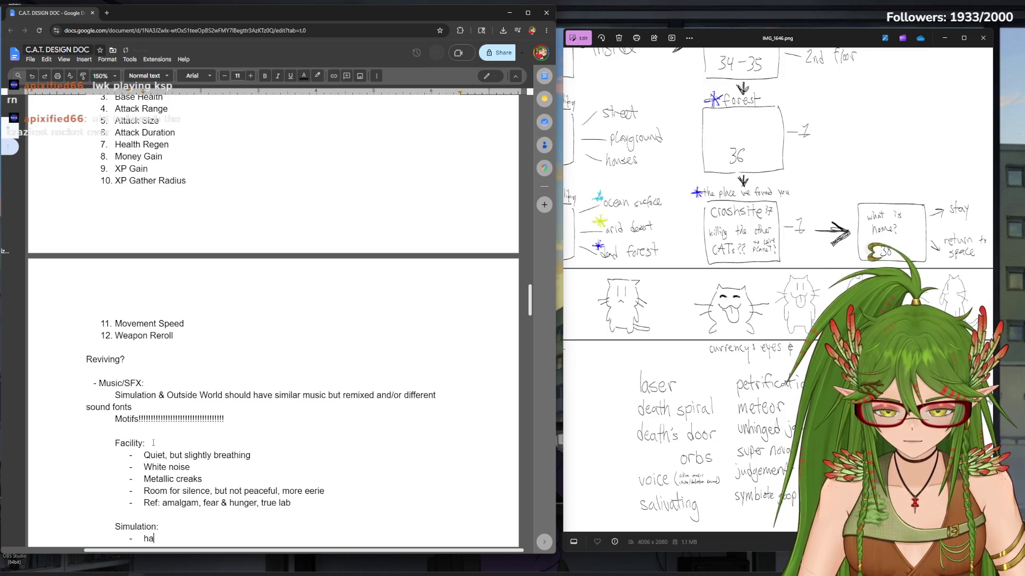
pyautogui.write('ppier/more upbeat')
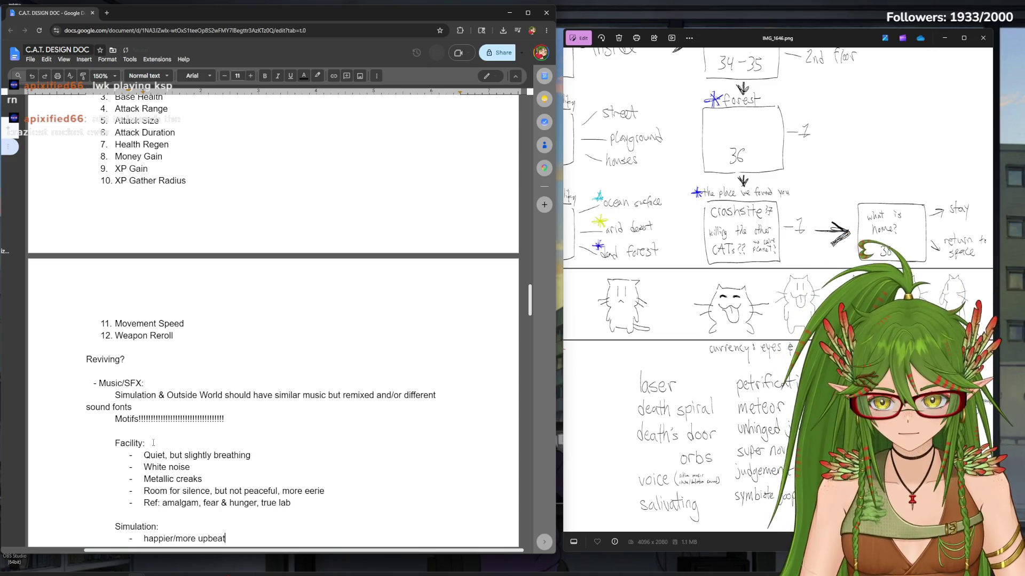
pyautogui.write(', but slightly o')
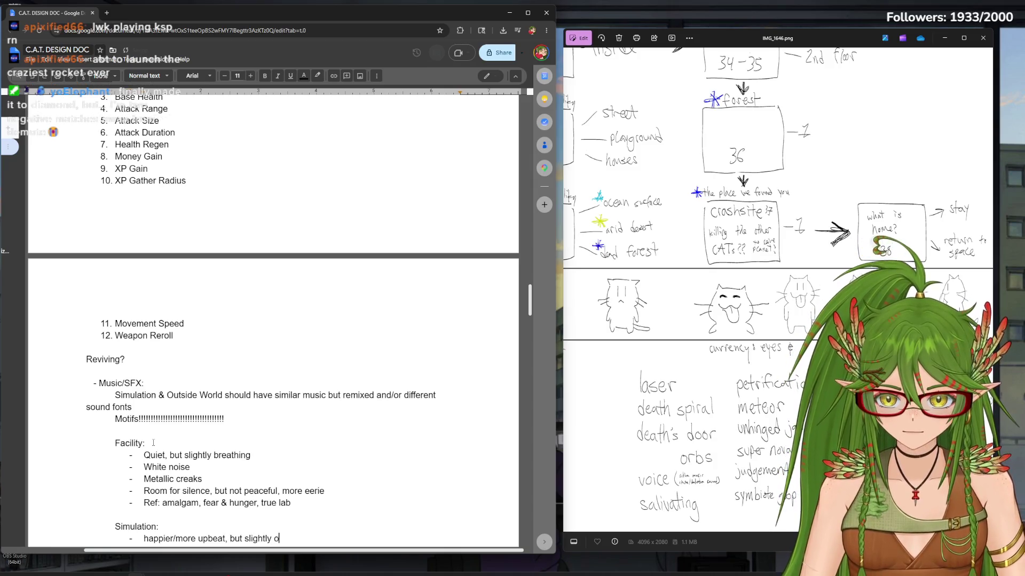
pyautogui.write('ff-putting')
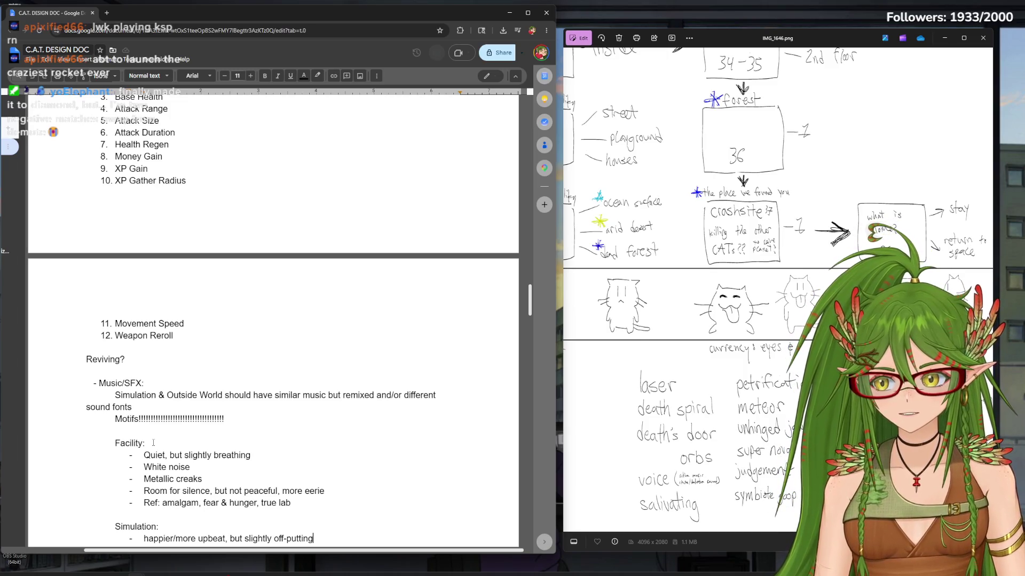
# Under Simulation, add bullets upbeat but off-putting and unfitting ?
pyautogui.press('Return')
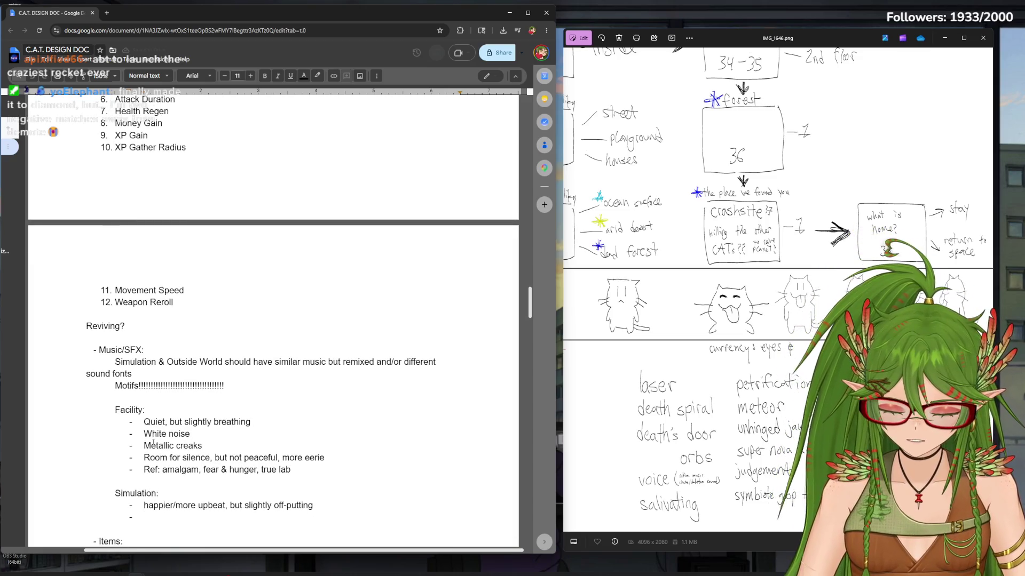
pyautogui.write('unfiutt')
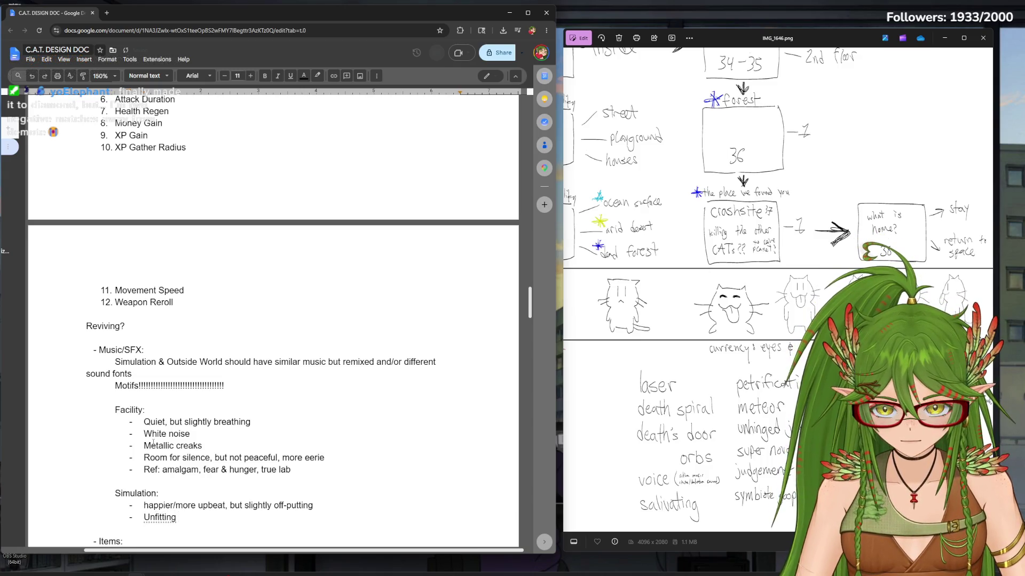
pyautogui.hotkey('ctrl', 'z')
pyautogui.write('?')
pyautogui.press('Return')
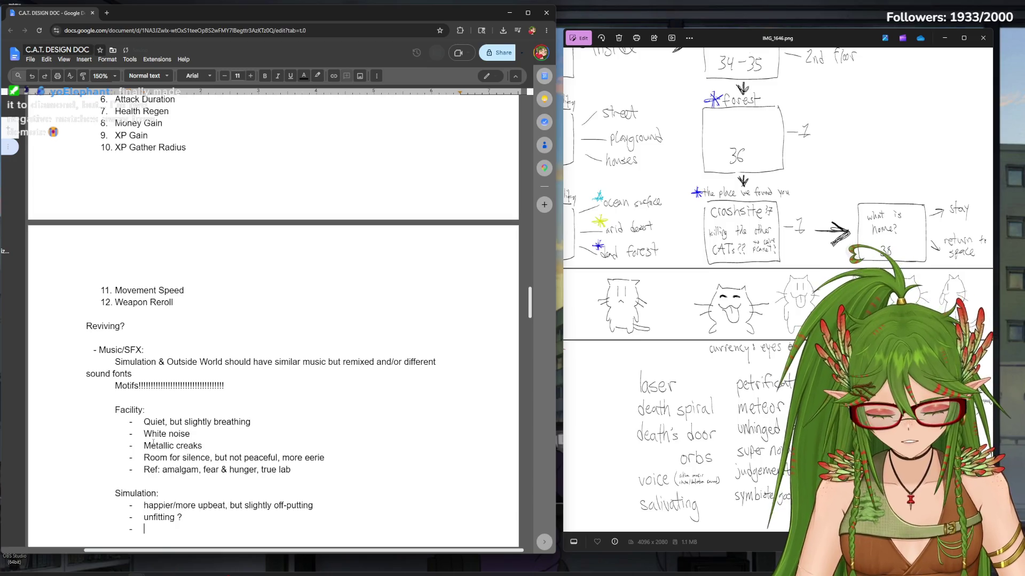
pyautogui.write('Cuts & jumps')
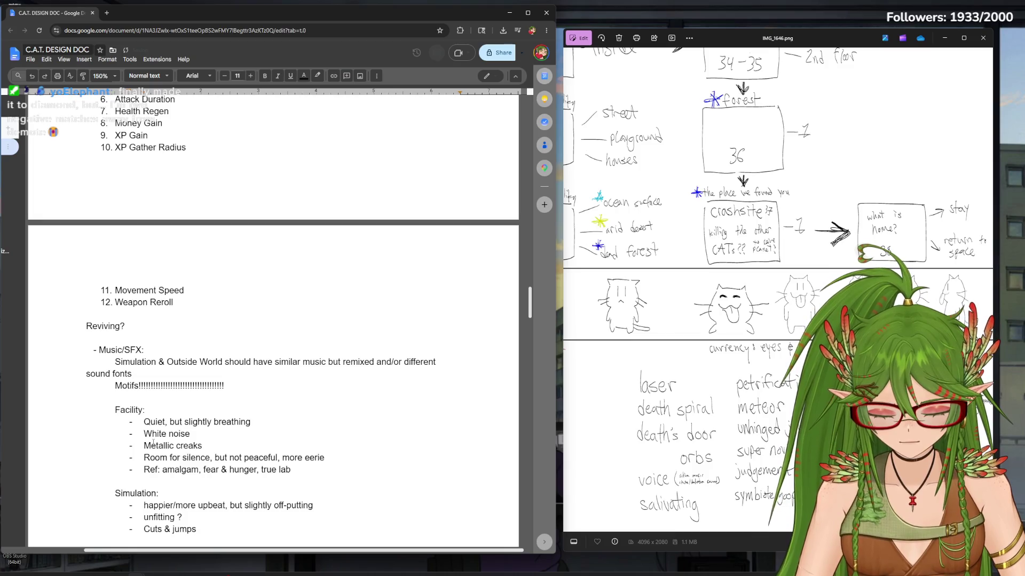
pyautogui.write(' during glitche')
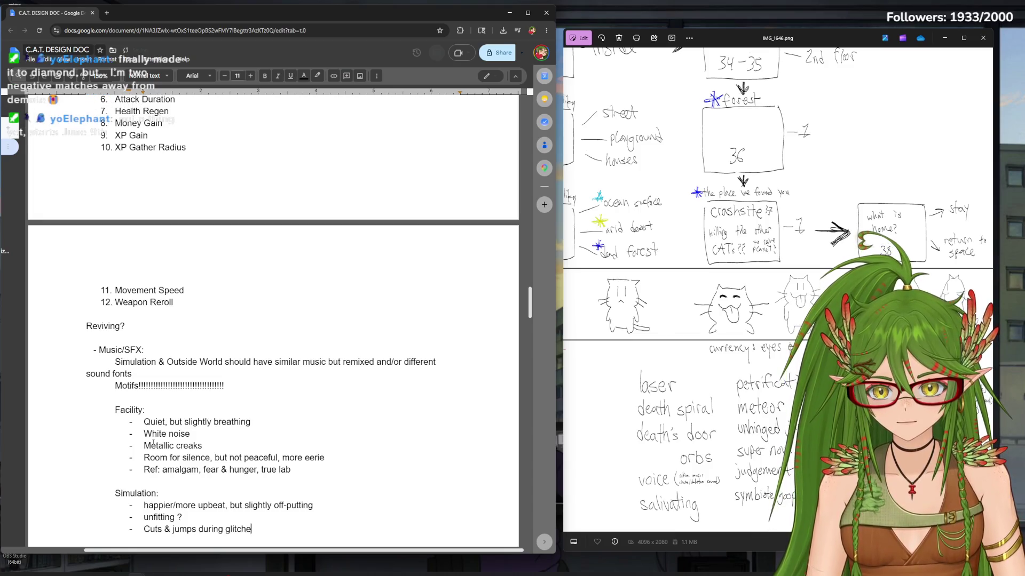
pyautogui.write('ry sligt')
# Add the bullet on cuts & jumps during glitches or per level, scratched cd
pyautogui.press('BackSpace')
pyautogui.press('BackSpace')
pyautogui.press('BackSpace')
pyautogui.press('BackSpace')
pyautogui.write('lightrly s')
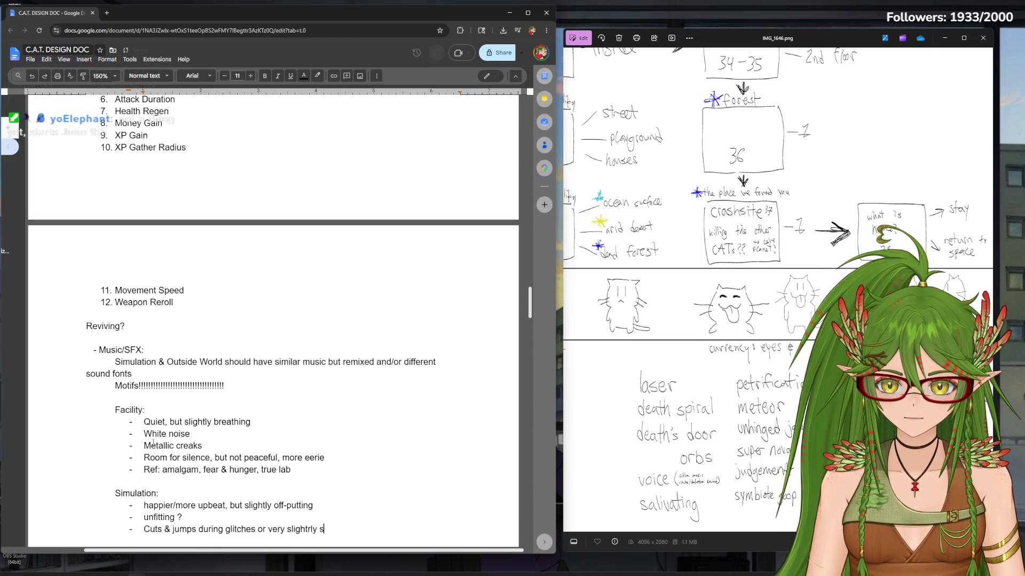
pyautogui.press('BackSpace')
pyautogui.hotkey('ctrl', 'BackSpace')
pyautogui.hotkey('ctrl', 'BackSpace')
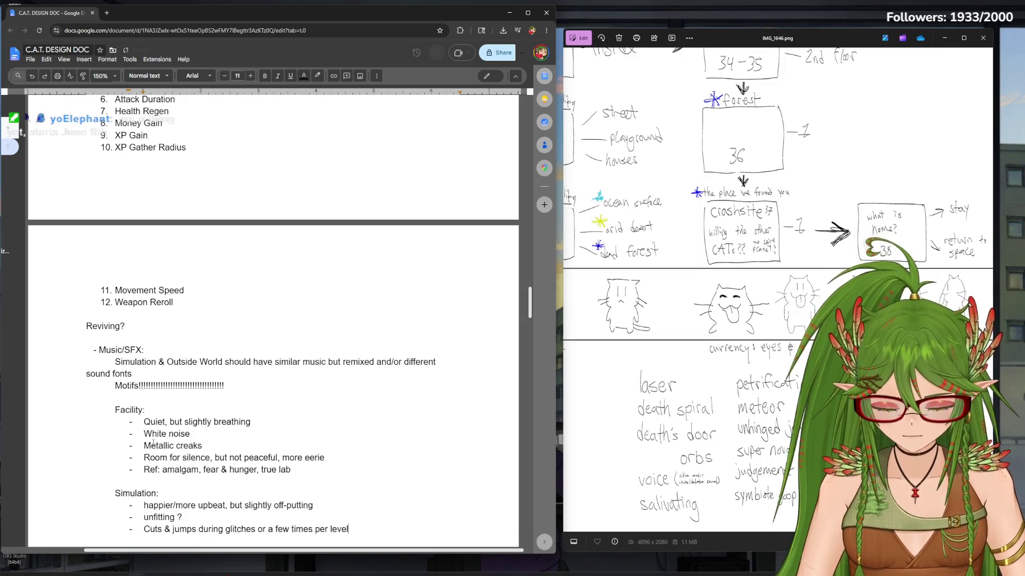
pyautogui.write(', scratched')
pyautogui.write('co')
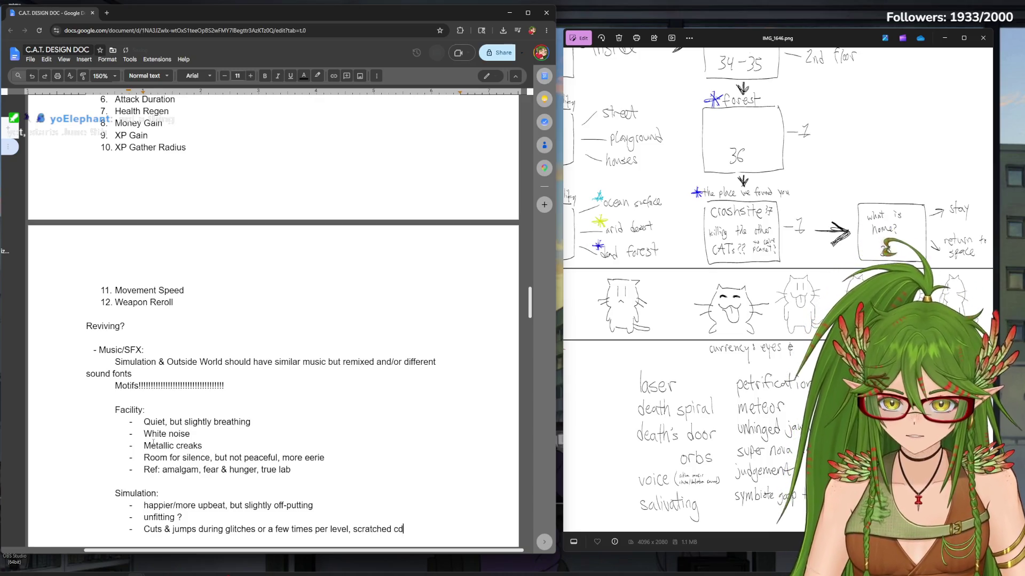
pyautogui.press('Return')
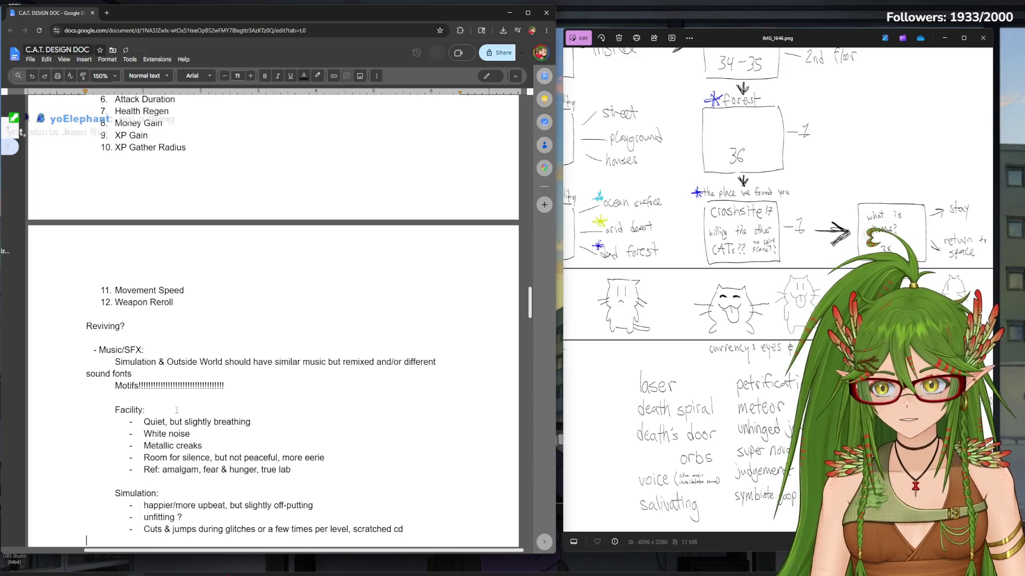
pyautogui.scroll(-1, 176, 408)
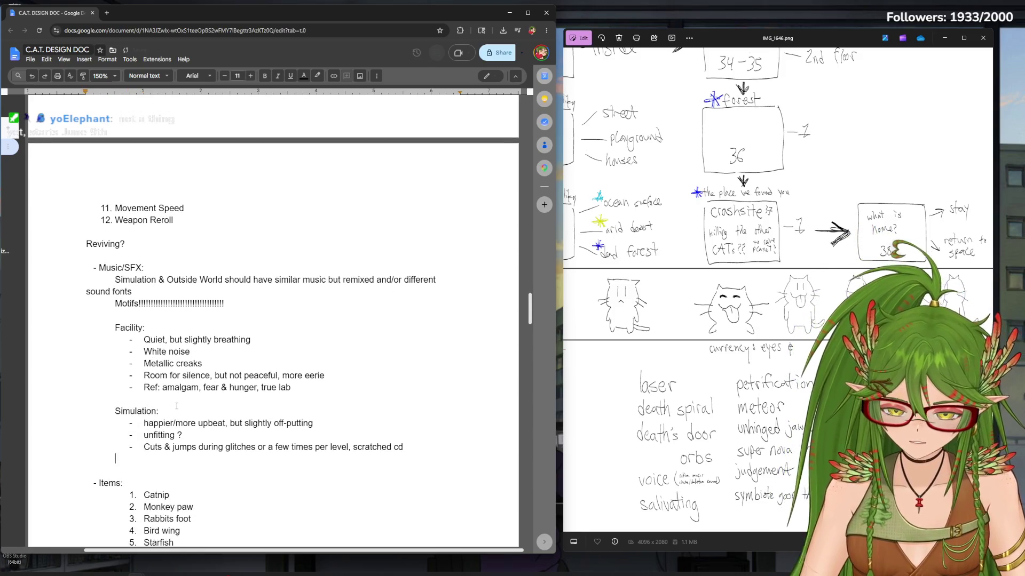
# Indent the Outside World heading, clear the stray Simulation bullet and start a dash bullet under it
pyautogui.press('Tab')
pyautogui.write('Outside World:')
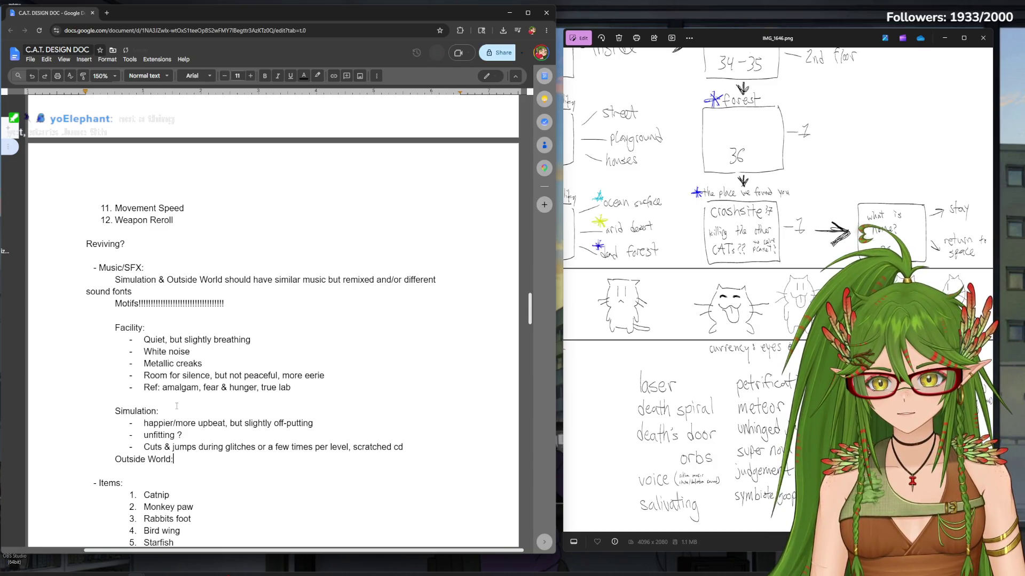
pyautogui.click(428, 450)
pyautogui.press('Return')
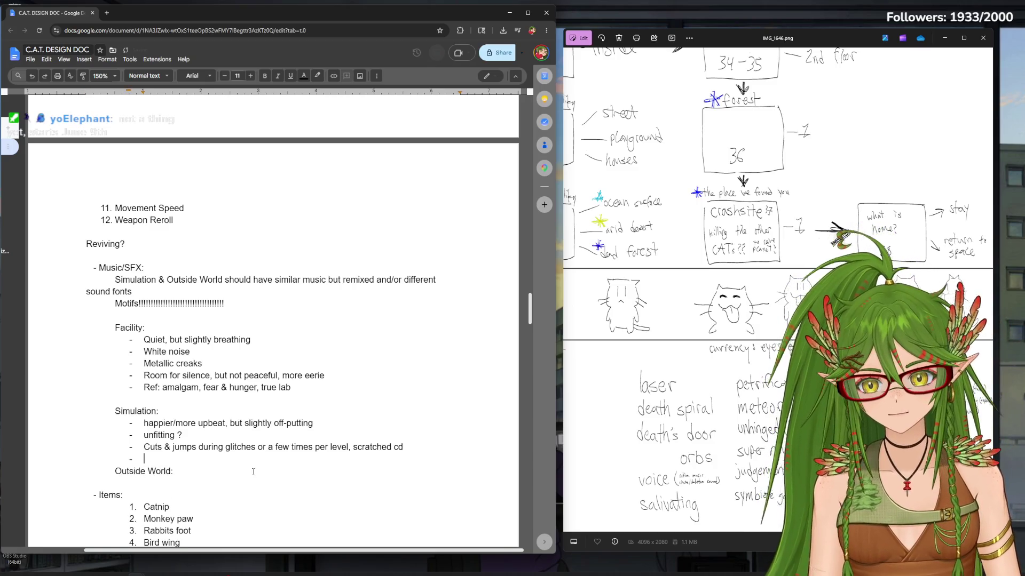
pyautogui.press('BackSpace')
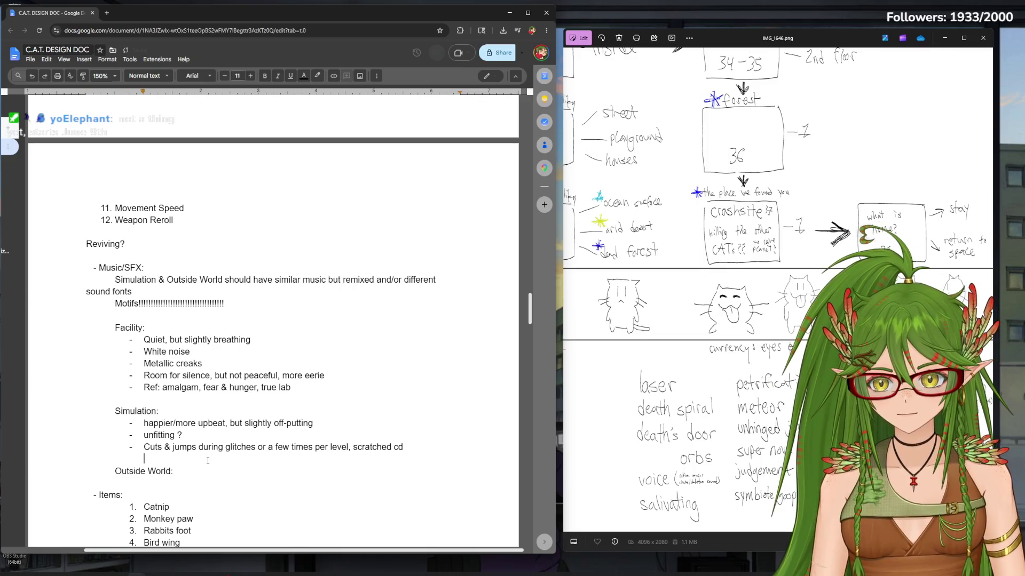
pyautogui.click(184, 471)
pyautogui.press('Return')
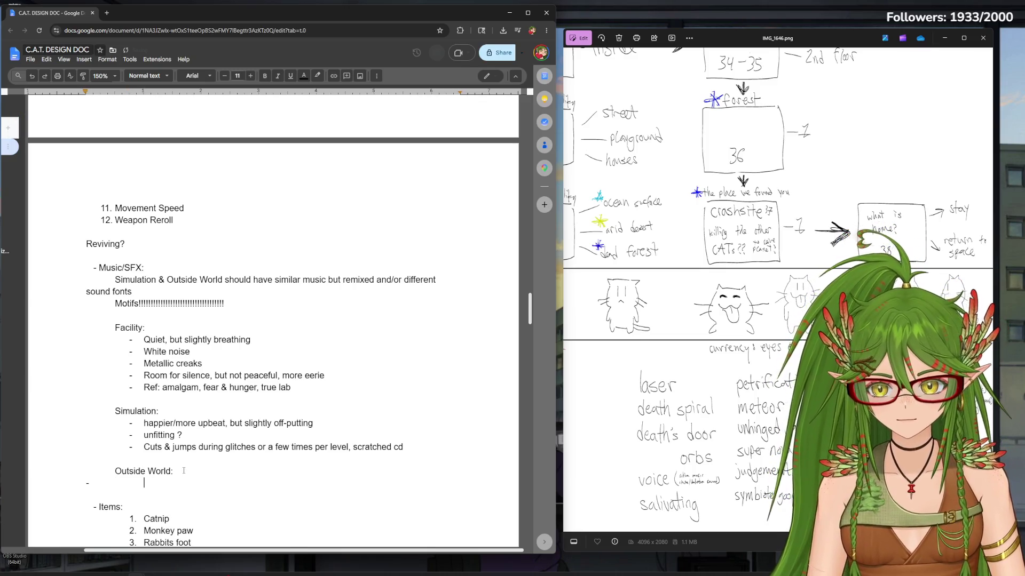
pyautogui.write('-')
pyautogui.press('space')
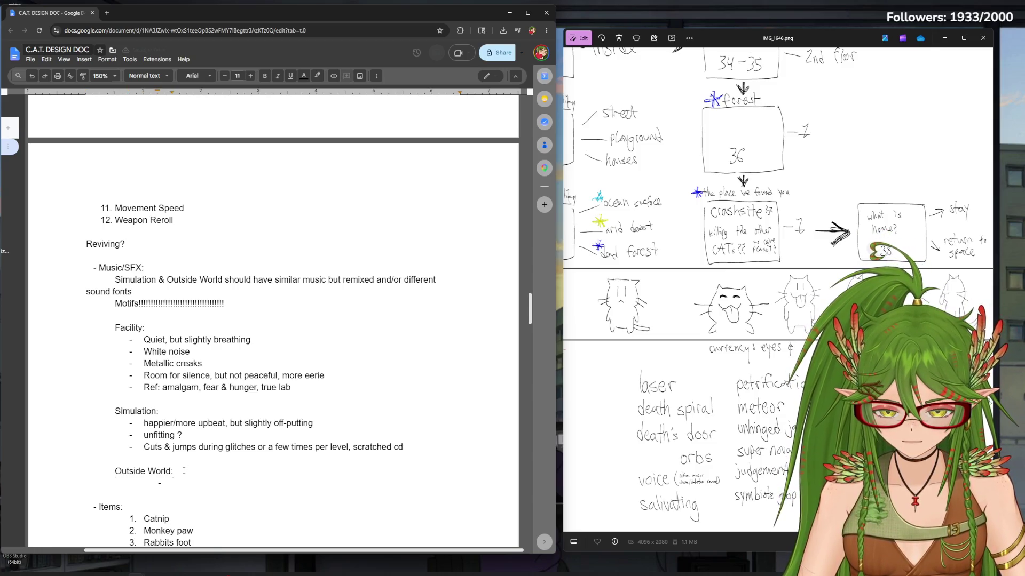
pyautogui.write('hest ')
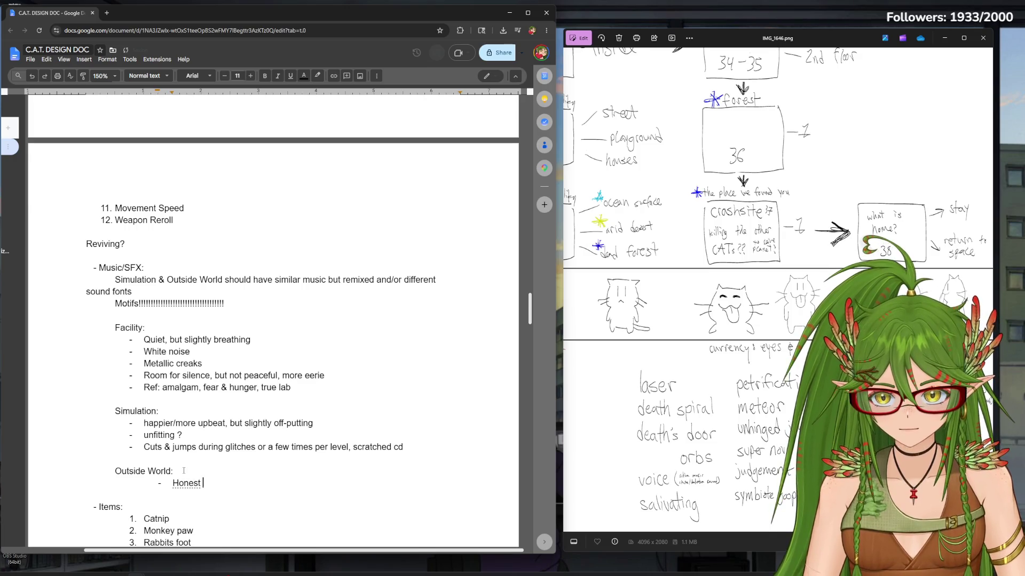
pyautogui.write('representatio')
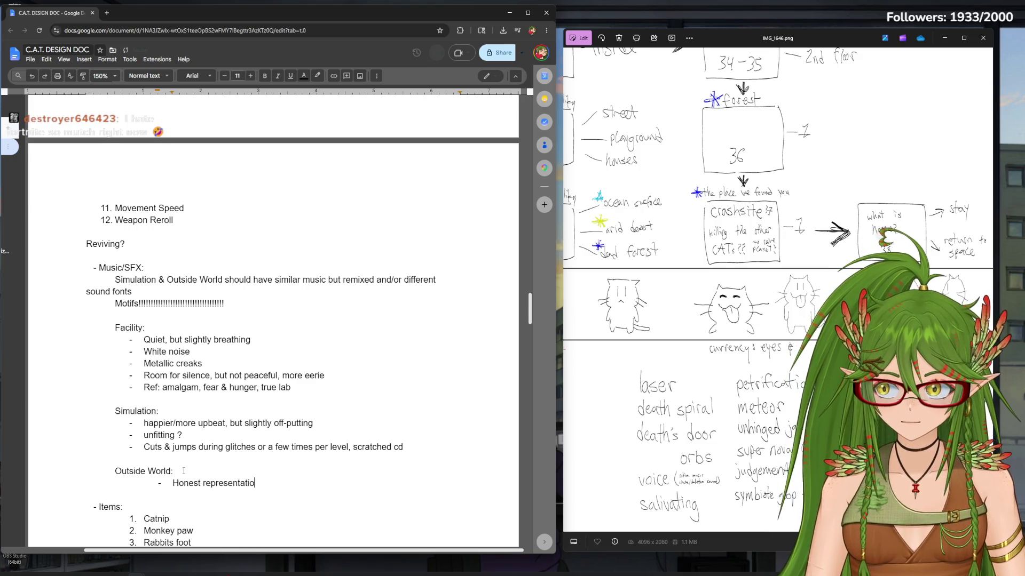
pyautogui.write('n of the world')
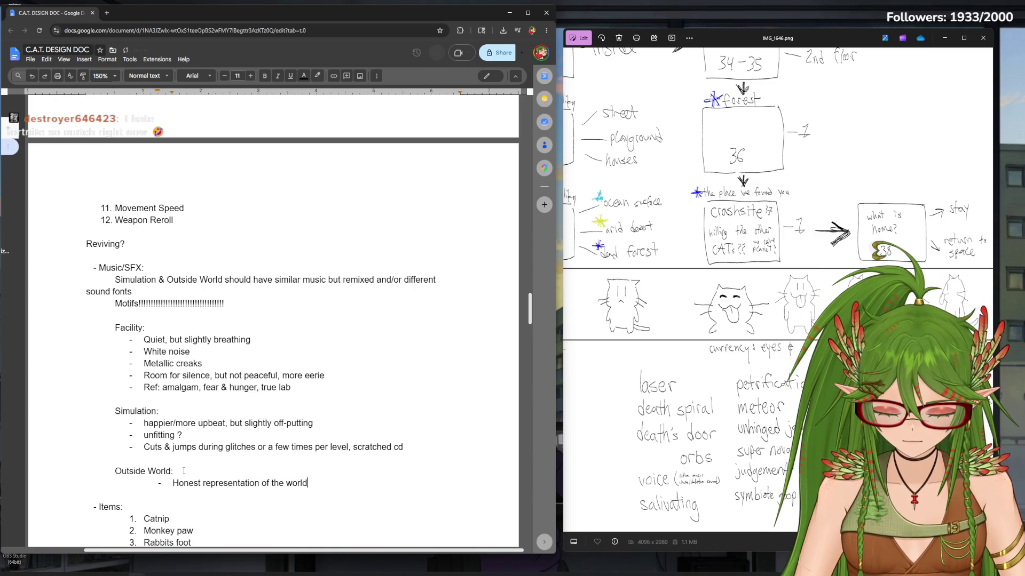
# Add bullets: honest representation of the world, and dangerous and sad but nostalgic simulation songs
pyautogui.press('Return')
pyautogui.write('drous & sad')
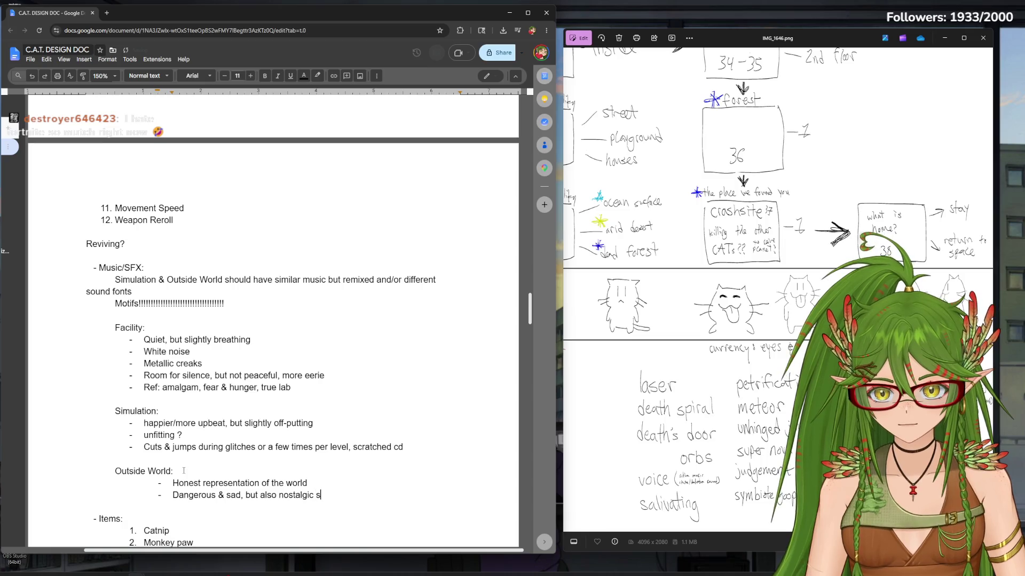
pyautogui.write('gs of the simulation')
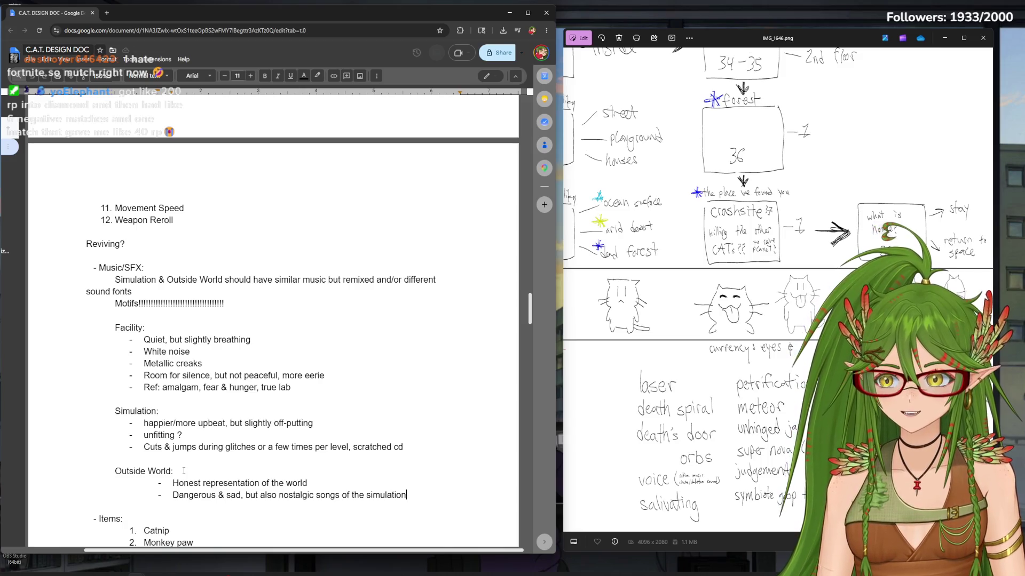
pyautogui.press('Return')
pyautogui.press('BackSpace')
pyautogui.press('Return')
pyautogui.press('Return')
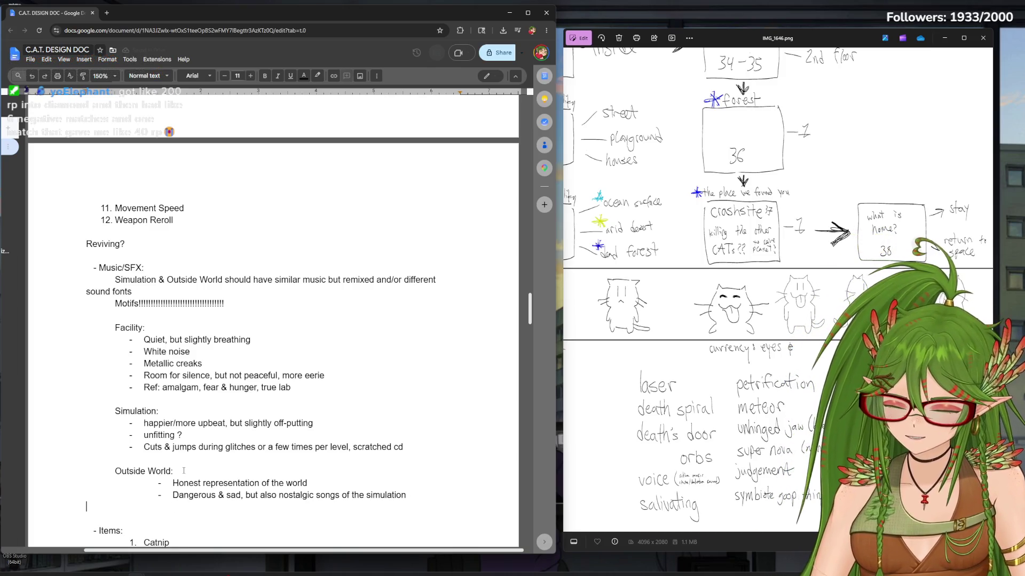
pyautogui.press('Return')
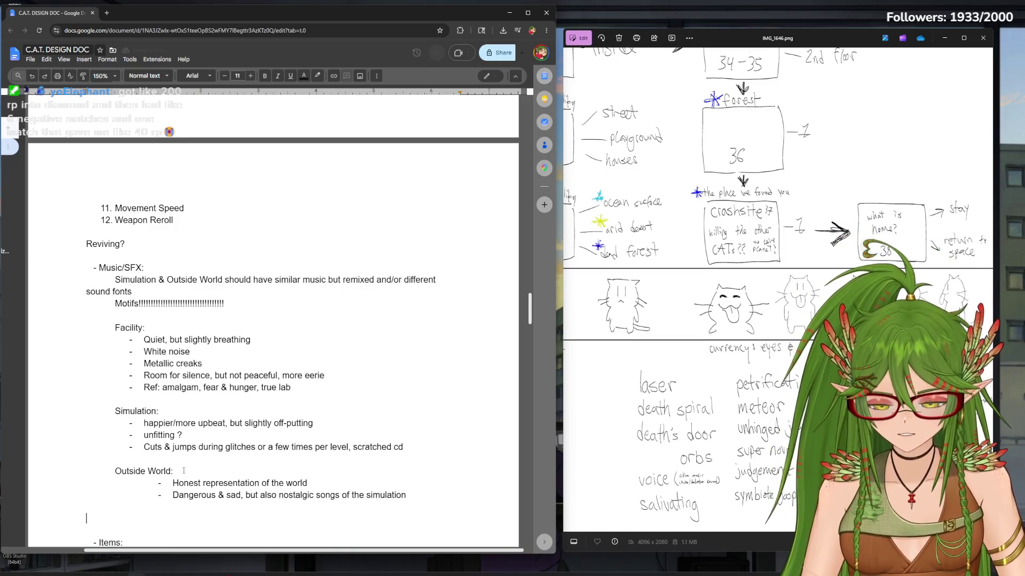
pyautogui.write('SFX')
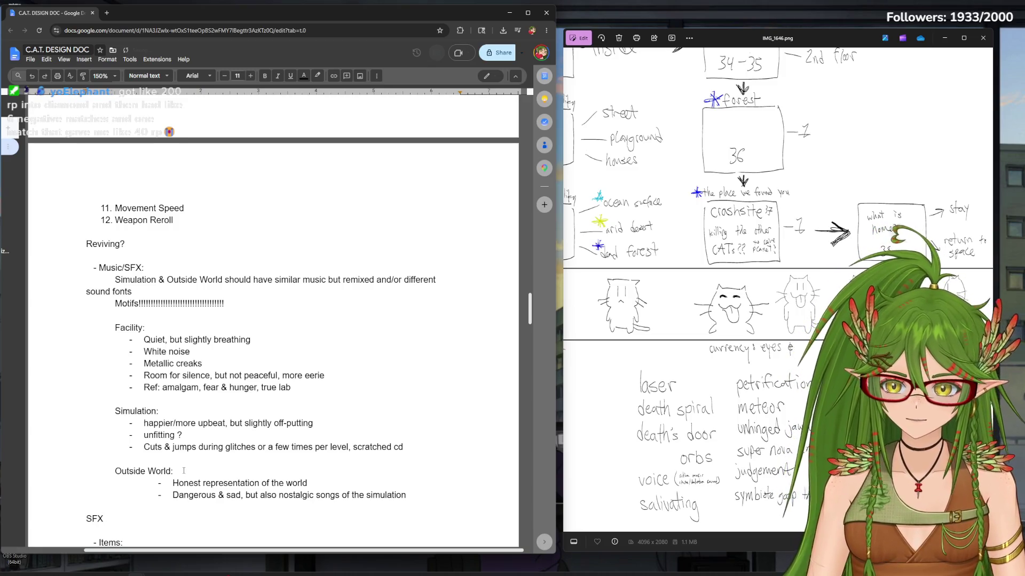
# Indent the SFX heading and start a bulleted line beneath it
pyautogui.hotkey('ctrl', ']')
pyautogui.press('Return')
pyautogui.write('-')
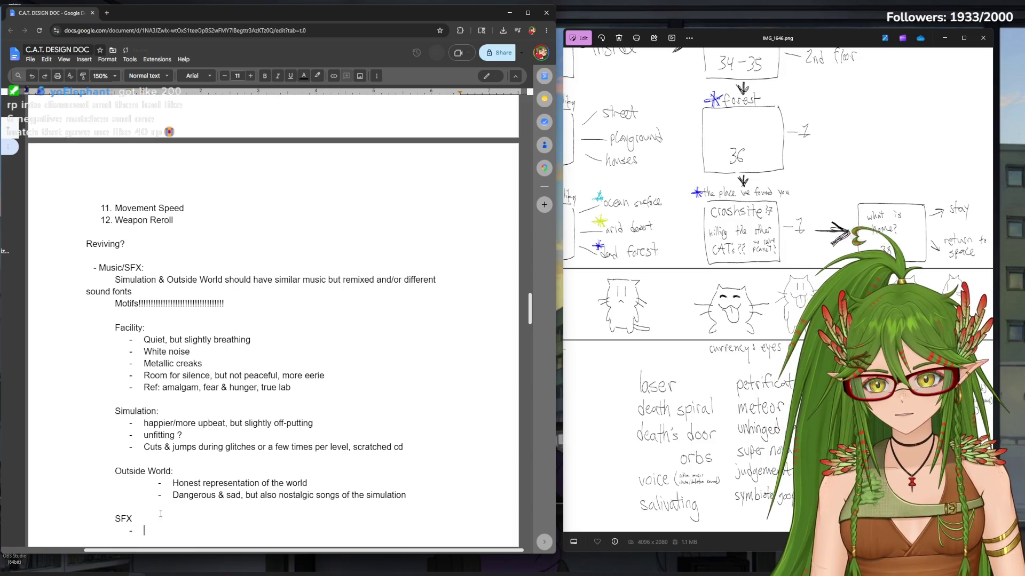
# Realign the Honest representation and Dangerous & sad bullets with the other Outside World bullets
pyautogui.click(172, 495)
pyautogui.press('BackSpace')
pyautogui.hotkey('ctrl', 'z')
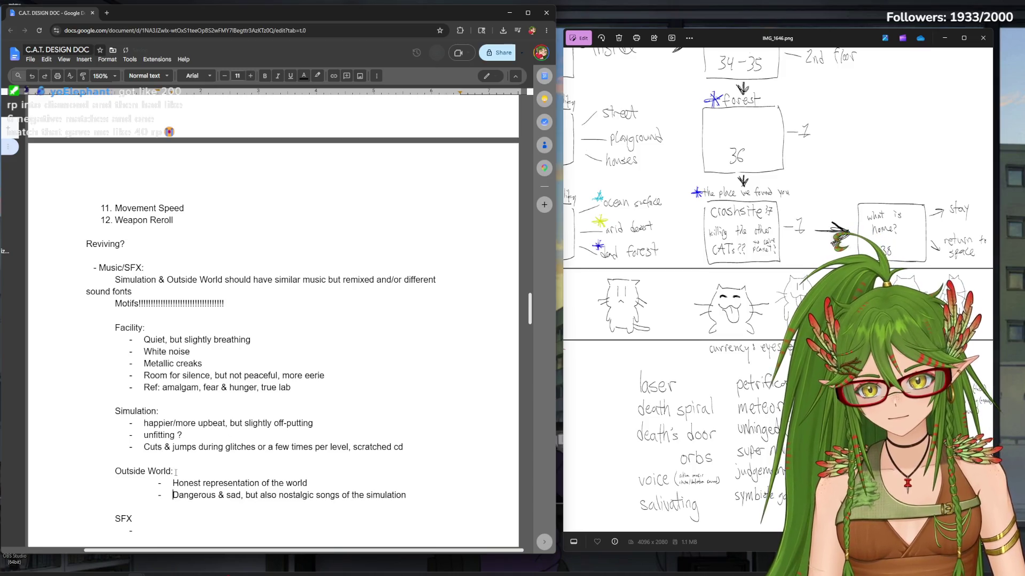
pyautogui.press('Up')
pyautogui.press('BackSpace')
pyautogui.press('BackSpace')
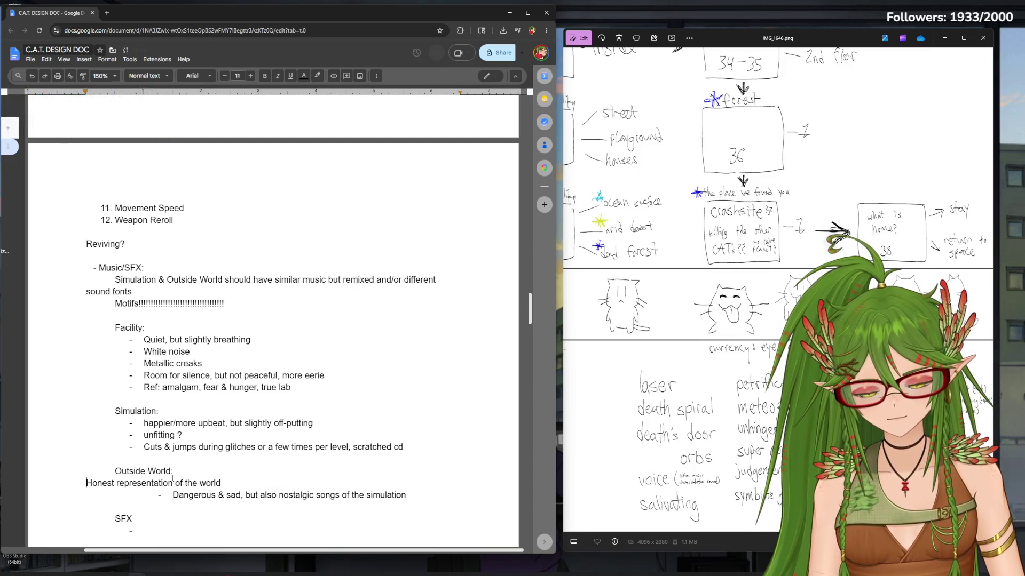
pyautogui.press('Down')
pyautogui.press('BackSpace')
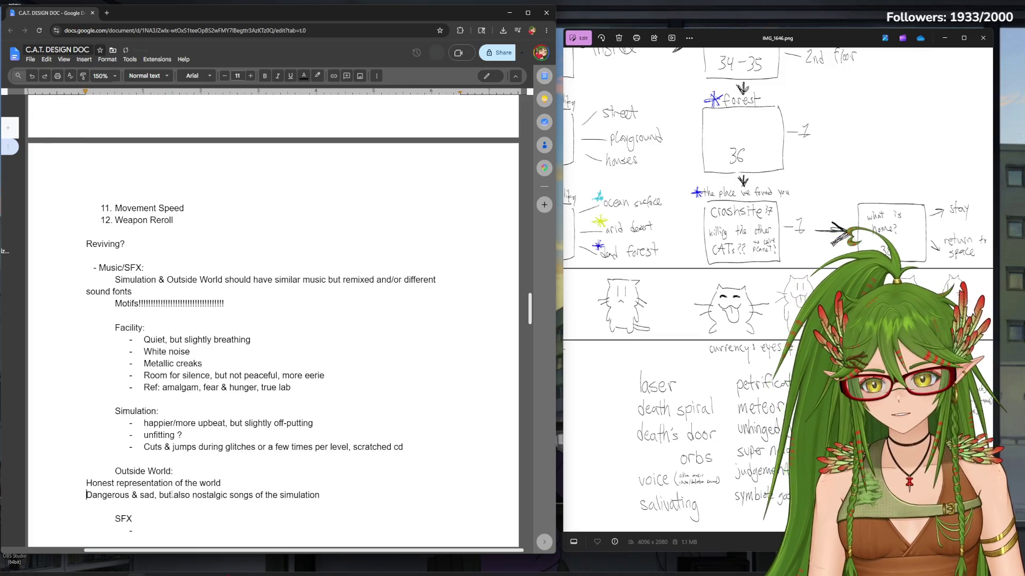
pyautogui.write('-')
pyautogui.press('Tab')
pyautogui.write('-')
# List the SFX bullets: distorted alien sounds, punchy attack sfx outside, echoed facility sounds
pyautogui.click(182, 529)
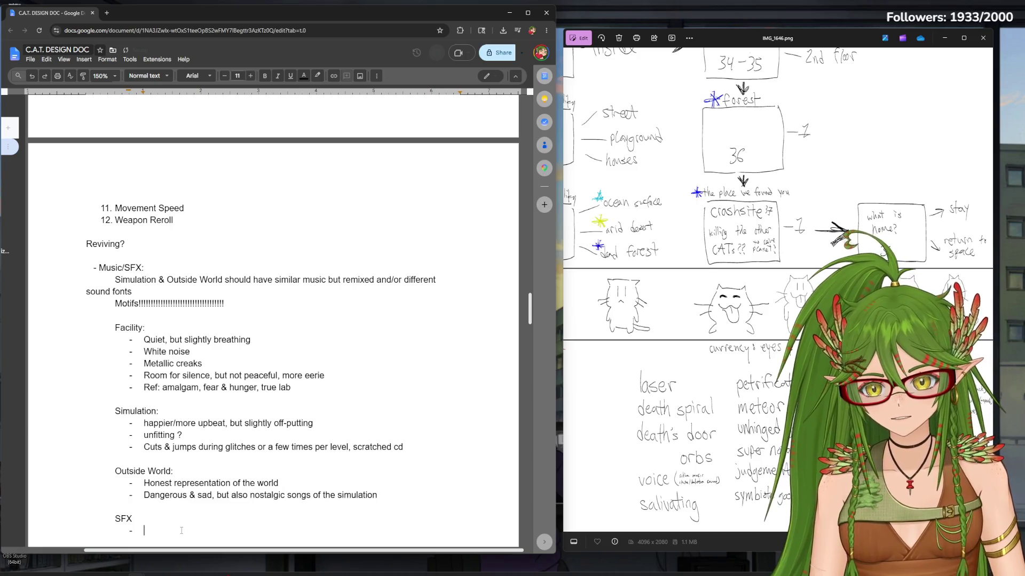
pyautogui.write('Enemy allens sou')
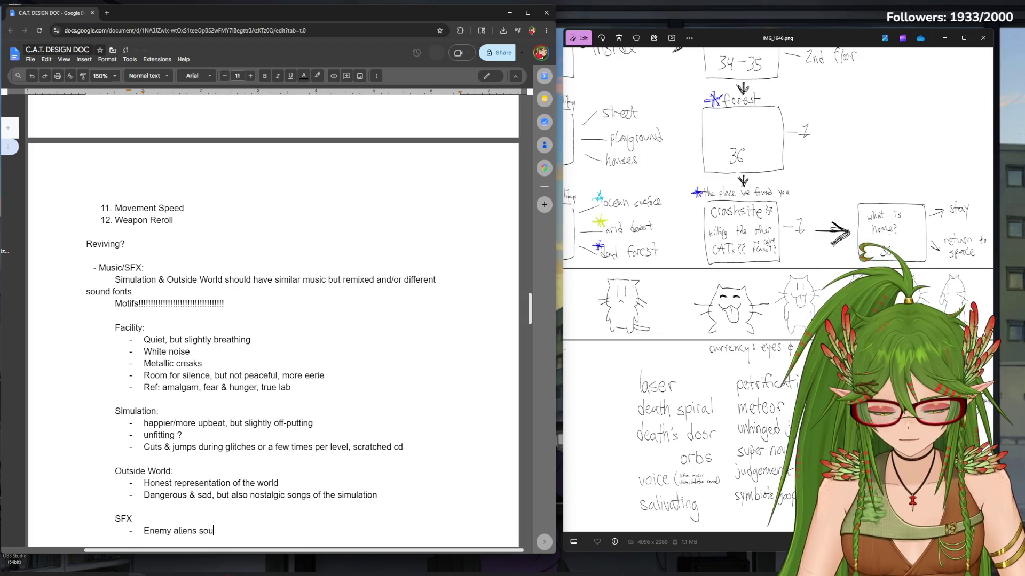
pyautogui.write('nd disto')
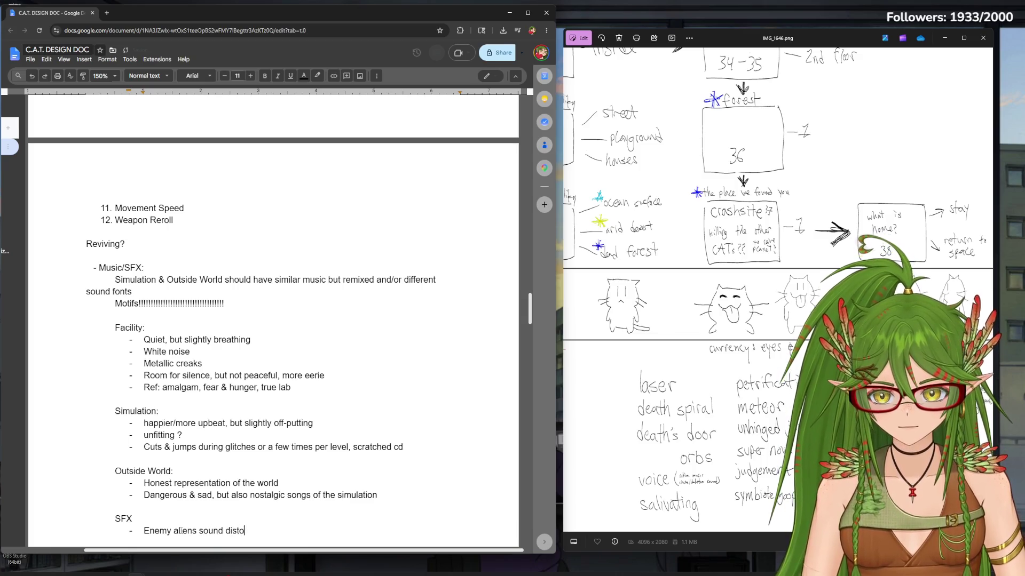
pyautogui.write('e/cobnf')
pyautogui.press('BackSpace')
pyautogui.write('nfusing')
pyautogui.press('Return')
pyautogui.press('BackSpace')
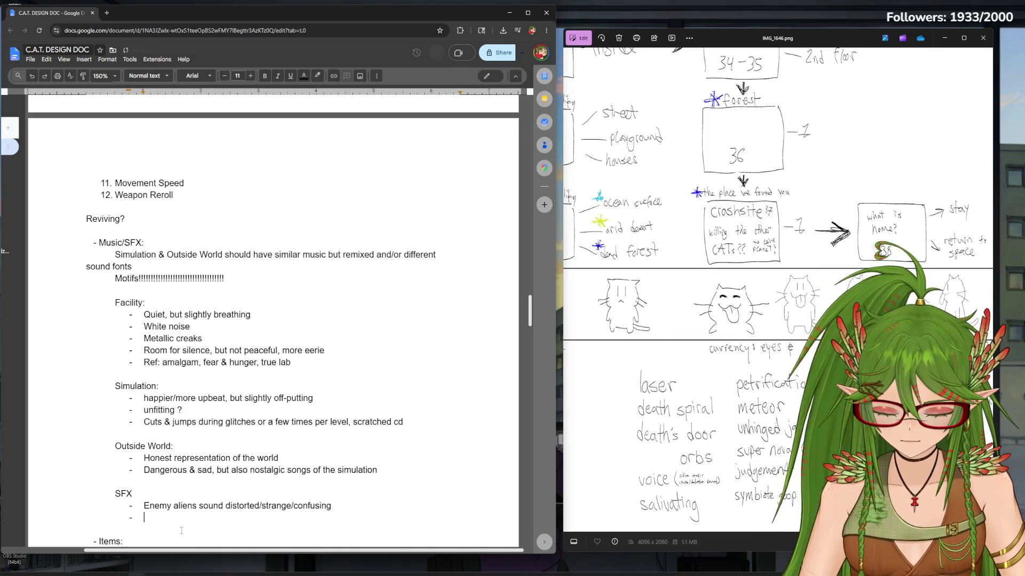
pyautogui.hotkey('ctrl', 'z')
pyautogui.write('okay')
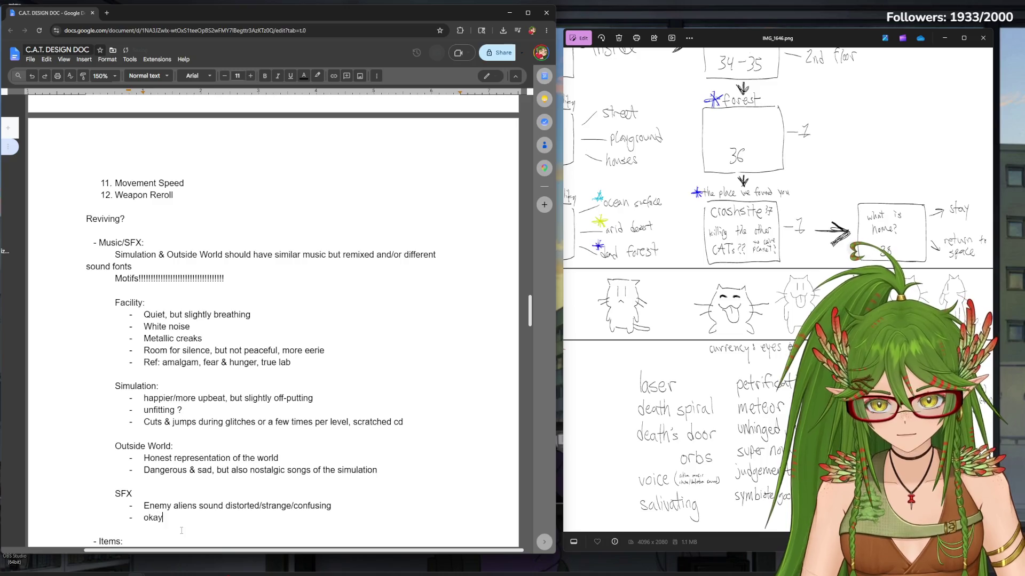
pyautogui.press('BackSpace')
pyautogui.press('BackSpace')
pyautogui.press('BackSpace')
pyautogui.write('player attack sf')
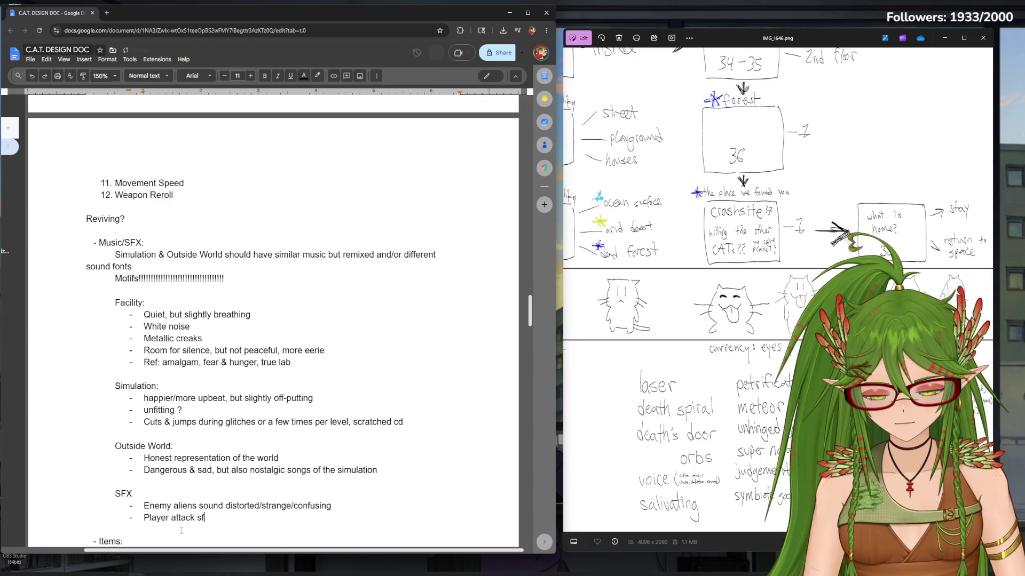
pyautogui.write('x need')
pyautogui.write('s impact/punch when in outside levels')
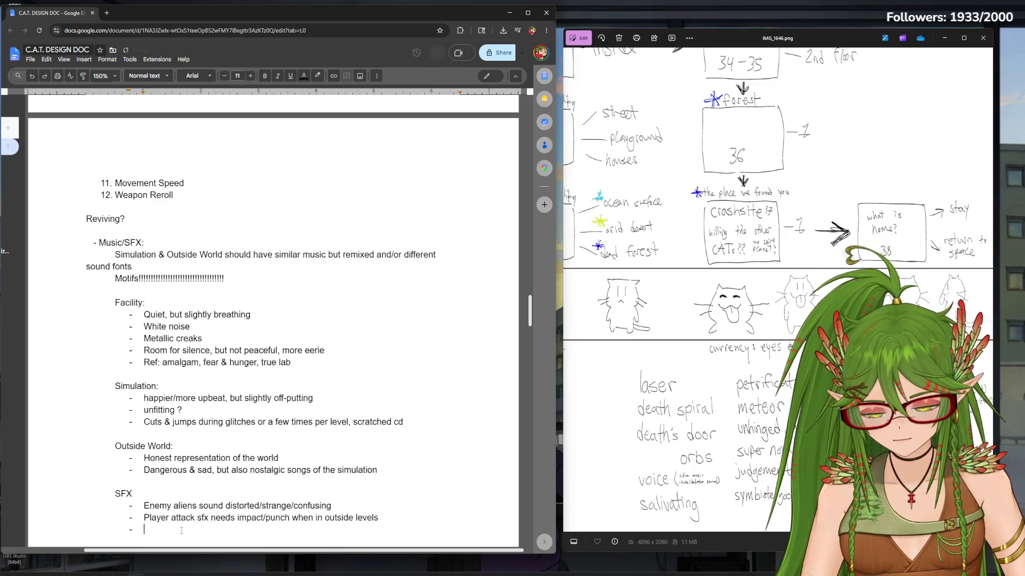
pyautogui.write('echnds in fility')
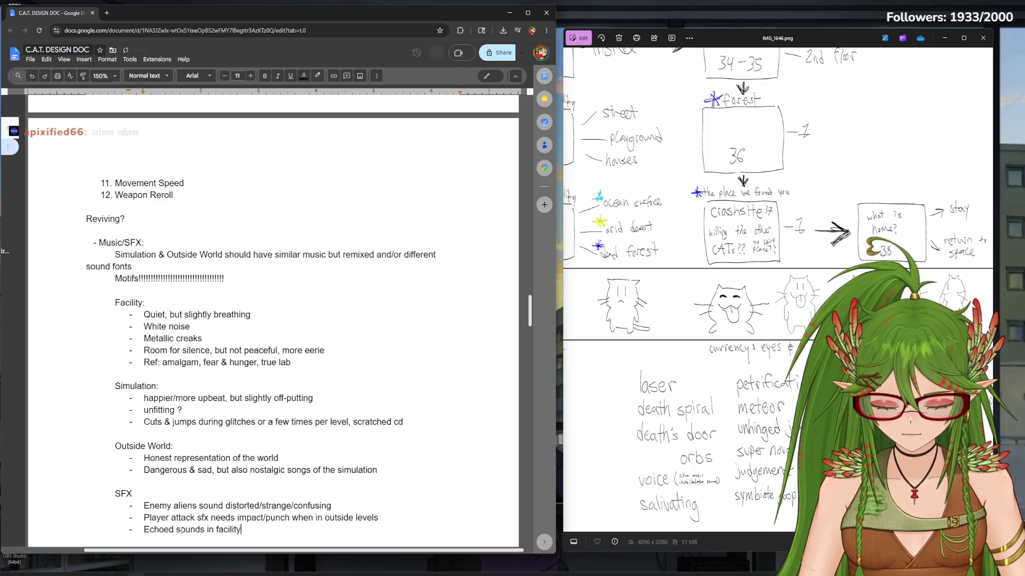
pyautogui.press('BackSpace')
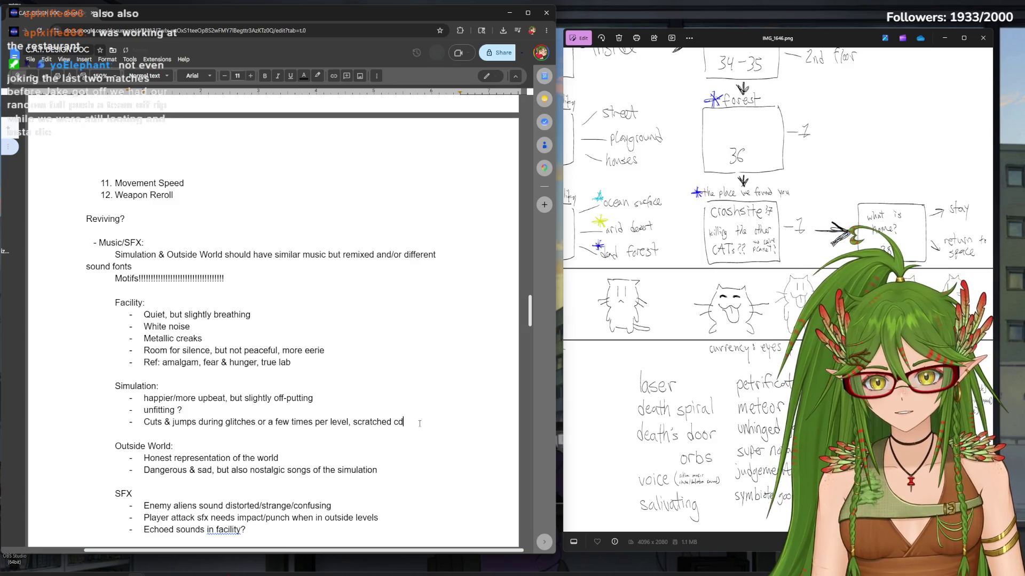
# Add a new bullet under the scratched cd note in the Simulation list
pyautogui.press('Return')
pyautogui.write('so')
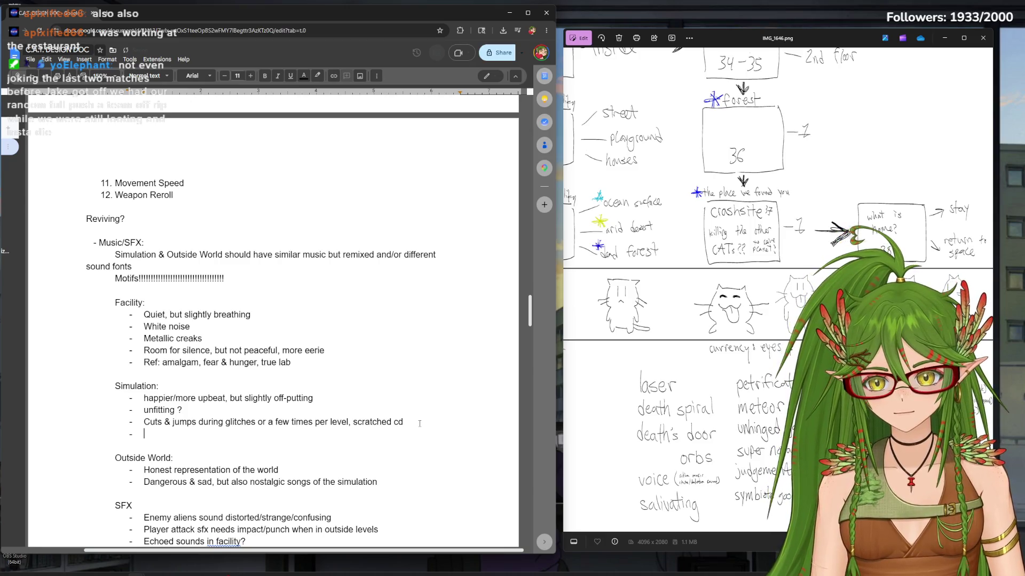
pyautogui.write('musislowed/sounds like its')
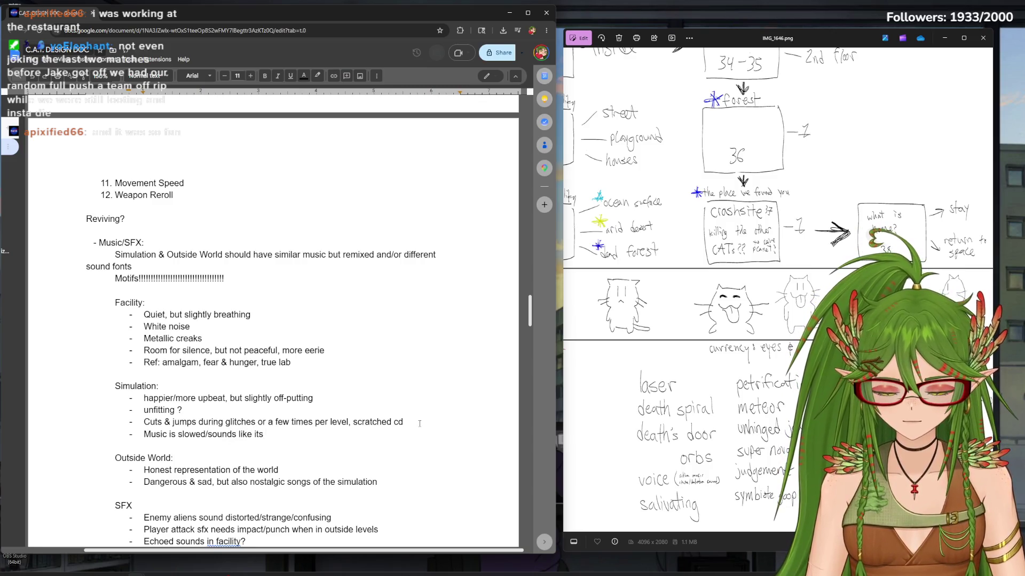
pyautogui.write(' ly ')
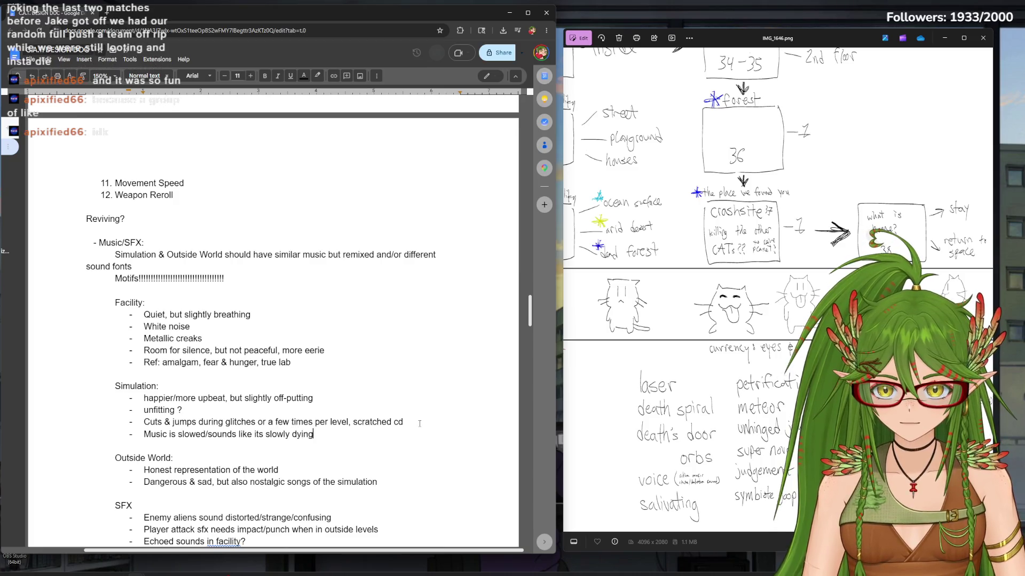
pyautogui.write('later sim level')
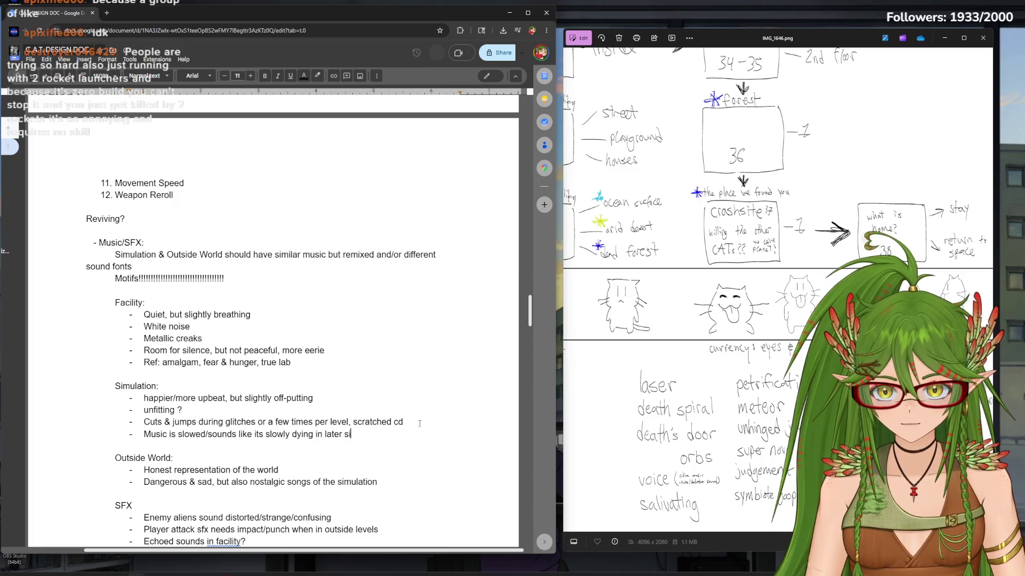
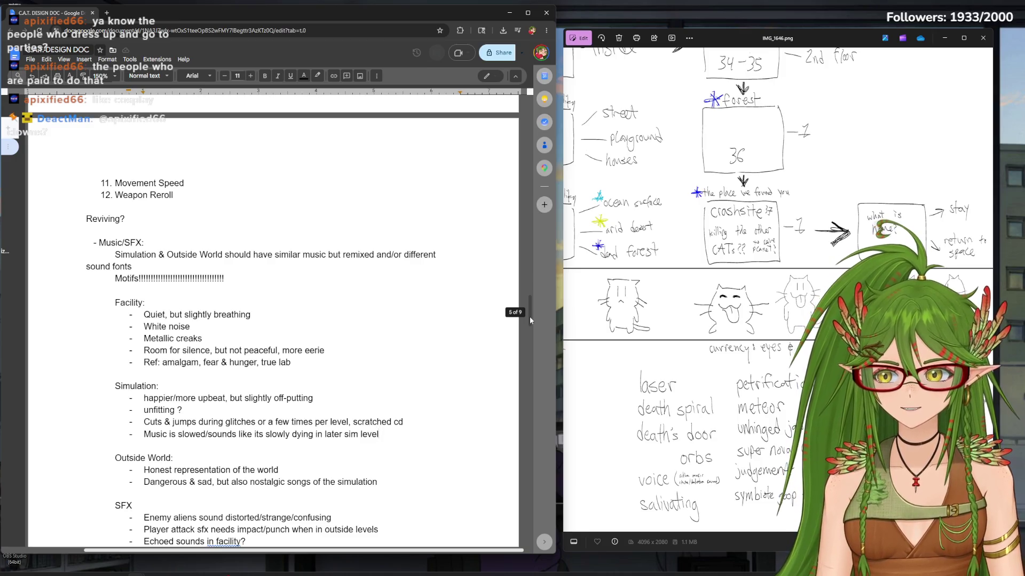
pyautogui.moveTo(530, 320); pyautogui.dragTo(525, 359)
pyautogui.scroll(-1, 521, 359)
pyautogui.scroll(-4, 521, 359)
pyautogui.scroll(3, 507, 358)
pyautogui.scroll(5, 504, 336)
pyautogui.scroll(4, 496, 304)
pyautogui.scroll(-2, 492, 288)
pyautogui.scroll(-2, 489, 280)
pyautogui.scroll(-2, 489, 281)
pyautogui.scroll(-2, 488, 290)
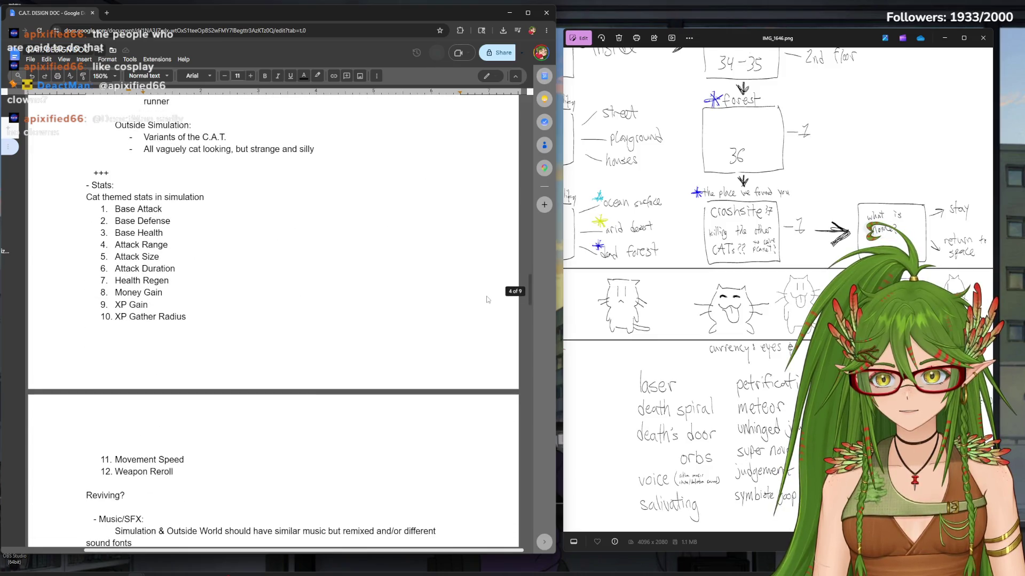
pyautogui.scroll(-6, 486, 300)
pyautogui.scroll(2, 488, 293)
pyautogui.scroll(7, 489, 282)
pyautogui.scroll(5, 489, 282)
pyautogui.scroll(-1, 528, 261)
pyautogui.scroll(1, 535, 257)
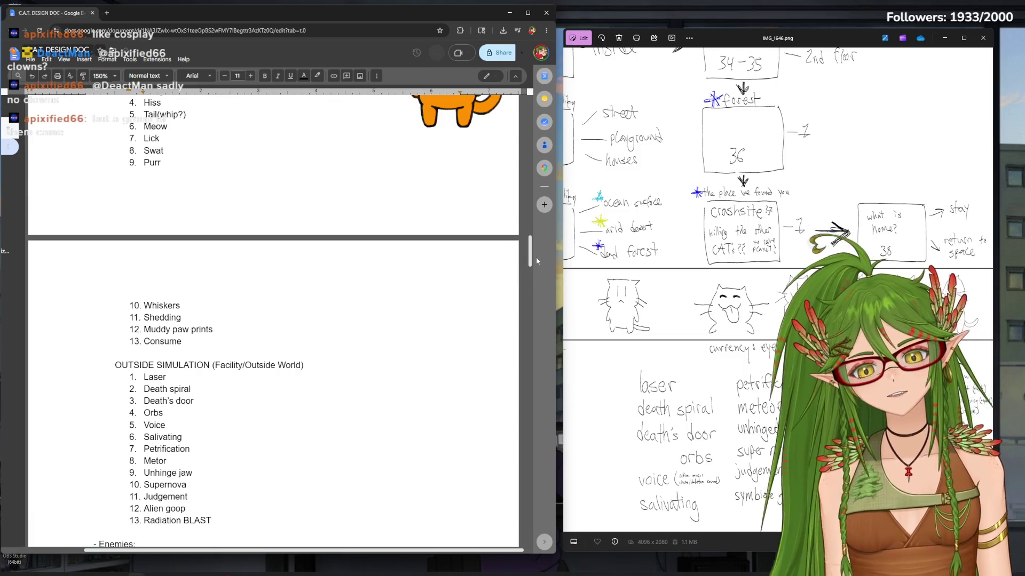
pyautogui.moveTo(529, 240); pyautogui.dragTo(528, 285)
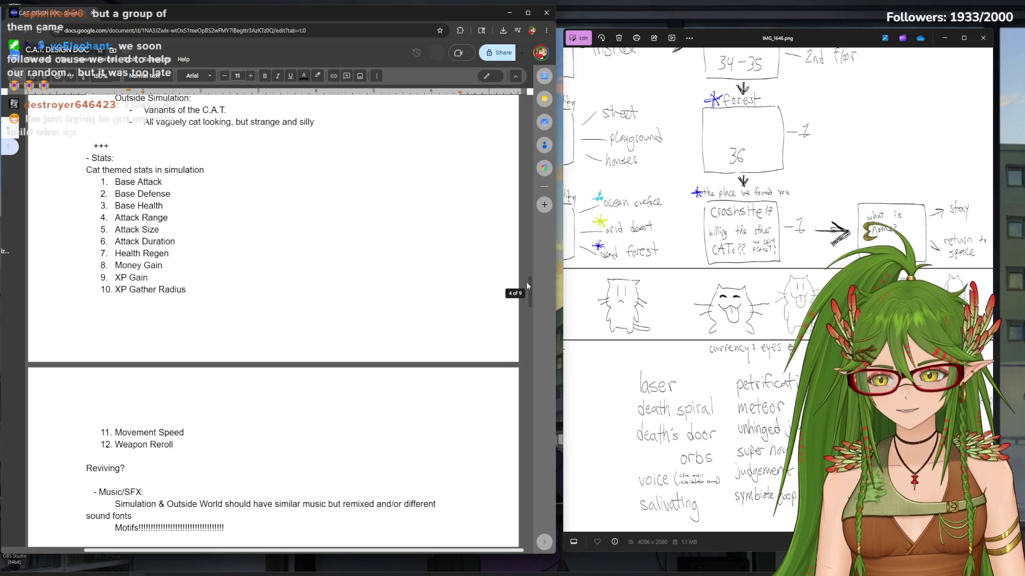
pyautogui.moveTo(526, 281)
pyautogui.mouseDown()
pyautogui.moveTo(517, 348)
pyautogui.moveTo(523, 319)
pyautogui.mouseUp()
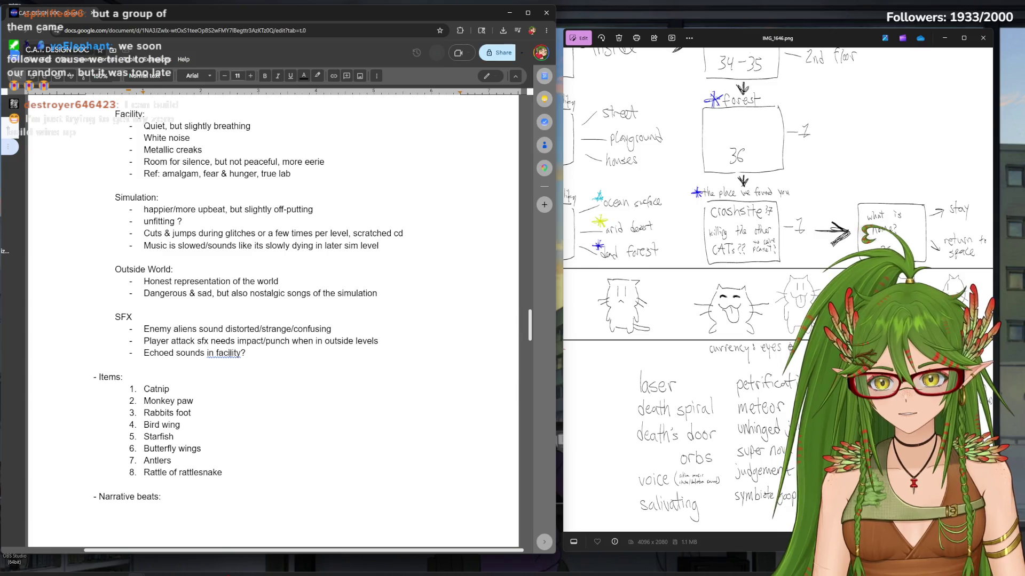
pyautogui.write('the')
pyautogui.moveTo(528, 326)
pyautogui.mouseDown()
pyautogui.moveTo(526, 394)
pyautogui.moveTo(520, 358)
pyautogui.mouseUp()
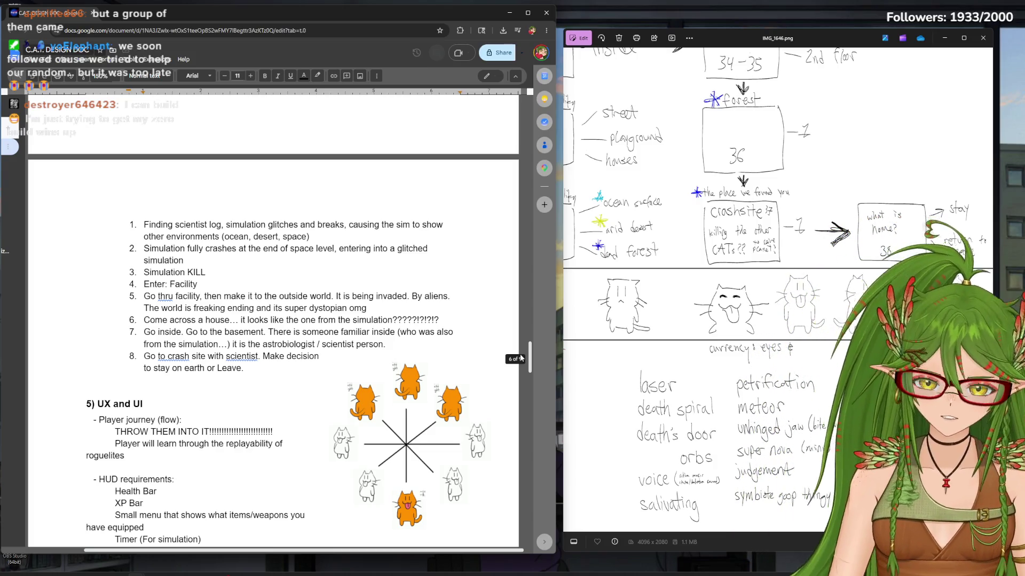
pyautogui.moveTo(529, 357)
pyautogui.mouseDown()
pyautogui.moveTo(548, 320)
pyautogui.moveTo(535, 165)
pyautogui.mouseUp()
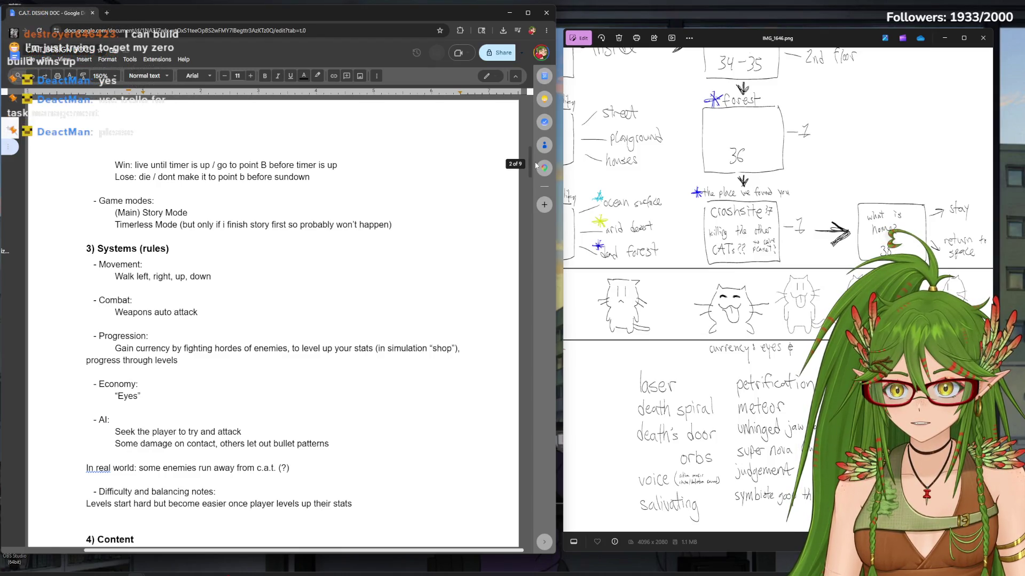
# Review the Combat rule text, then maximize the design doc to full screen
pyautogui.moveTo(131, 299); pyautogui.dragTo(137, 313)
pyautogui.click(214, 315)
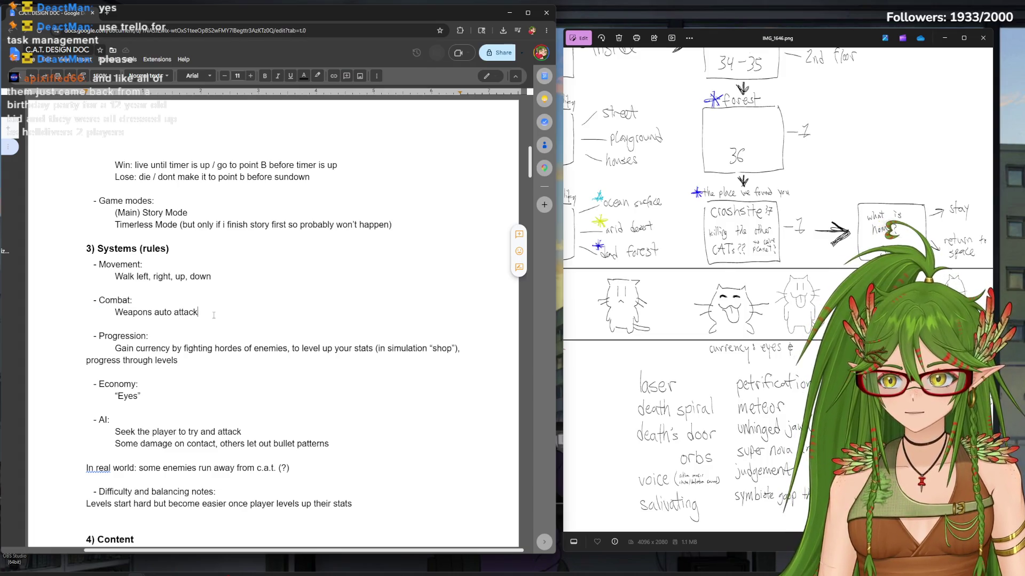
pyautogui.moveTo(528, 166); pyautogui.dragTo(525, 145)
pyautogui.click(527, 12)
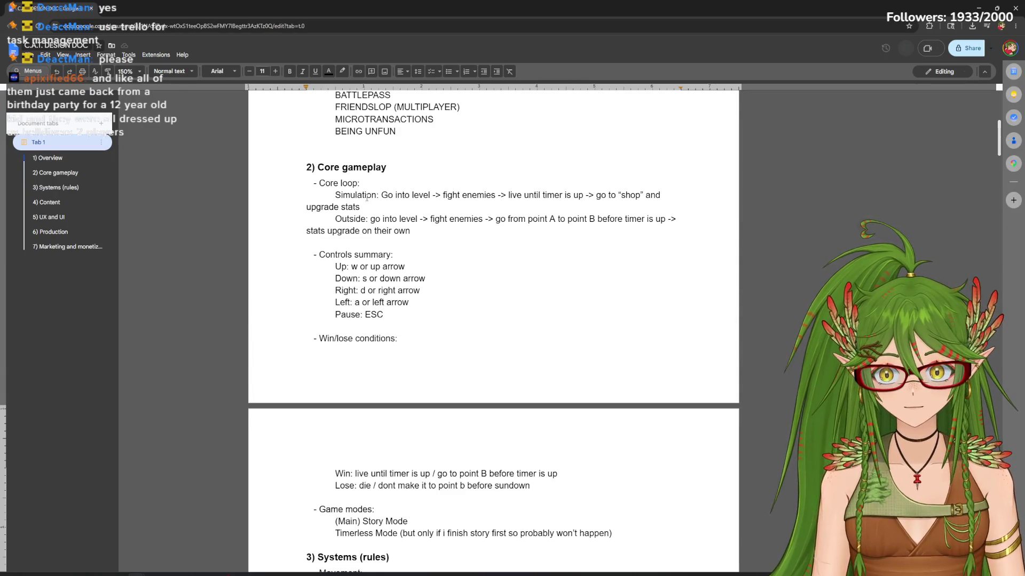
pyautogui.moveTo(335, 194); pyautogui.dragTo(410, 231)
pyautogui.click(410, 231)
pyautogui.scroll(1, 410, 231)
pyautogui.scroll(1, 472, 304)
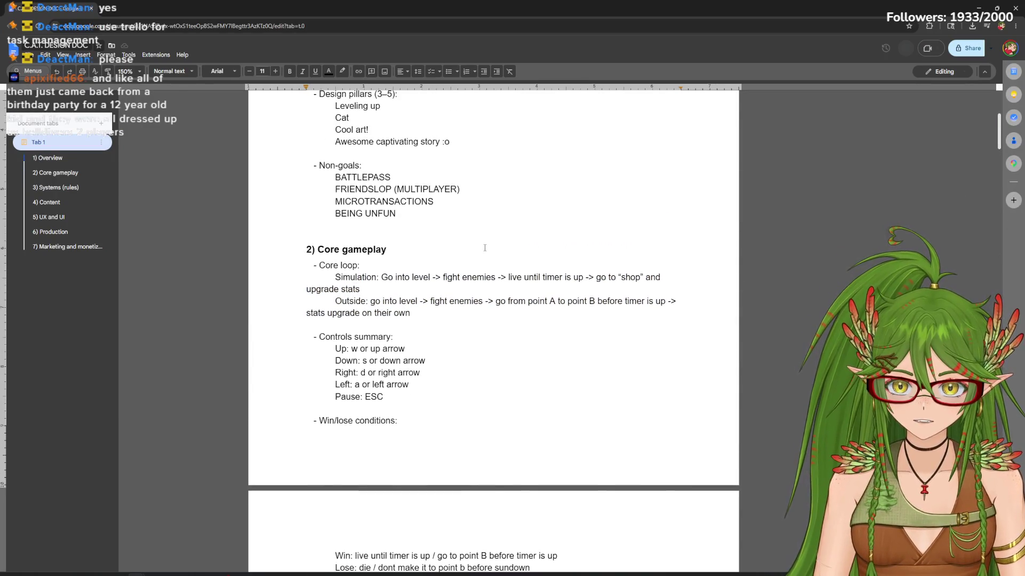
pyautogui.click(429, 320)
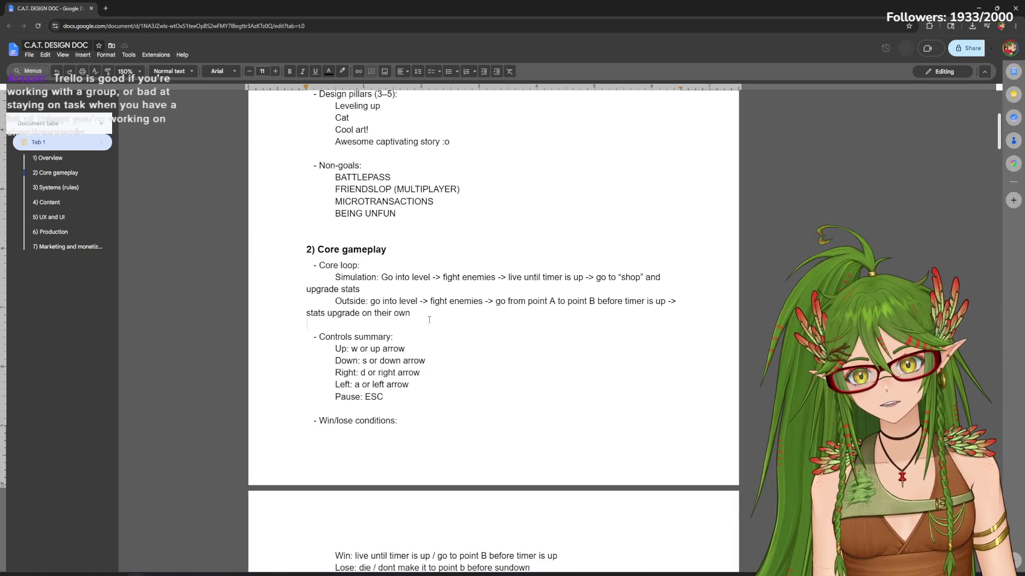
pyautogui.moveTo(450, 142); pyautogui.dragTo(336, 240)
pyautogui.click(308, 225)
pyautogui.moveTo(371, 204); pyautogui.dragTo(306, 166)
pyautogui.click(467, 323)
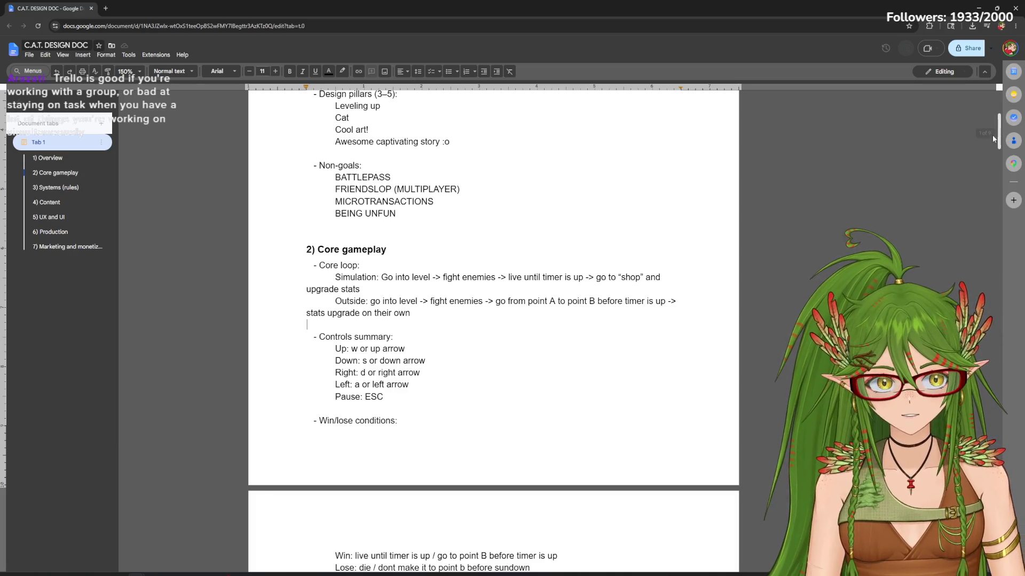
pyautogui.moveTo(1002, 126)
pyautogui.mouseDown()
pyautogui.moveTo(993, 102)
pyautogui.moveTo(996, 170)
pyautogui.mouseUp()
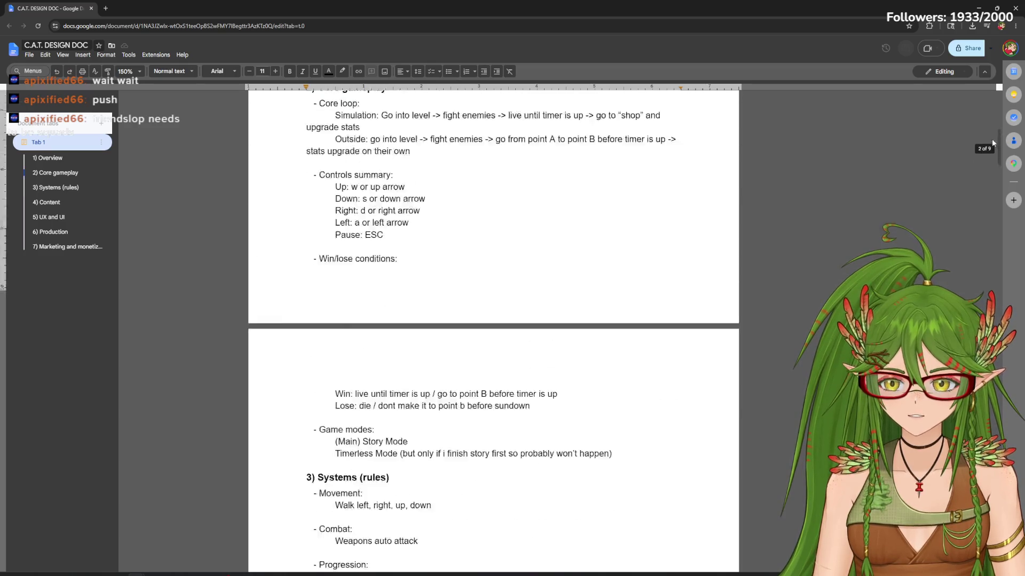
pyautogui.moveTo(996, 170); pyautogui.dragTo(996, 128)
pyautogui.tripleClick(345, 196)
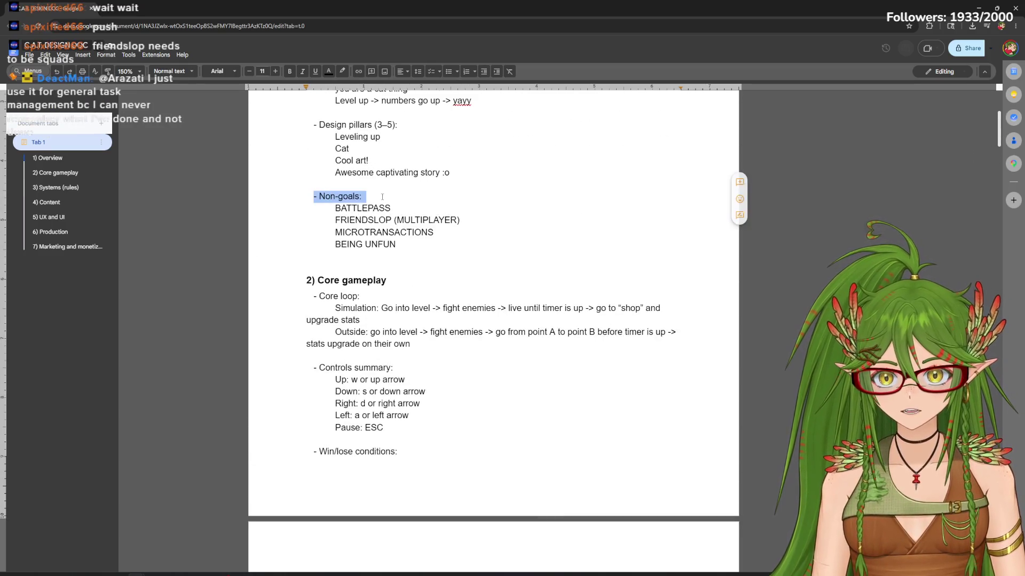
pyautogui.click(363, 195)
pyautogui.moveTo(1000, 117); pyautogui.dragTo(989, 167)
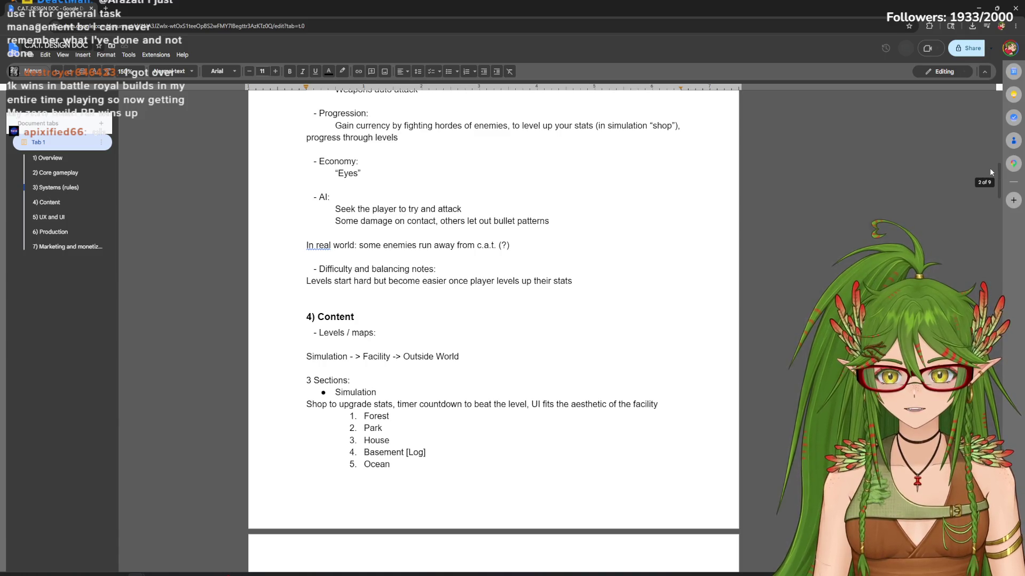
pyautogui.moveTo(989, 168)
pyautogui.mouseDown()
pyautogui.moveTo(987, 219)
pyautogui.moveTo(987, 209)
pyautogui.moveTo(1008, 246)
pyautogui.mouseUp()
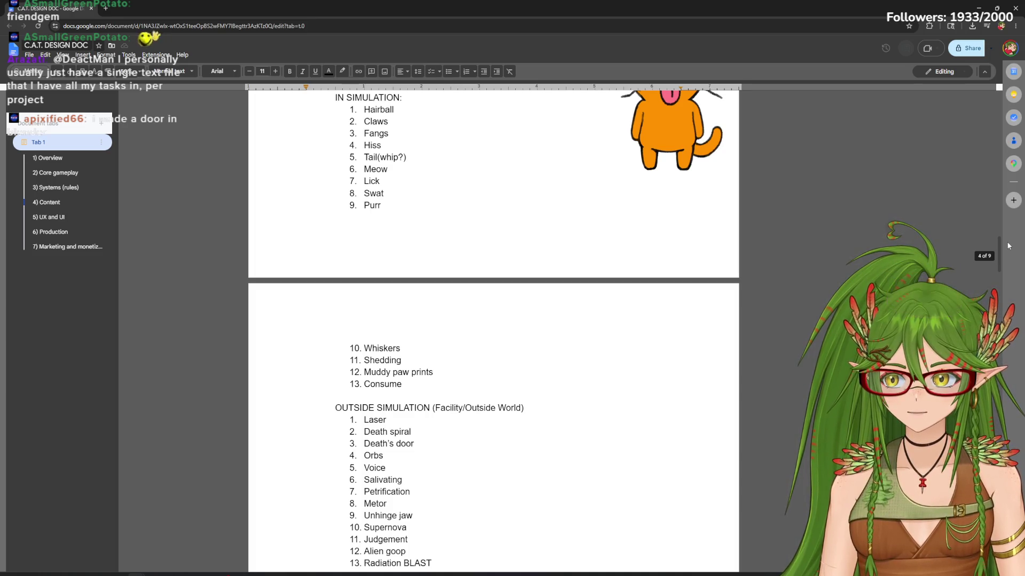
pyautogui.moveTo(1008, 246); pyautogui.dragTo(1007, 250)
pyautogui.moveTo(1007, 254); pyautogui.dragTo(1004, 279)
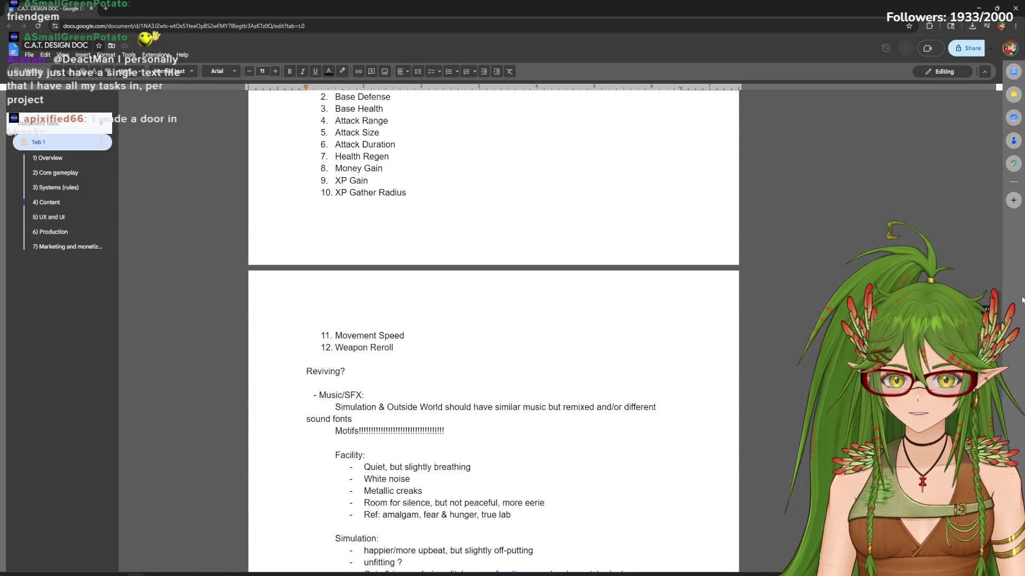
pyautogui.moveTo(1005, 279)
pyautogui.mouseDown()
pyautogui.moveTo(998, 423)
pyautogui.moveTo(994, 261)
pyautogui.moveTo(1005, 308)
pyautogui.mouseUp()
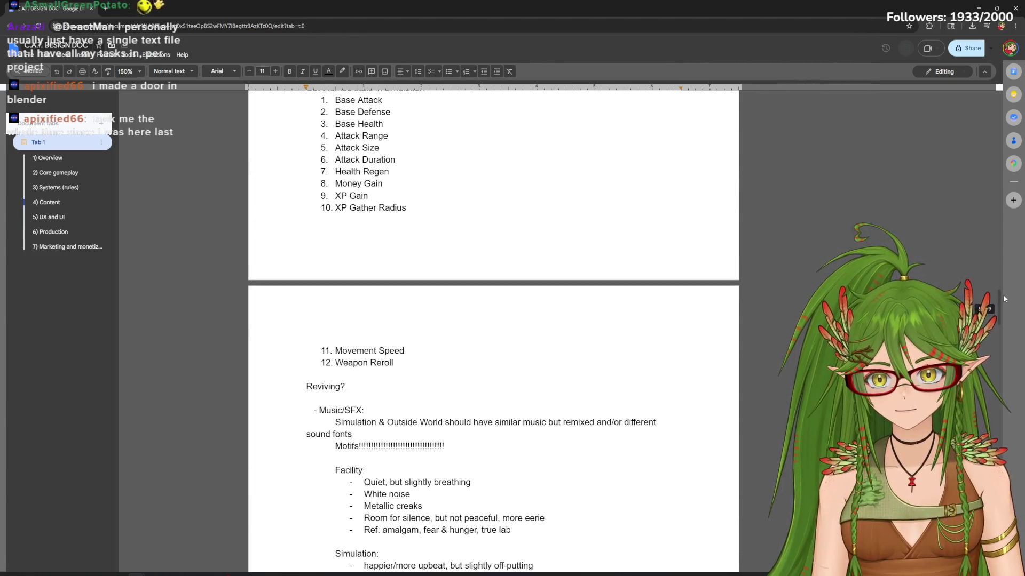
pyautogui.moveTo(1005, 308)
pyautogui.mouseDown()
pyautogui.moveTo(1004, 388)
pyautogui.moveTo(1007, 117)
pyautogui.moveTo(1006, 154)
pyautogui.mouseUp()
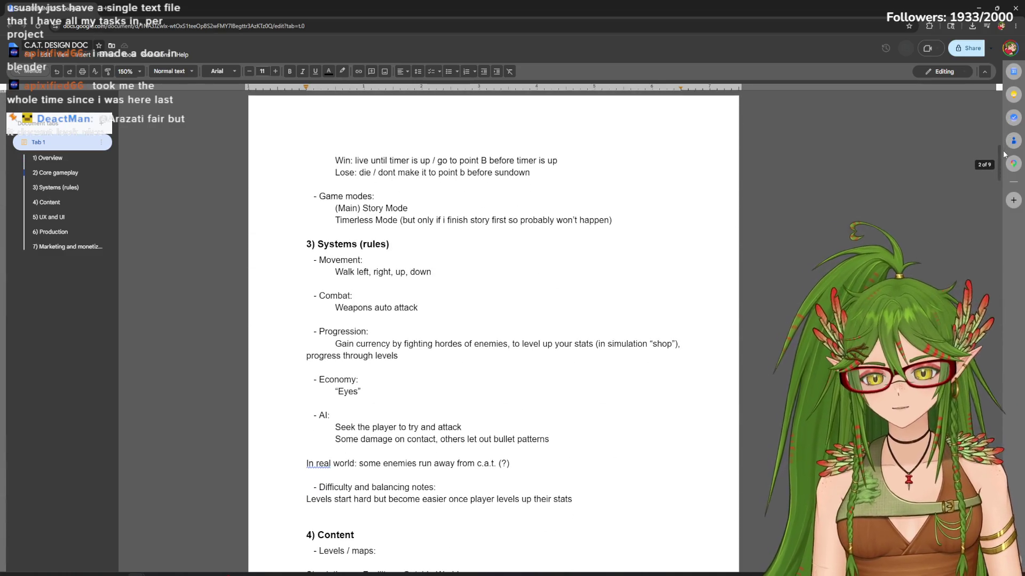
# Add an OBTAINING WEAPONS OPTIONS: heading below the Progression rule, clearing stray auto-numbering
pyautogui.click(514, 356)
pyautogui.press('Return')
pyautogui.press('Return')
pyautogui.press('Return')
pyautogui.press('Return')
pyautogui.press('Return')
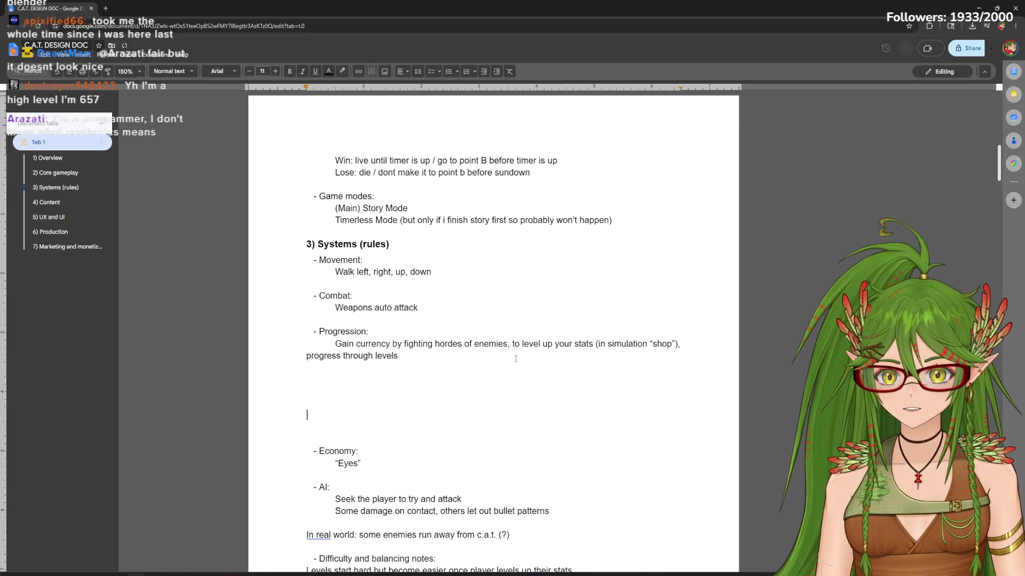
pyautogui.press('Up')
pyautogui.press('Up')
pyautogui.press('Up')
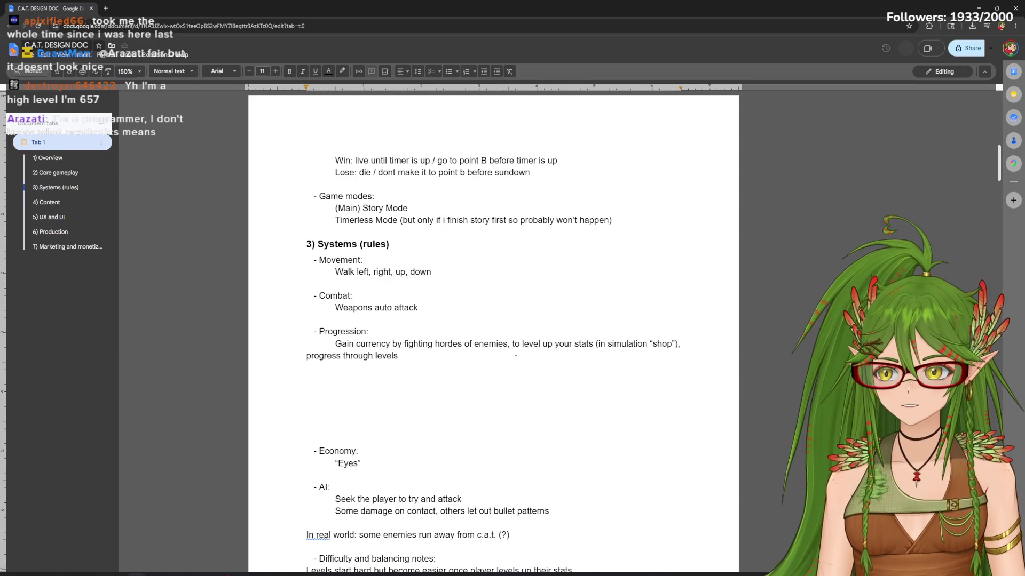
pyautogui.write('1.')
pyautogui.hotkey('ctrl', 'z')
pyautogui.press('BackSpace')
pyautogui.press('BackSpace')
pyautogui.write('OBTAINING WEAPON')
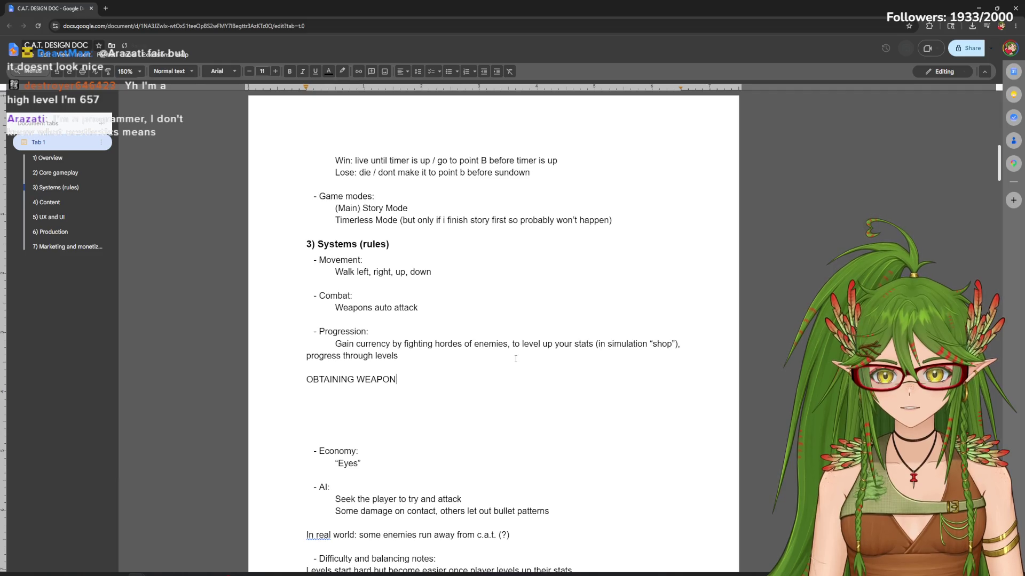
pyautogui.press('BackSpace')
pyautogui.press('BackSpace')
pyautogui.write('S:')
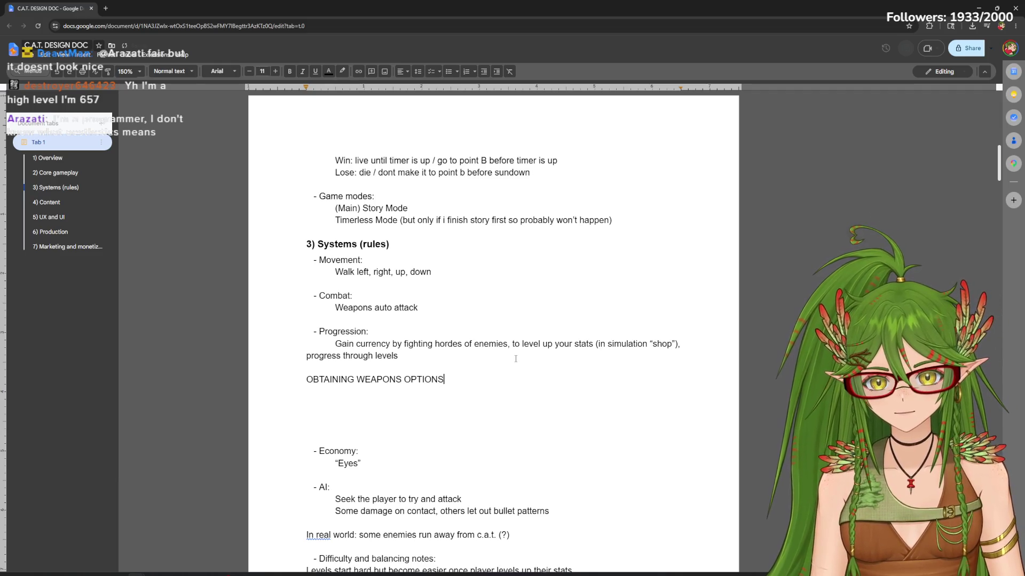
pyautogui.press('Return')
pyautogui.press('Return')
pyautogui.press('Return')
pyautogui.press('Return')
pyautogui.press('Return')
pyautogui.press('Return')
pyautogui.press('Return')
pyautogui.press('Return')
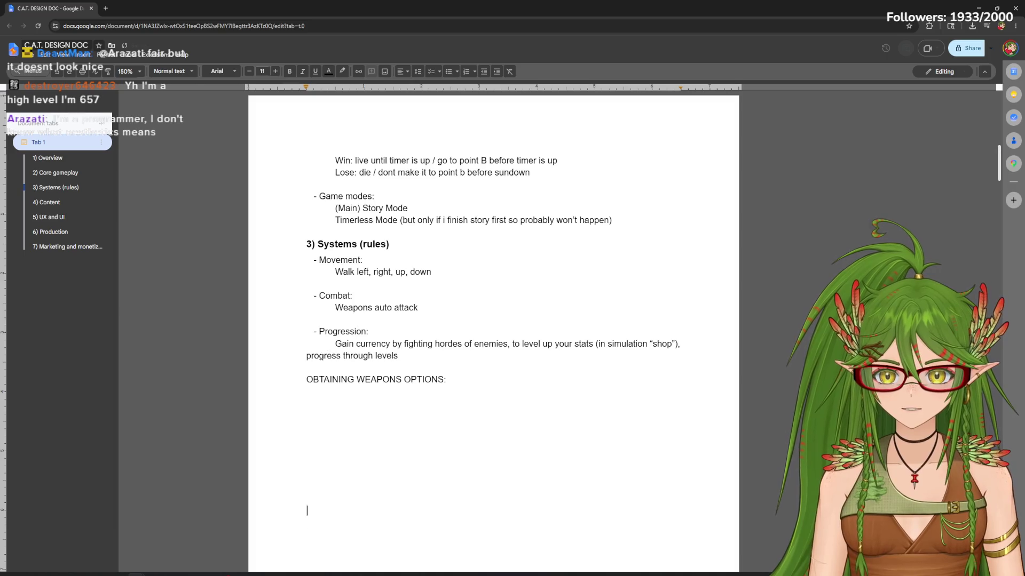
# Trim extra blank lines above the heading and leave the caret on a blank line beneath it
pyautogui.click(337, 366)
pyautogui.press('Return')
pyautogui.press('Return')
pyautogui.press('Return')
pyautogui.press('Return')
pyautogui.press('Return')
pyautogui.press('Return')
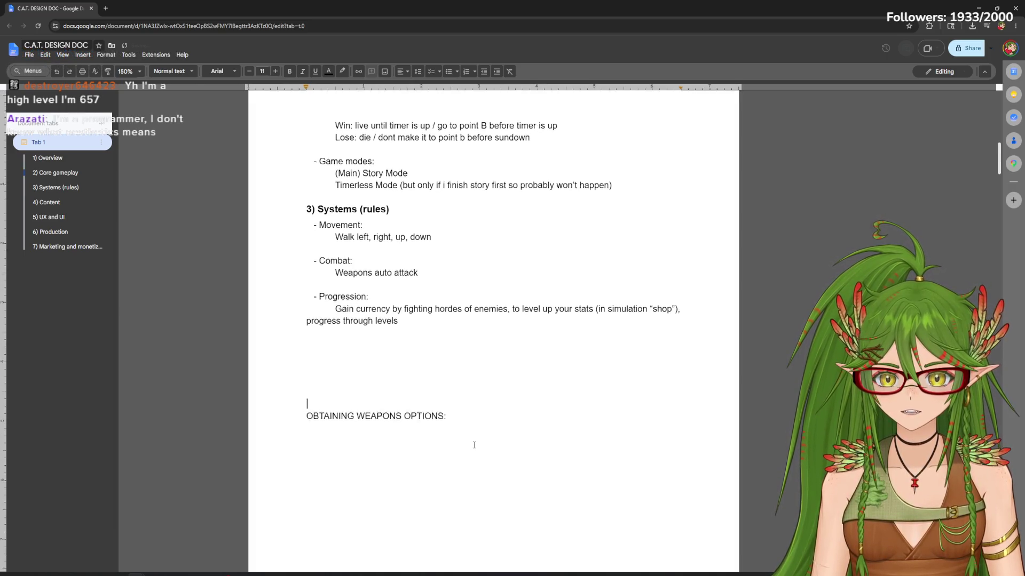
pyautogui.scroll(-3, 472, 442)
pyautogui.press('BackSpace')
pyautogui.press('BackSpace')
pyautogui.press('BackSpace')
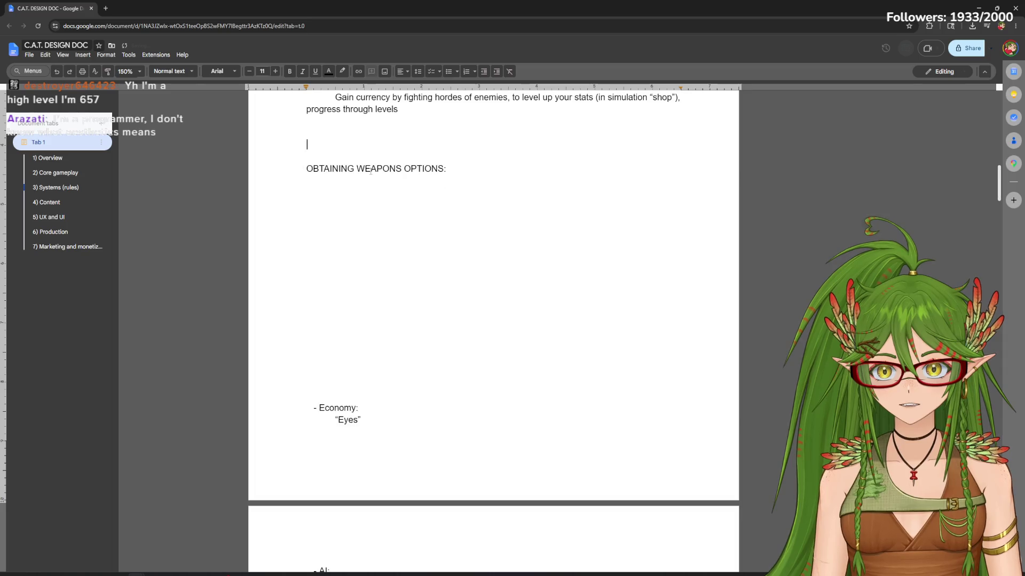
pyautogui.press('BackSpace')
pyautogui.press('BackSpace')
pyautogui.scroll(1, 356, 138)
pyautogui.click(351, 244)
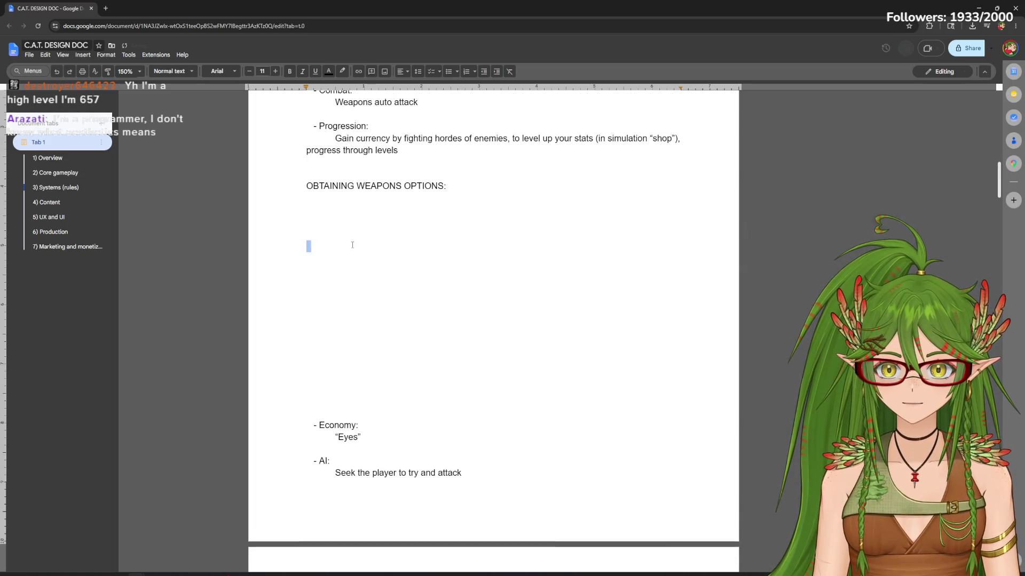
pyautogui.press('Return')
pyautogui.press('Return')
pyautogui.press('Return')
pyautogui.press('Return')
pyautogui.scroll(1, 986, 185)
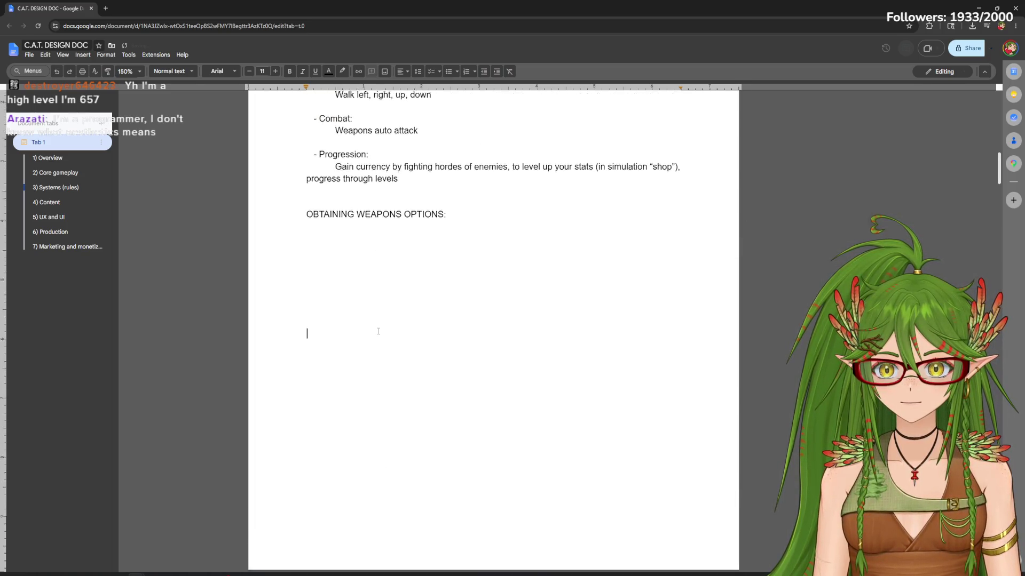
pyautogui.scroll(-3, 987, 184)
pyautogui.scroll(3, 988, 188)
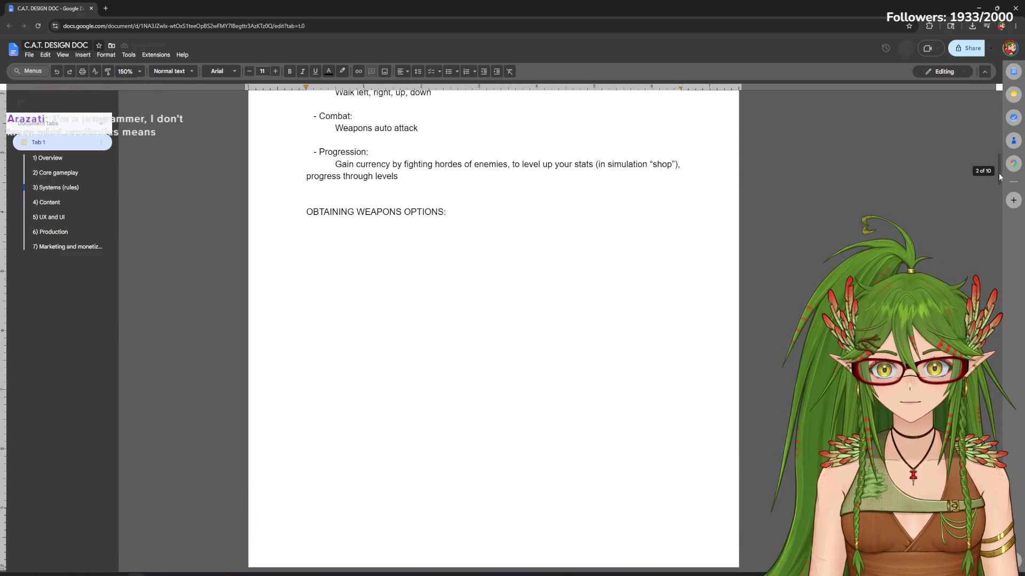
pyautogui.click(320, 238)
pyautogui.write('1. ')
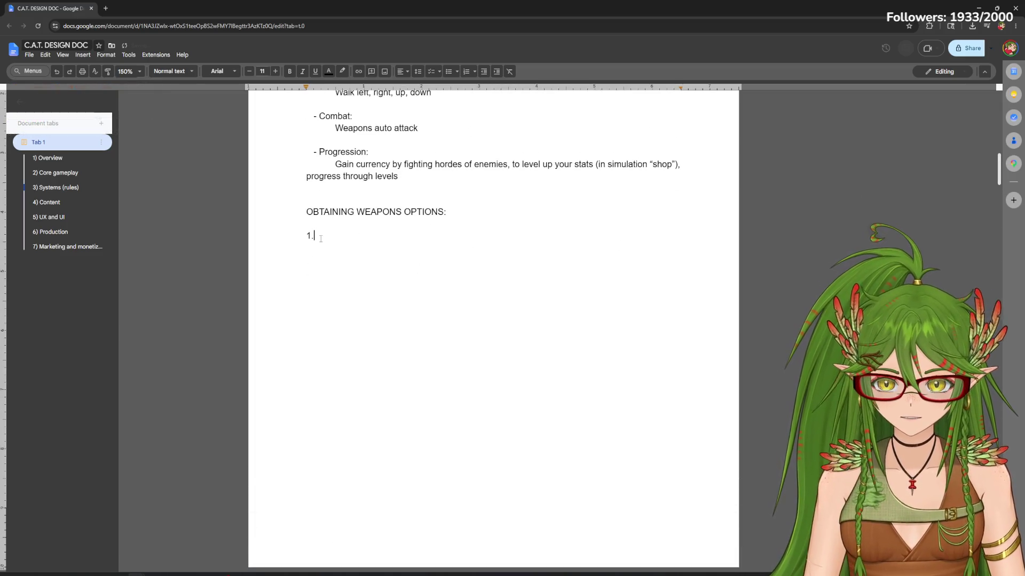
pyautogui.write('COMB')
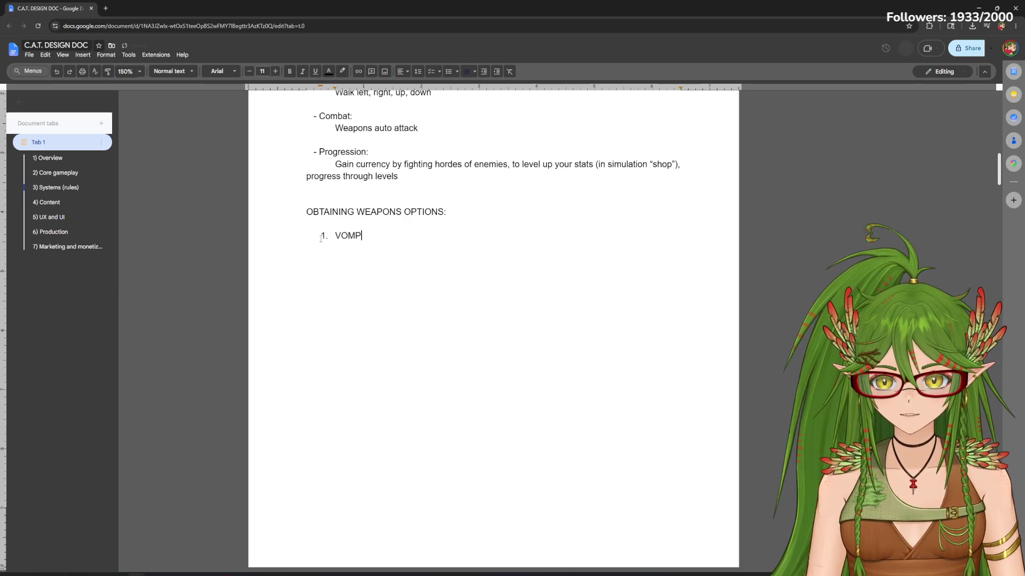
# Enter numbered item 1, COMPLETE VAMPIRE SURVIVORS CLONE, correcting typos
pyautogui.press('BackSpace')
pyautogui.press('BackSpace')
pyautogui.write('VAMPIRE SURVIVORS CLINE')
pyautogui.press('Return')
pyautogui.press('BackSpace')
pyautogui.press('BackSpace')
pyautogui.press('BackSpace')
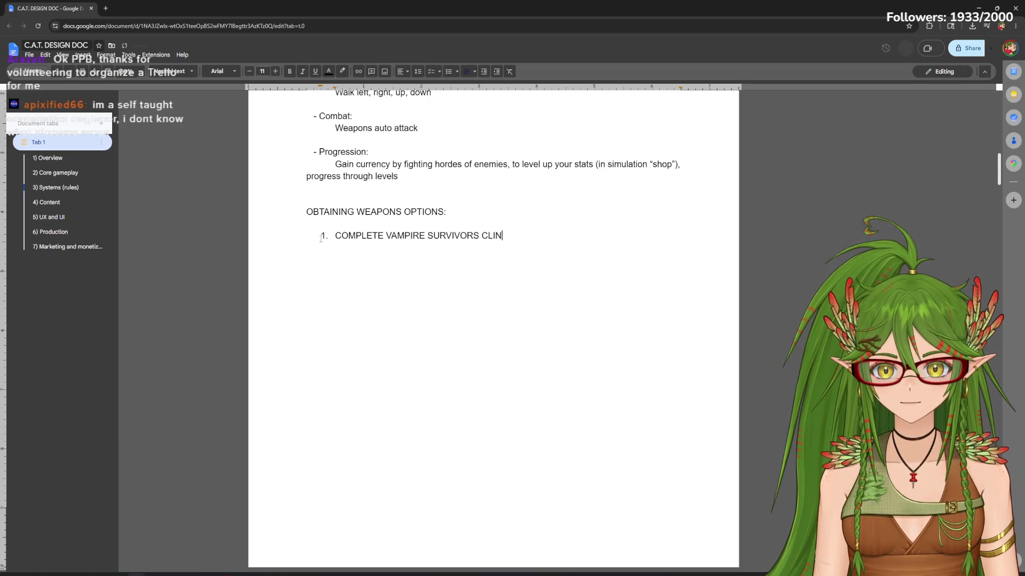
pyautogui.write('ONE')
pyautogui.press('Return')
pyautogui.press('BackSpace')
pyautogui.write('-')
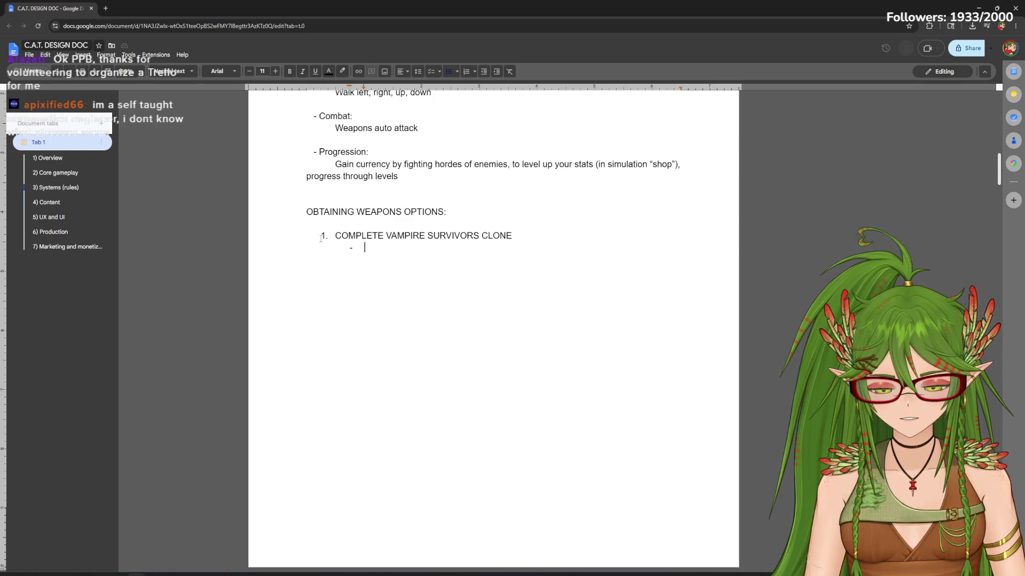
pyautogui.write('6 max weapons, r')
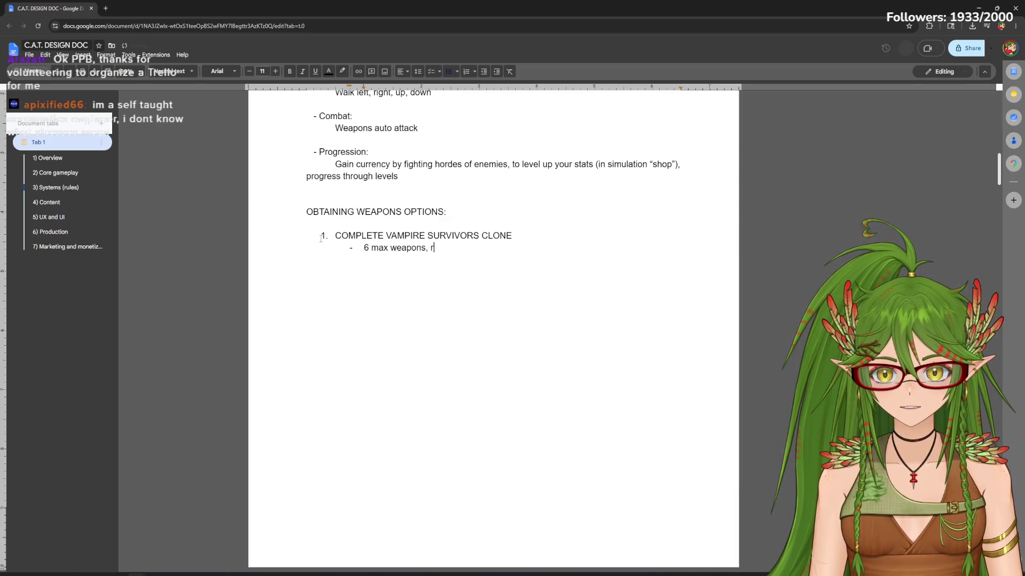
# Add dash sub-bullets on 6 max weapons, level-up choices and maxed-out builds
pyautogui.press('BackSpace')
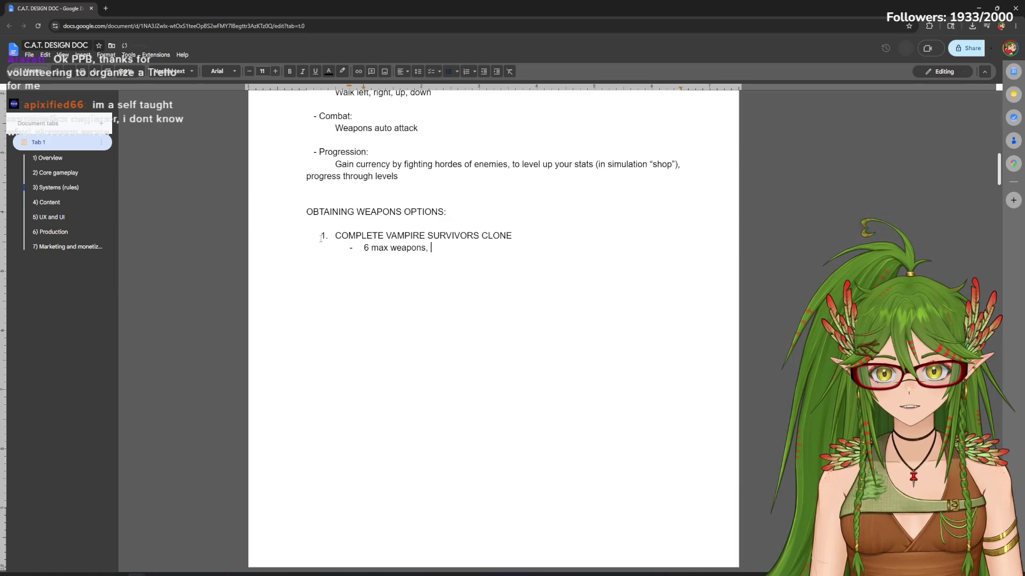
pyautogui.press('Return')
pyautogui.write('Level up ')
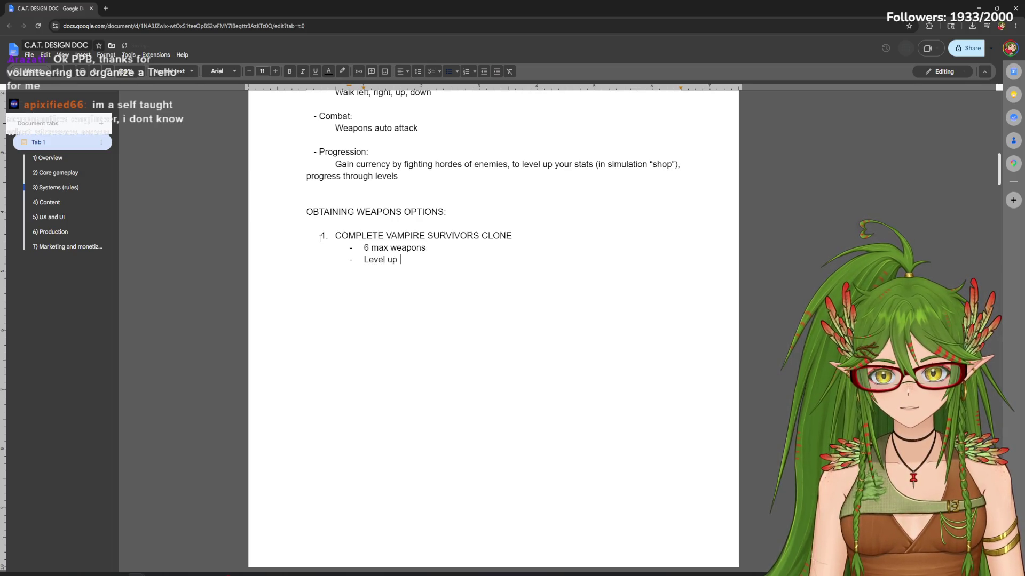
pyautogui.write('in game, ge')
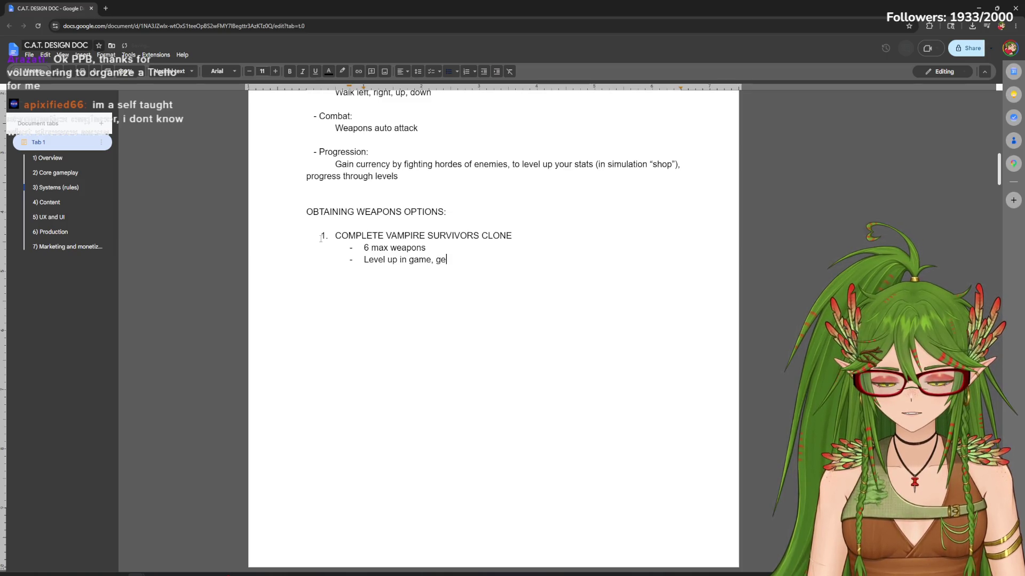
pyautogui.write('t presented with 3 random weapon and/or buff ')
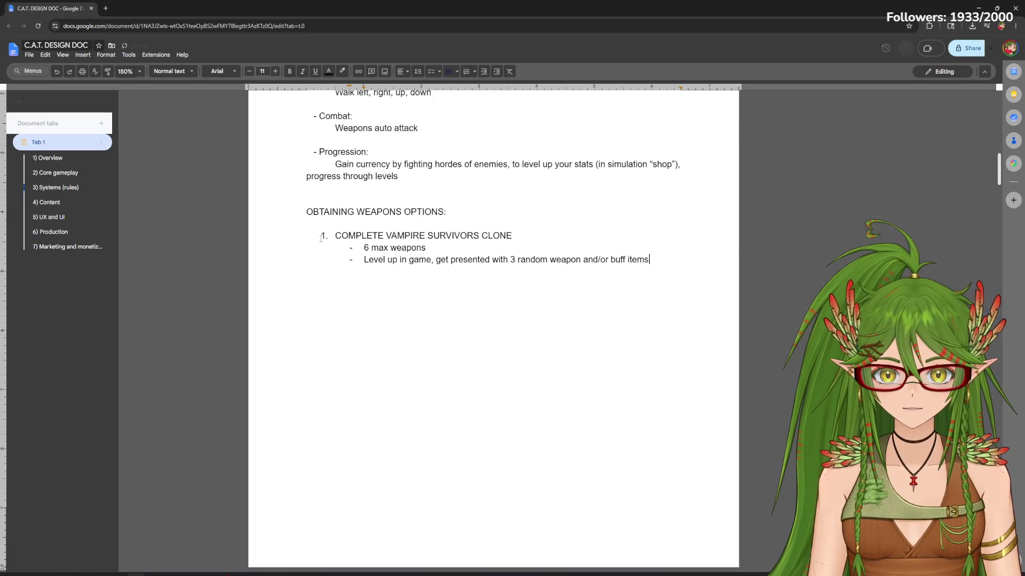
pyautogui.write('items to pick from')
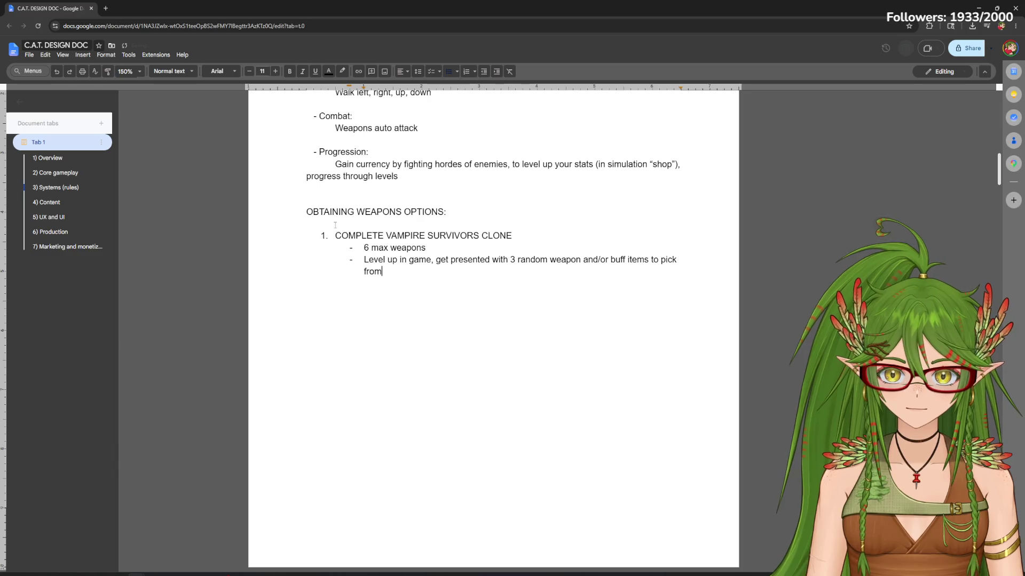
pyautogui.click(517, 259)
pyautogui.write('4')
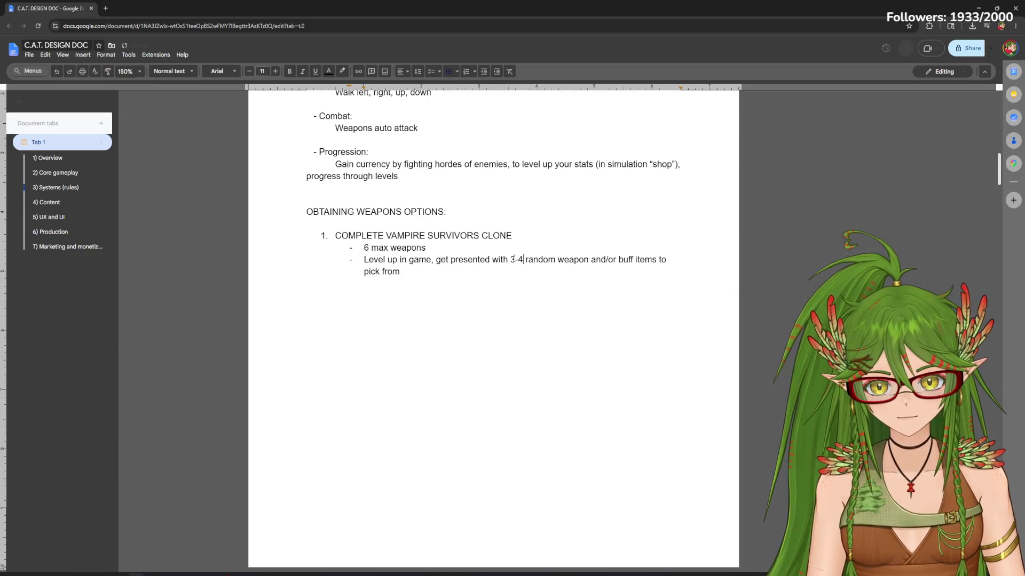
pyautogui.click(489, 271)
pyautogui.press('Return')
pyautogui.write('Cre')
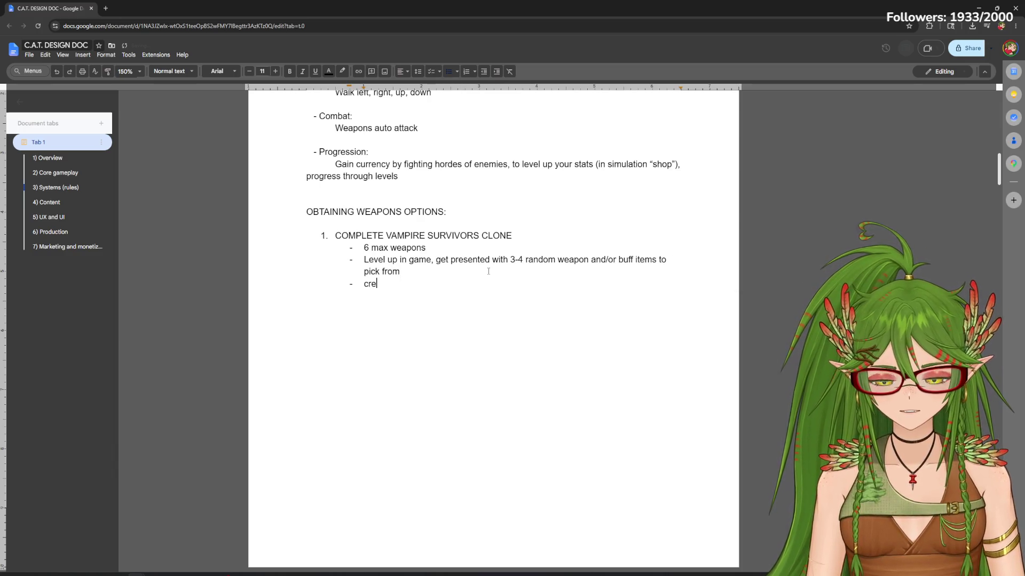
pyautogui.write('ate a build unti')
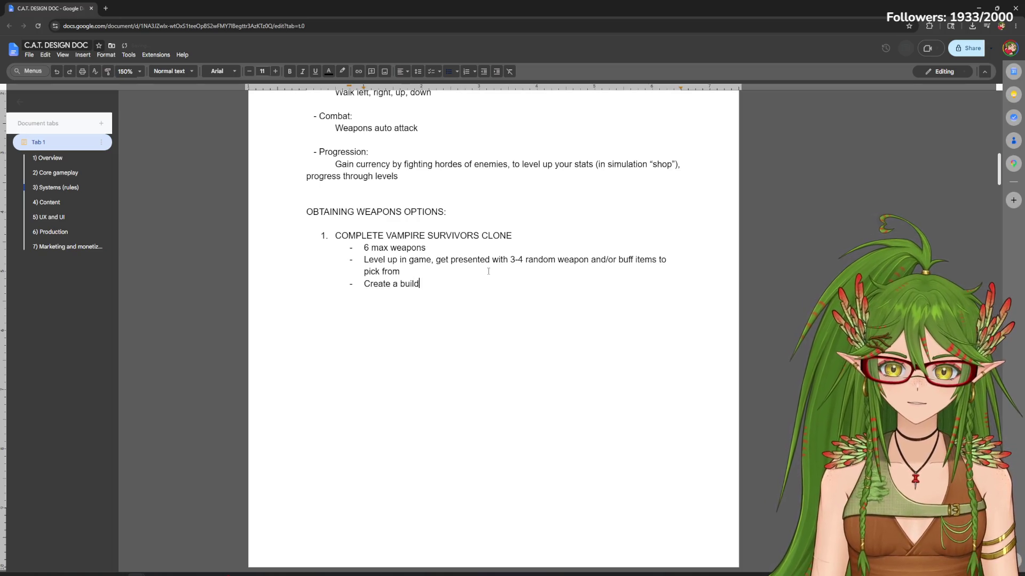
pyautogui.write('l weapon and item sl')
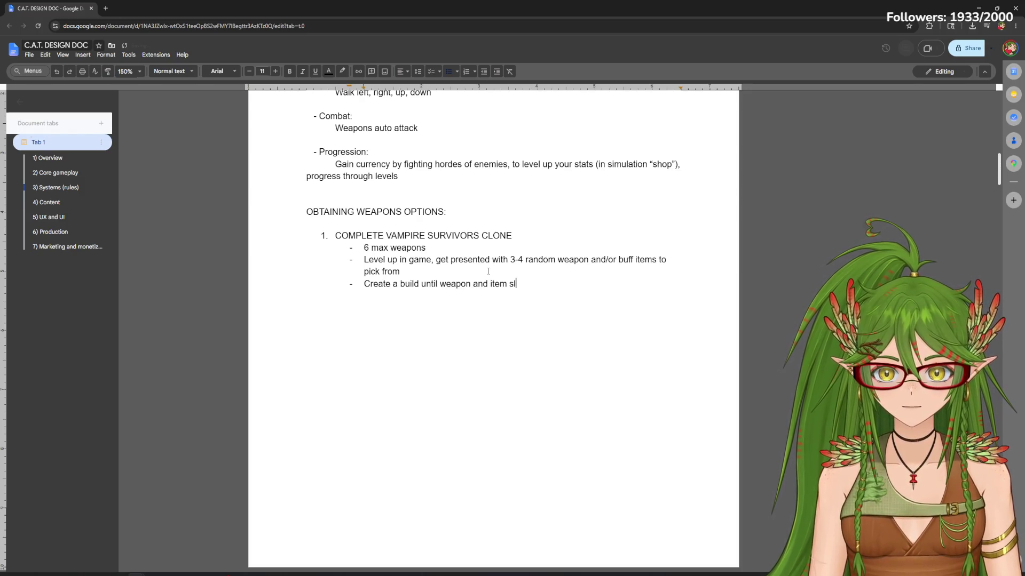
pyautogui.write('ots are maxed out')
pyautogui.press('Return')
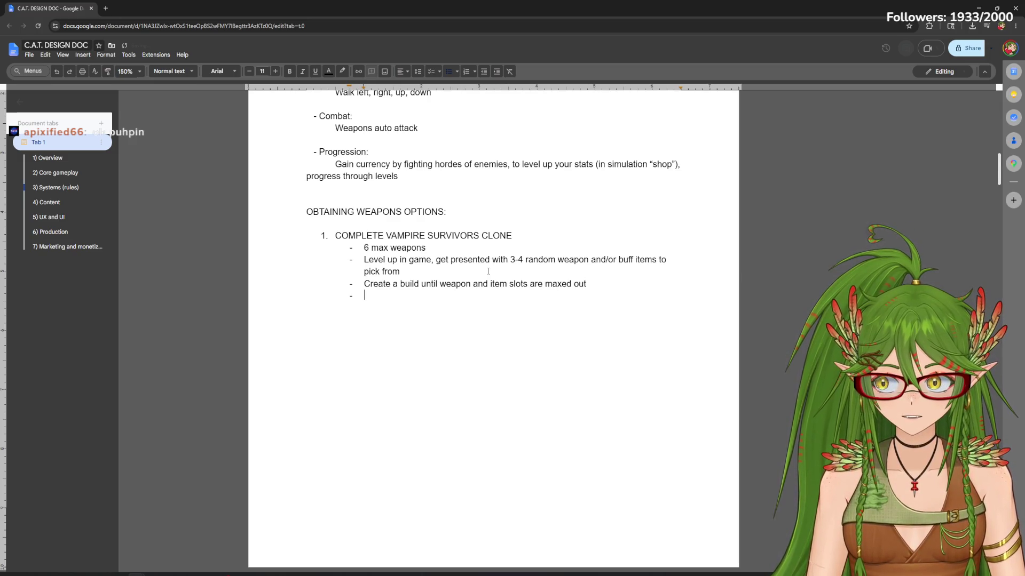
pyautogui.write('wea')
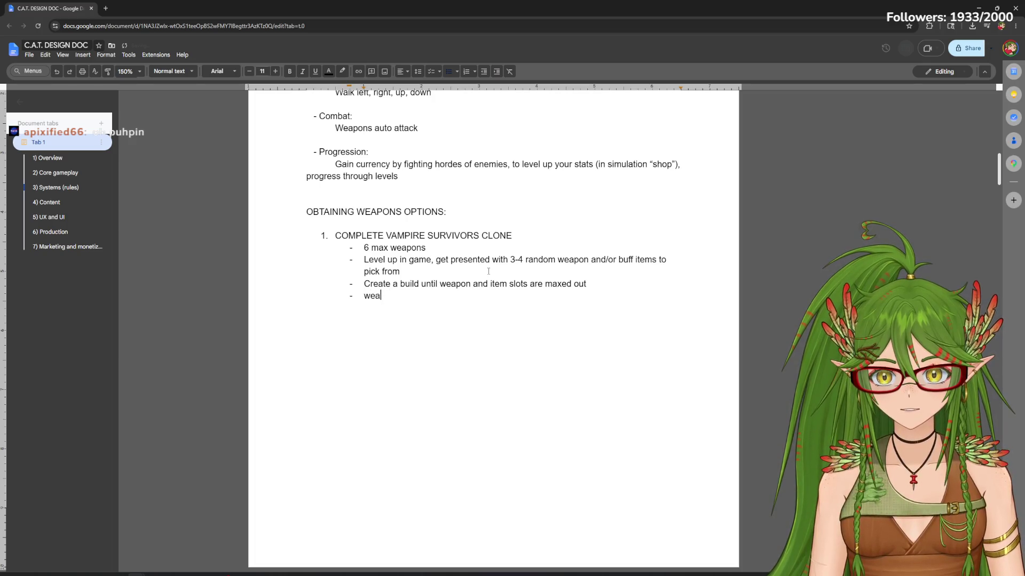
pyautogui.write('pome ')
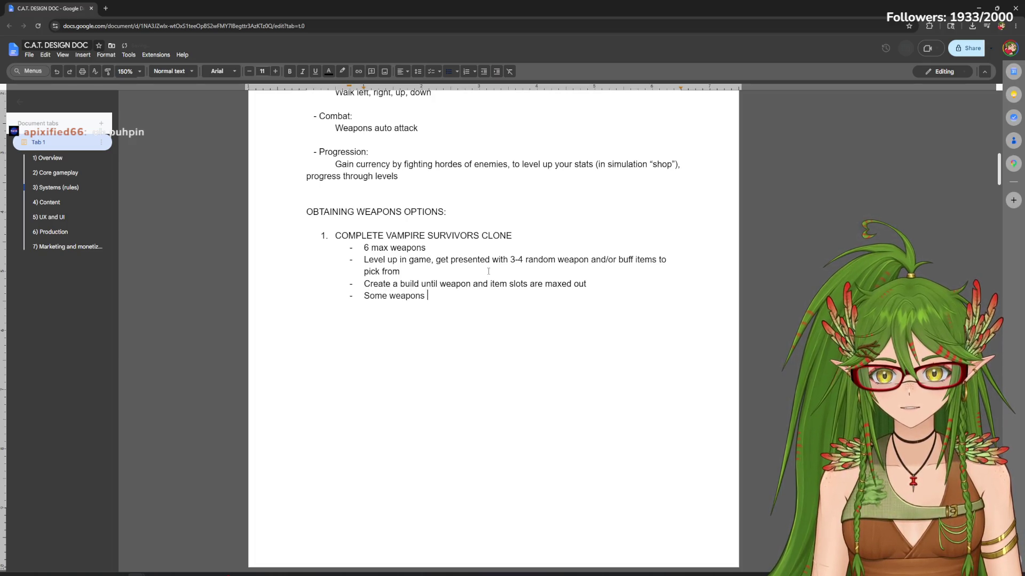
pyautogui.write('tems can')
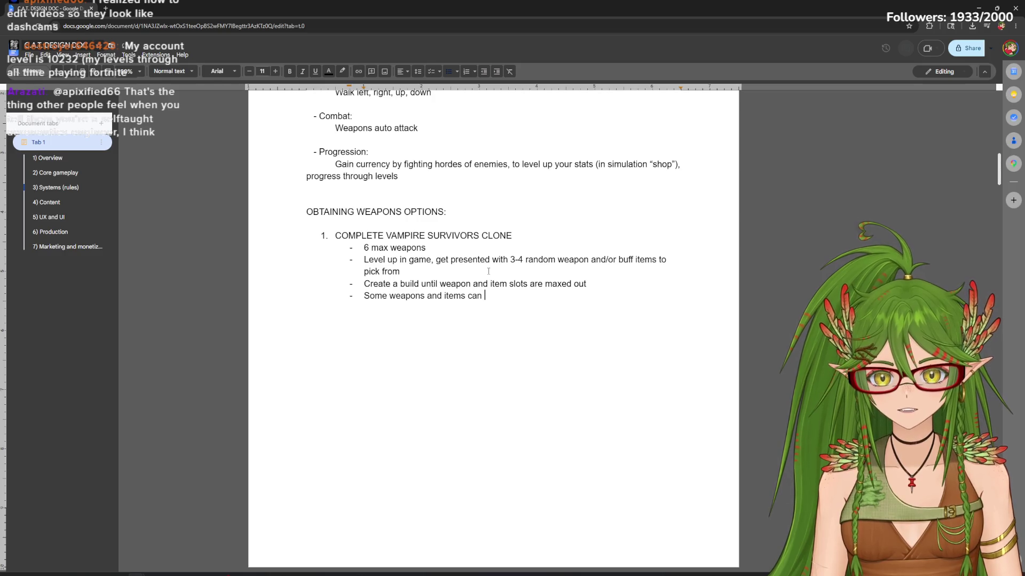
pyautogui.write('be combined')
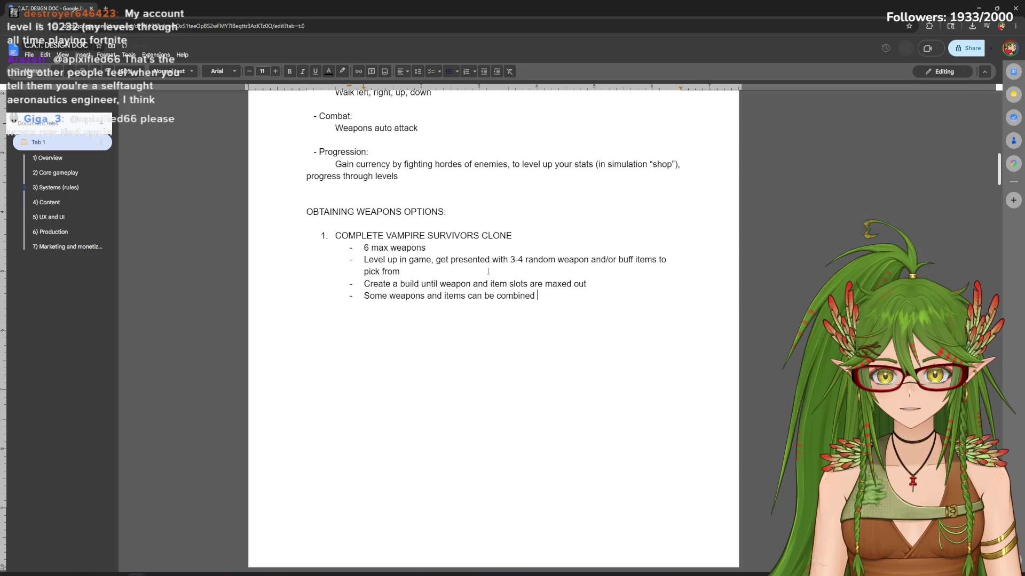
pyautogui.write(' evel')
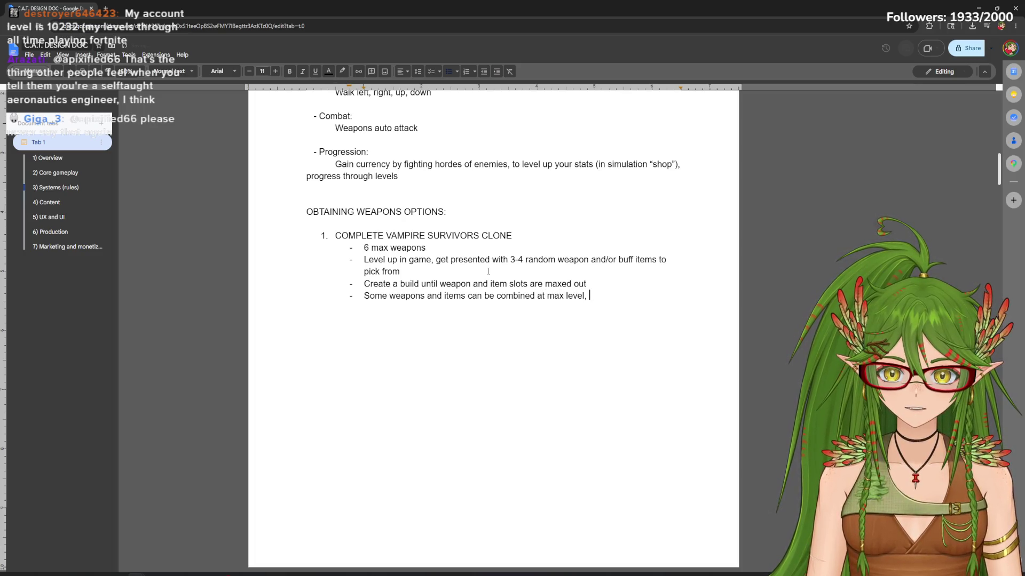
pyautogui.write('lving into something new and also freeing up a l')
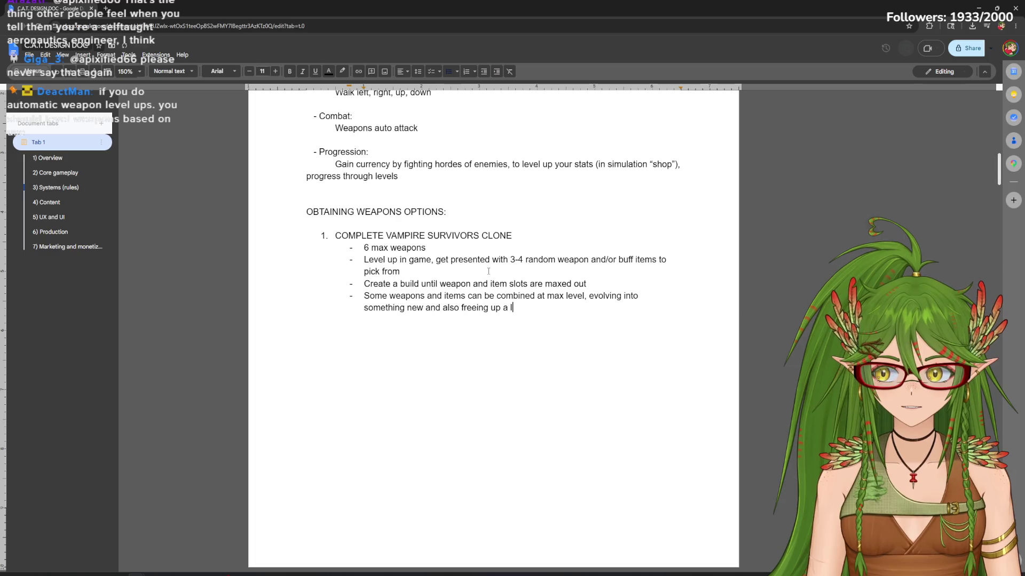
pyautogui.press('BackSpace')
pyautogui.write('slot')
# Add a fifth bullet on combining items freeing up a slot, then start a new line
pyautogui.click(617, 287)
pyautogui.press('Return')
pyautogui.write('Level up your weapons and items')
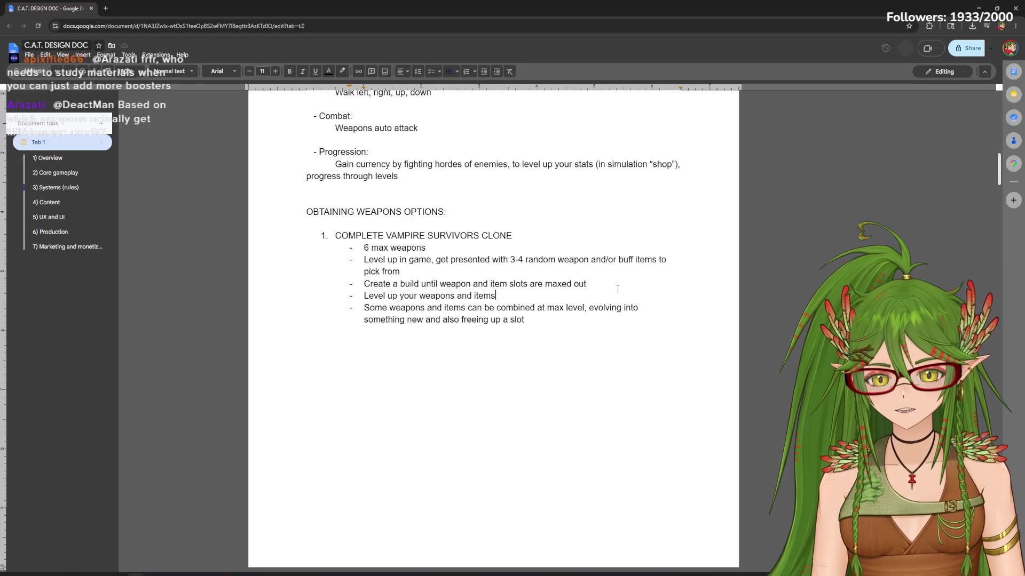
pyautogui.write('b')
pyautogui.press('BackSpace')
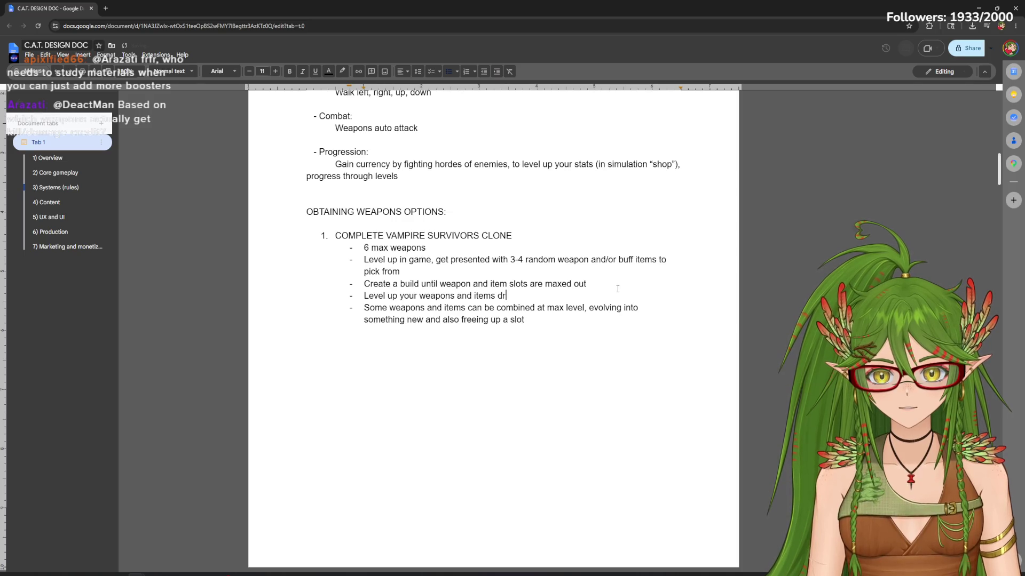
pyautogui.write('ps')
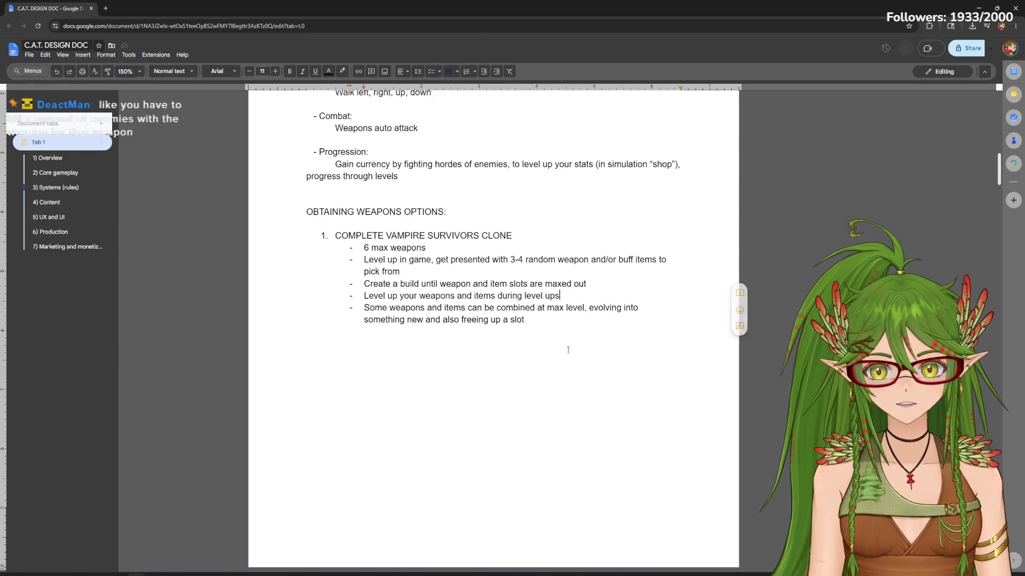
pyautogui.click(528, 320)
pyautogui.press('Return')
pyautogui.press('Return')
pyautogui.press('Return')
pyautogui.write('2. OBTAI')
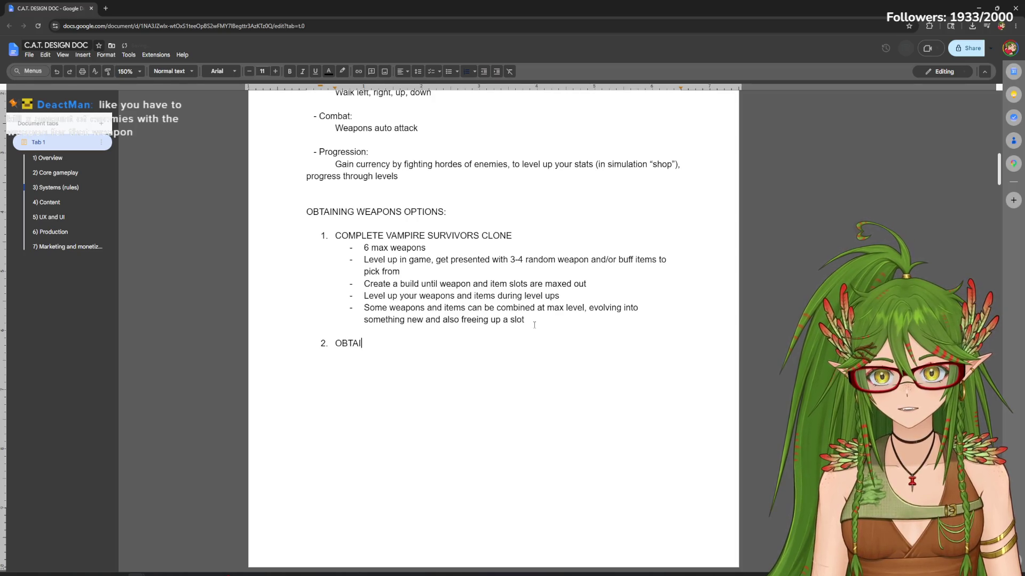
pyautogui.write('NM ')
pyautogui.write('YTHI')
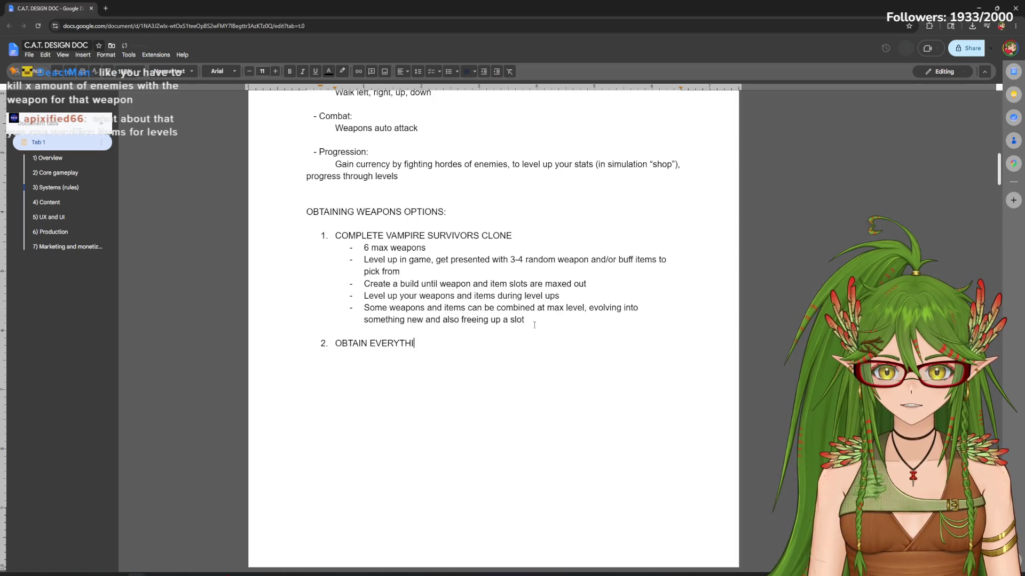
pyautogui.write('ROUG')
pyautogui.write('SHOP')
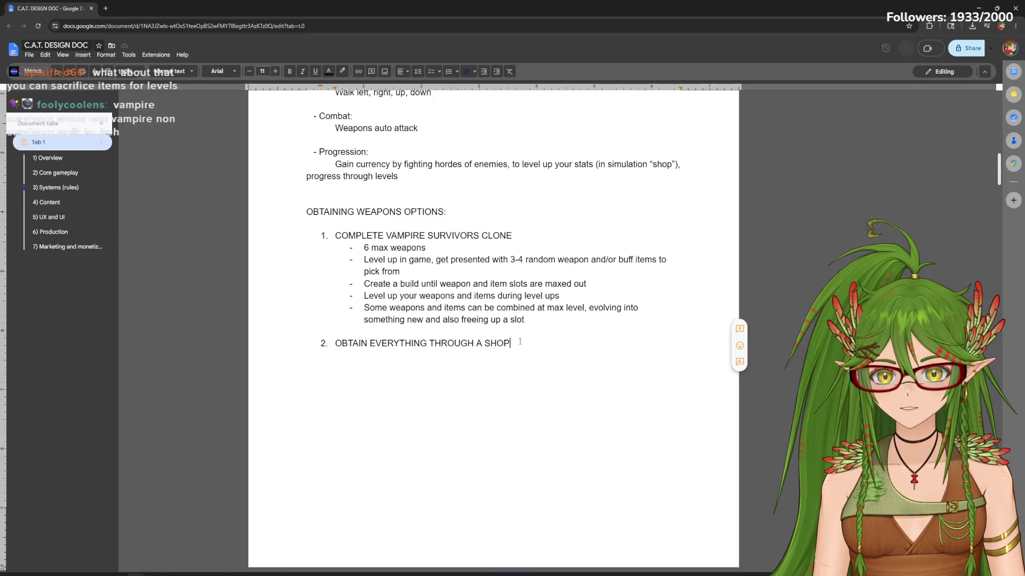
pyautogui.moveTo(557, 314)
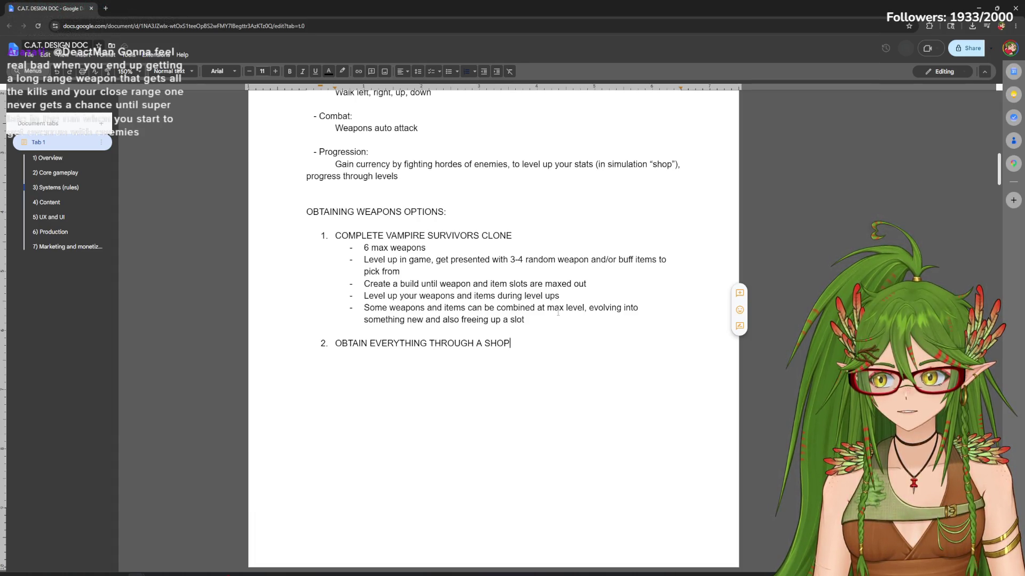
# Enter option 2, OBTAIN EVERYTHING THROUGH A SHOP, and start a dash sub-bullet
pyautogui.press('Return')
pyautogui.press('Return')
pyautogui.write('-')
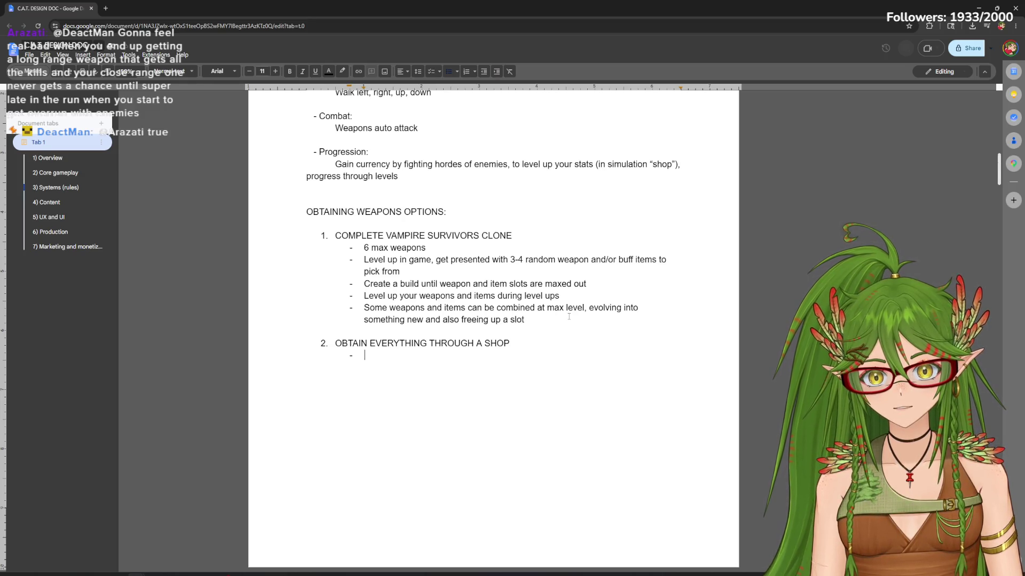
# Adjust spacing between options 1 and 2, then write the STATS / WEAPONS / ITEMS shop bullet
pyautogui.click(568, 317)
pyautogui.press('Return')
pyautogui.press('Return')
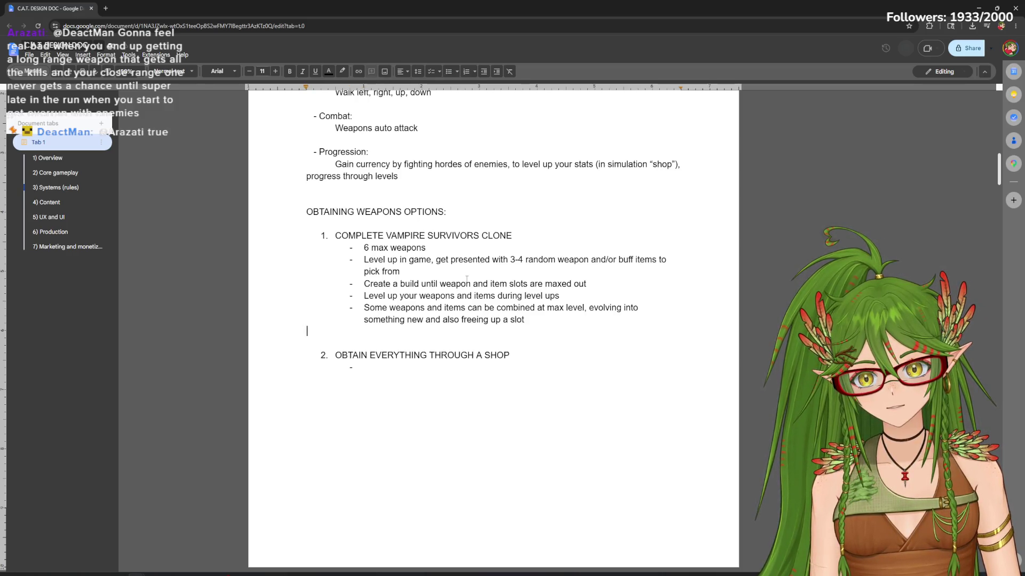
pyautogui.press('BackSpace')
pyautogui.click(405, 357)
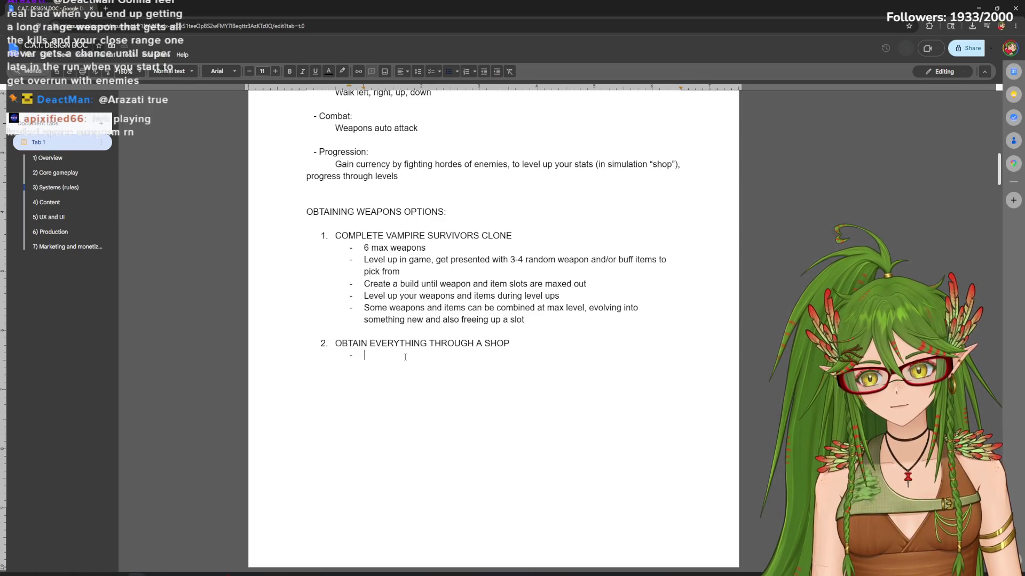
pyautogui.write('ST')
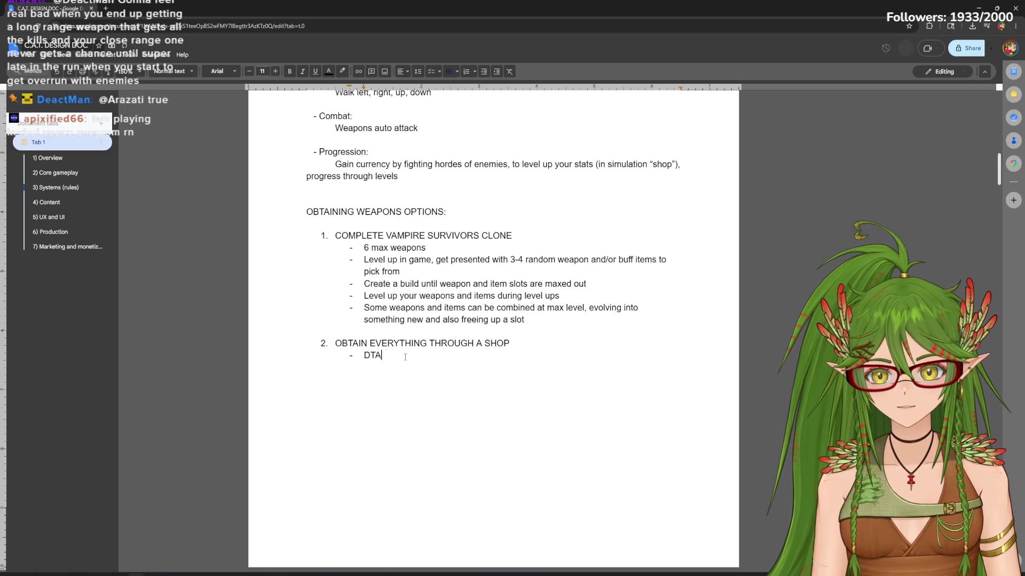
pyautogui.write('ATS')
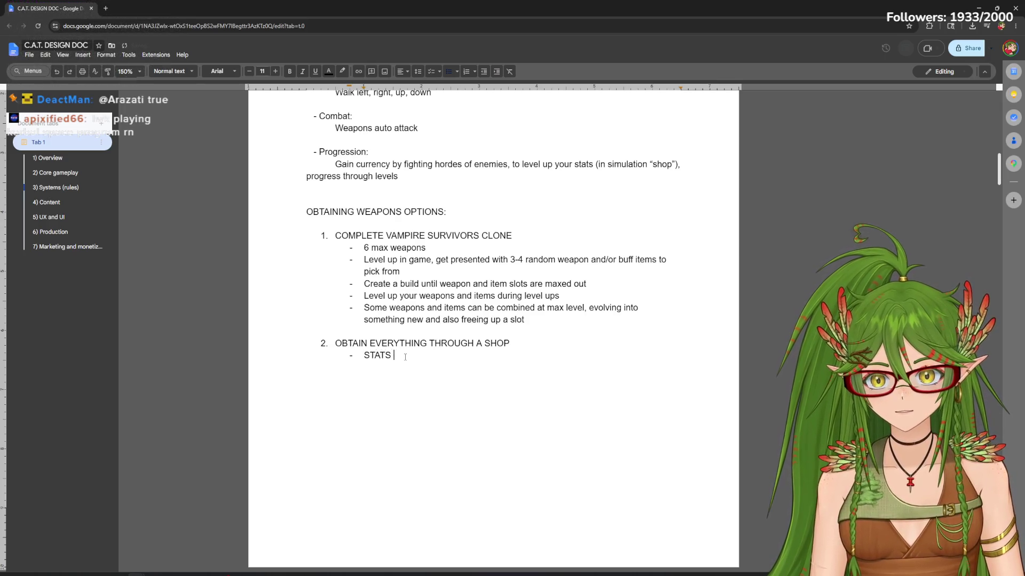
pyautogui.write(' / WEAPONS/ ')
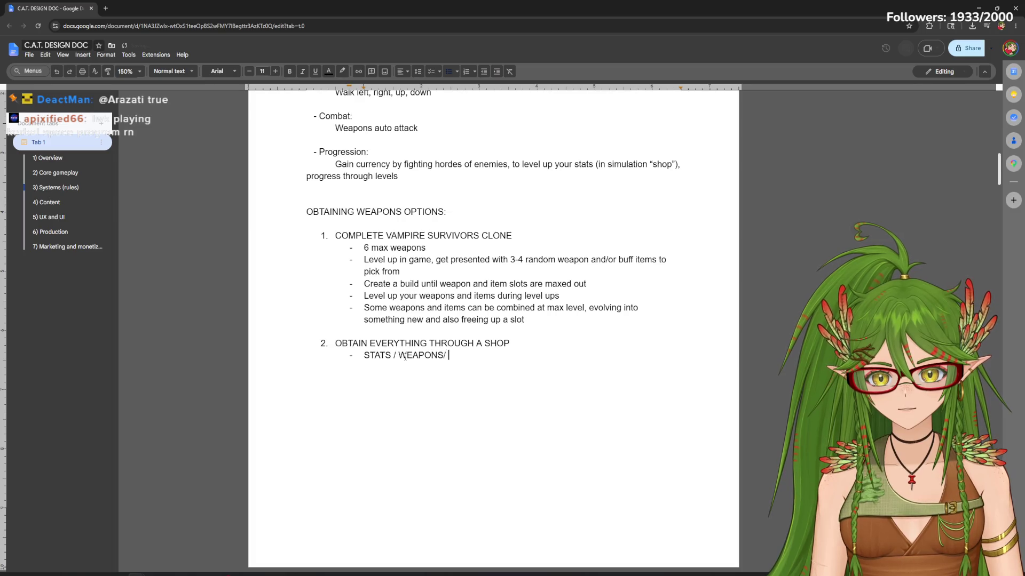
pyautogui.write('IT')
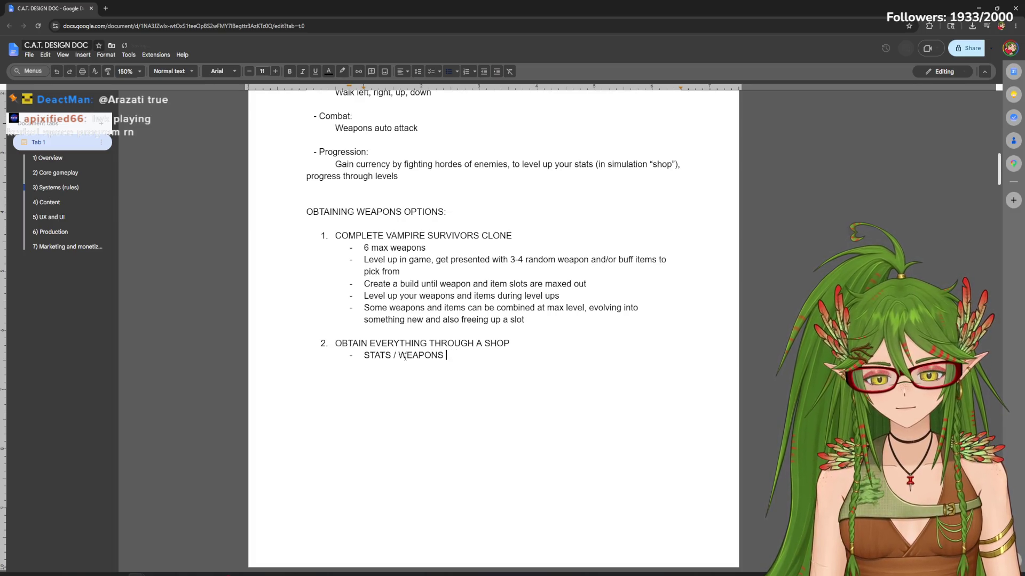
pyautogui.write(' EM')
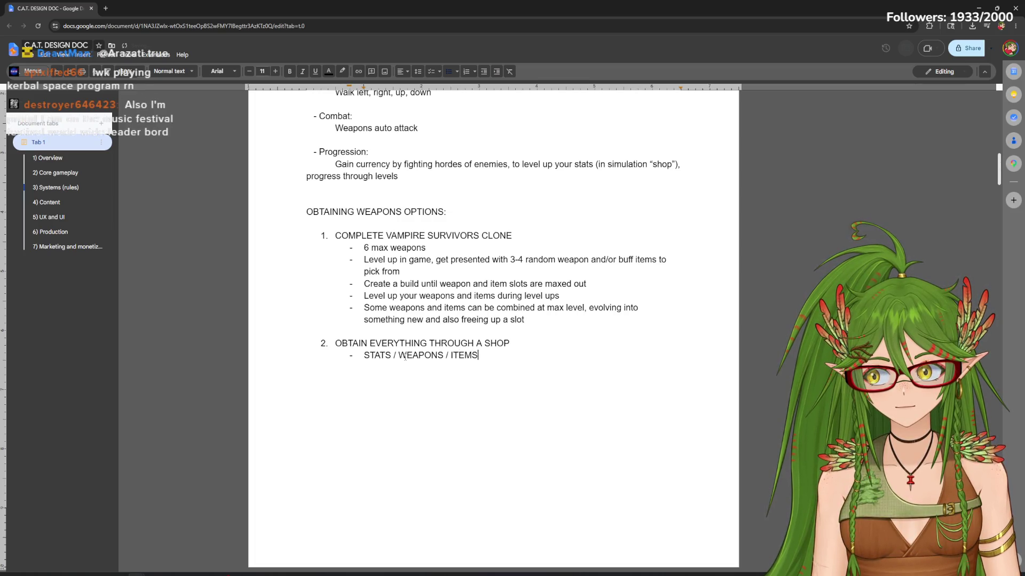
pyautogui.write('E ALL PURCH')
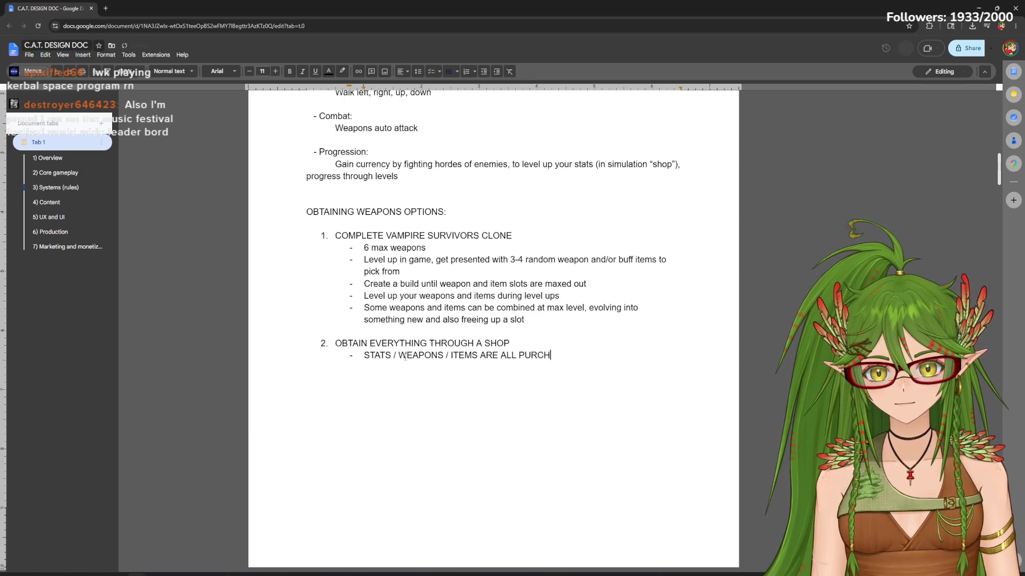
pyautogui.write('ELED')
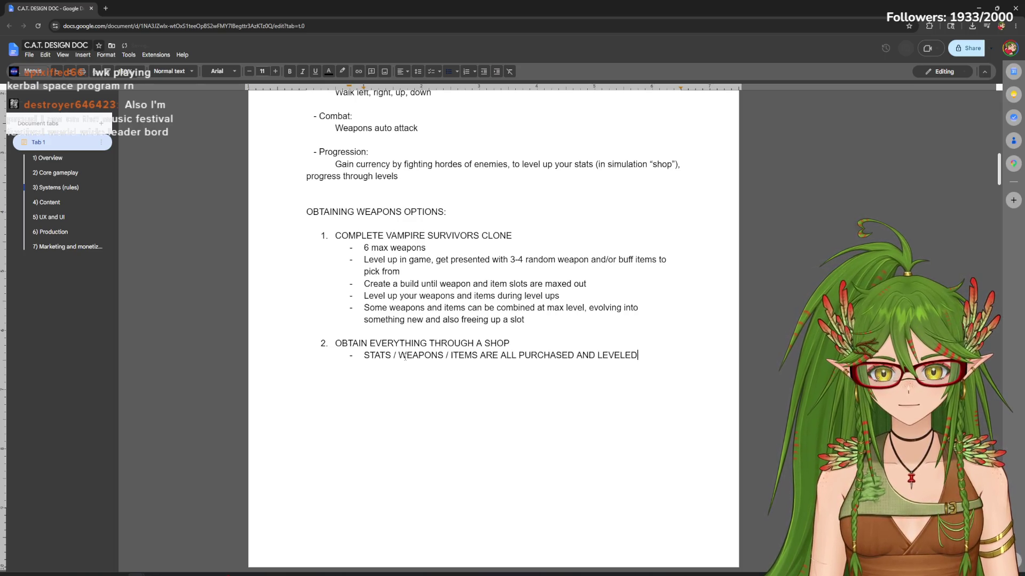
pyautogui.write('IN A SHOP')
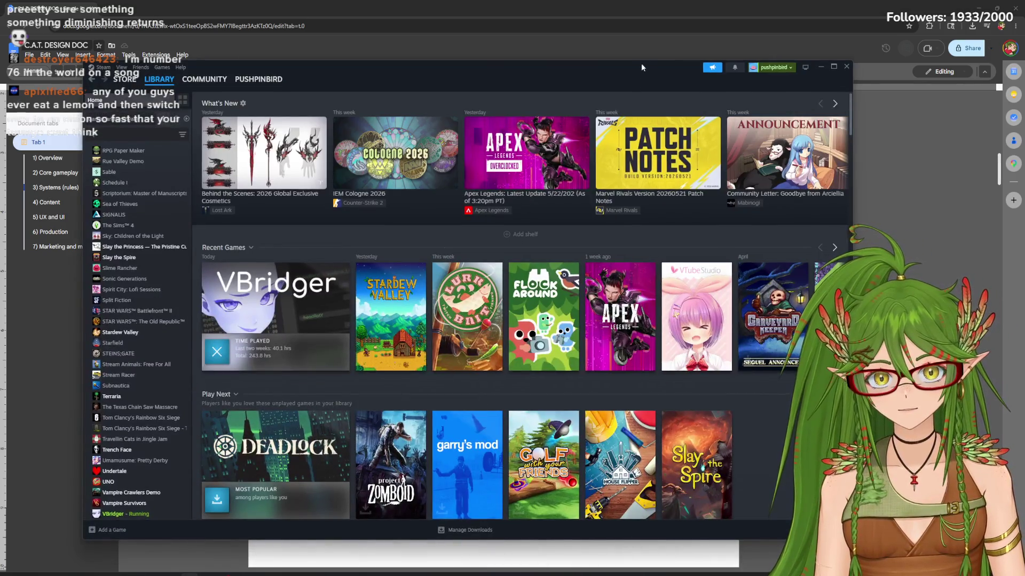
# Bring the Steam wishlist window on screen and search the store for minutescape
pyautogui.moveTo(642, 63); pyautogui.dragTo(0, 65)
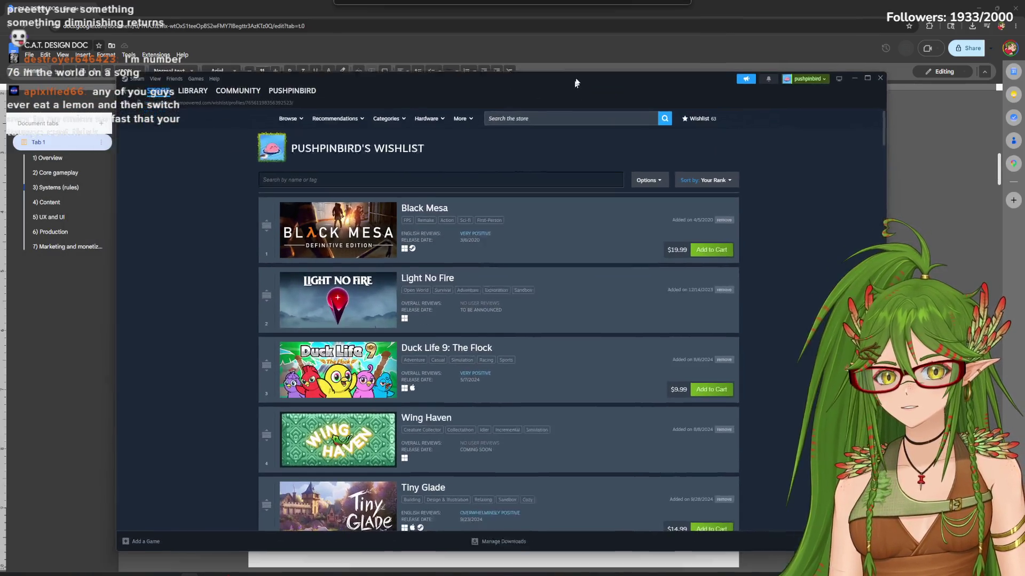
pyautogui.moveTo(1, 64); pyautogui.dragTo(641, 60)
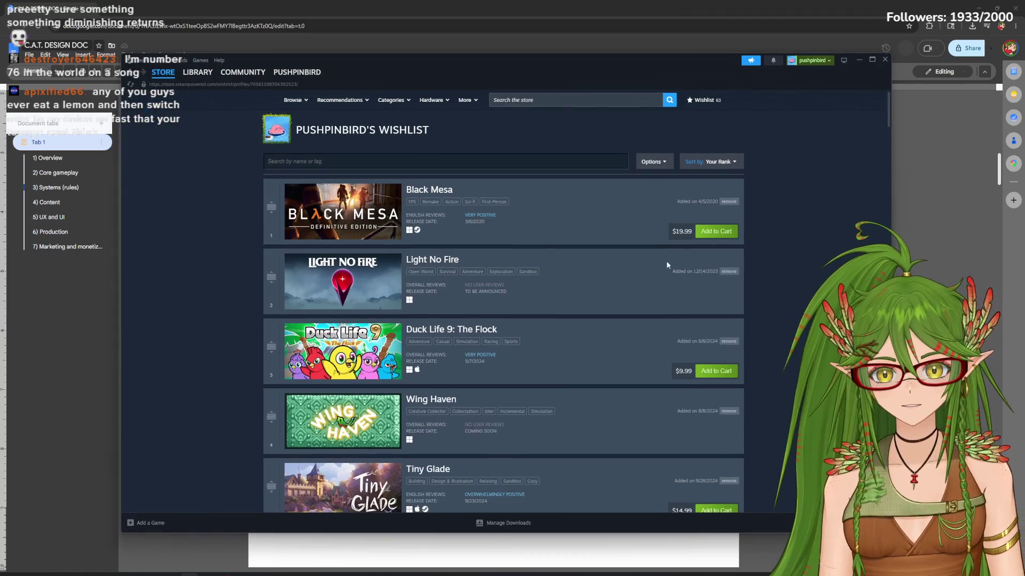
pyautogui.moveTo(887, 116); pyautogui.dragTo(880, 291)
pyautogui.scroll(-4, 328, 457)
pyautogui.scroll(-2, 329, 456)
pyautogui.scroll(-3, 328, 457)
pyautogui.scroll(-3, 329, 457)
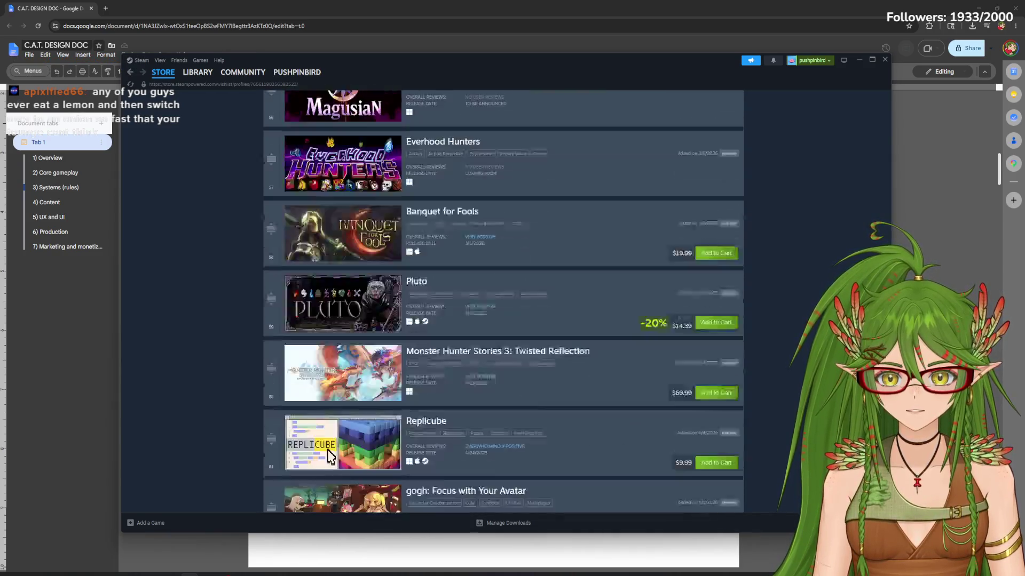
pyautogui.scroll(-3, 329, 457)
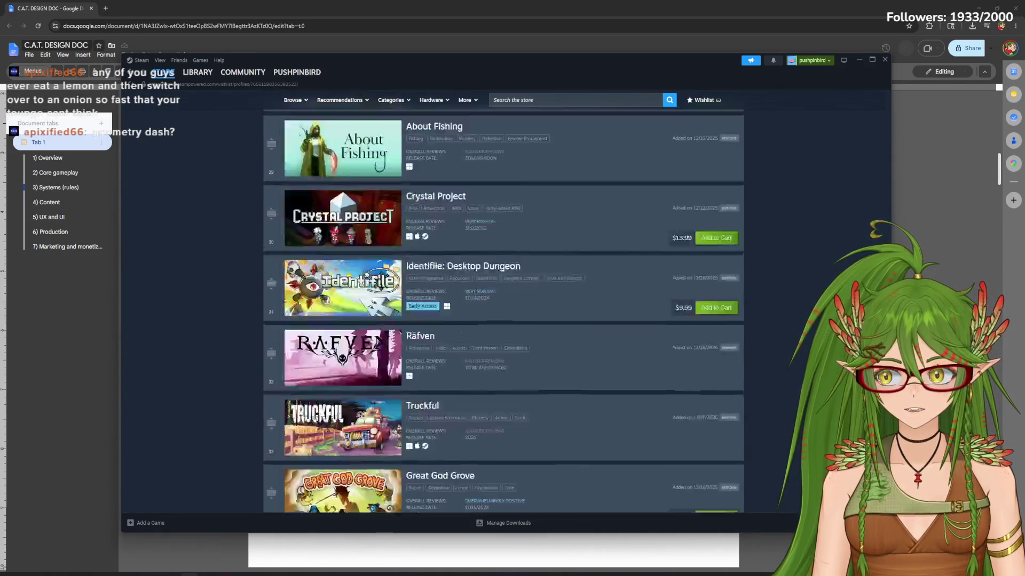
pyautogui.scroll(-3, 503, 321)
pyautogui.scroll(-3, 503, 320)
pyautogui.scroll(1, 503, 320)
pyautogui.scroll(1, 503, 320)
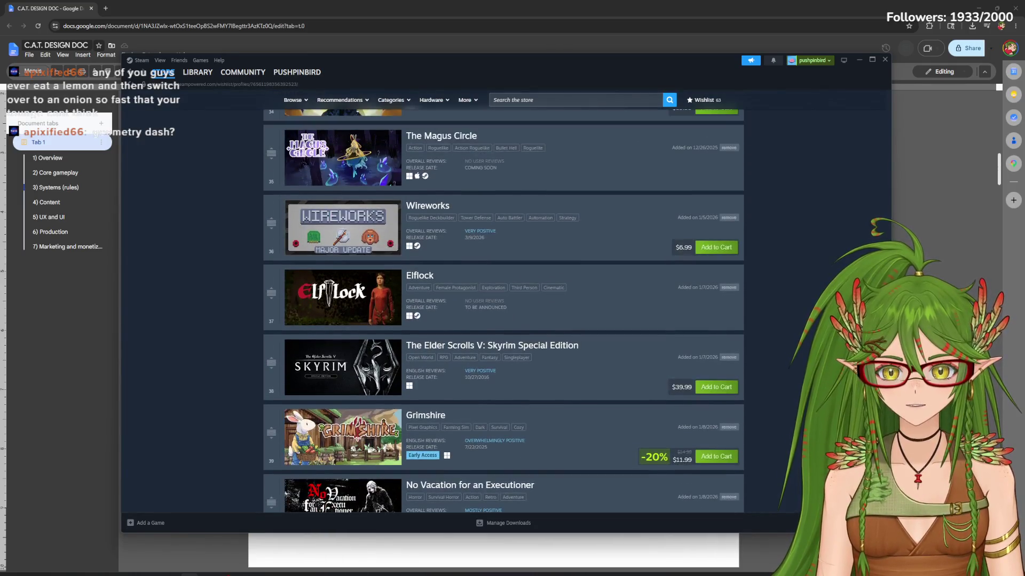
pyautogui.scroll(1, 503, 320)
pyautogui.scroll(-3, 502, 320)
pyautogui.scroll(-3, 503, 321)
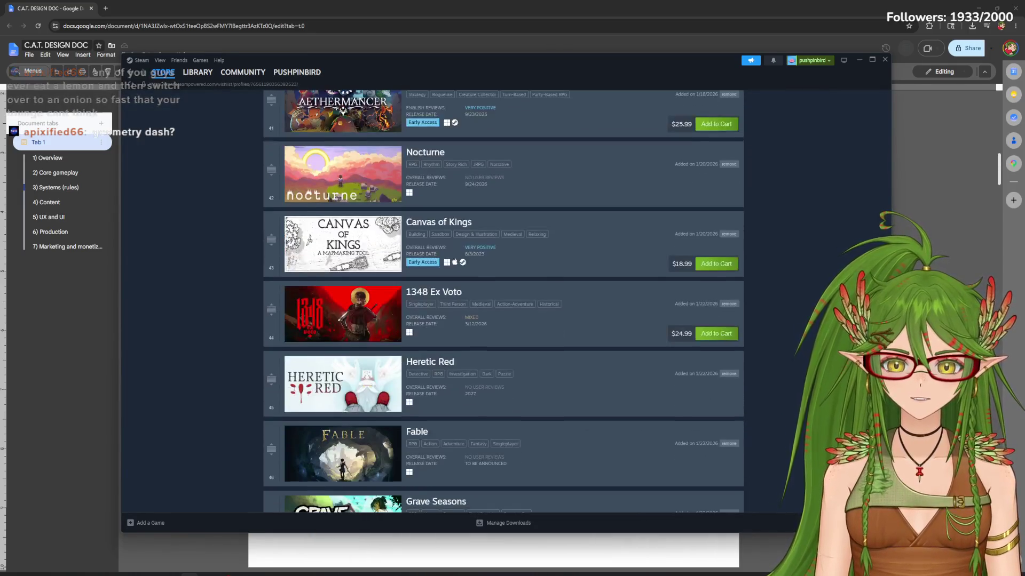
pyautogui.scroll(-3, 502, 321)
pyautogui.scroll(-5, 503, 321)
pyautogui.scroll(-5, 502, 321)
pyautogui.moveTo(888, 376); pyautogui.dragTo(856, 95)
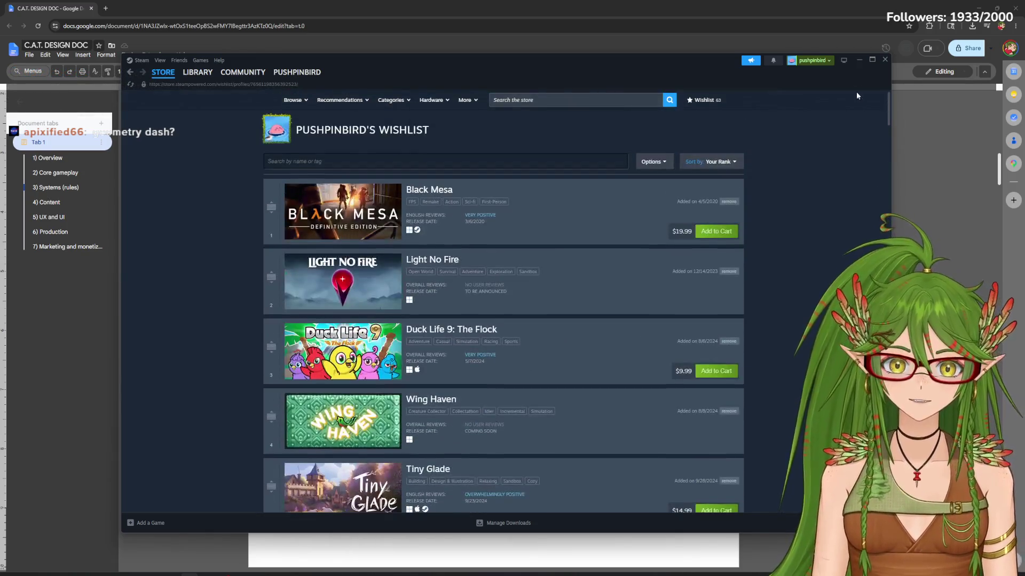
pyautogui.click(858, 60)
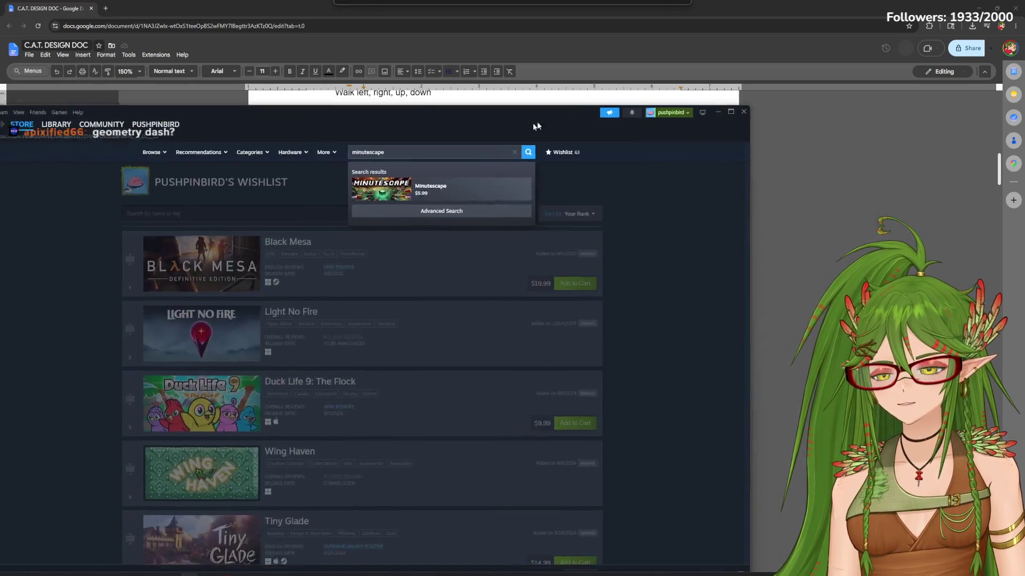
# View Minutescape's upgrade-grid screenshot full screen on its Steam store page
pyautogui.click(433, 185)
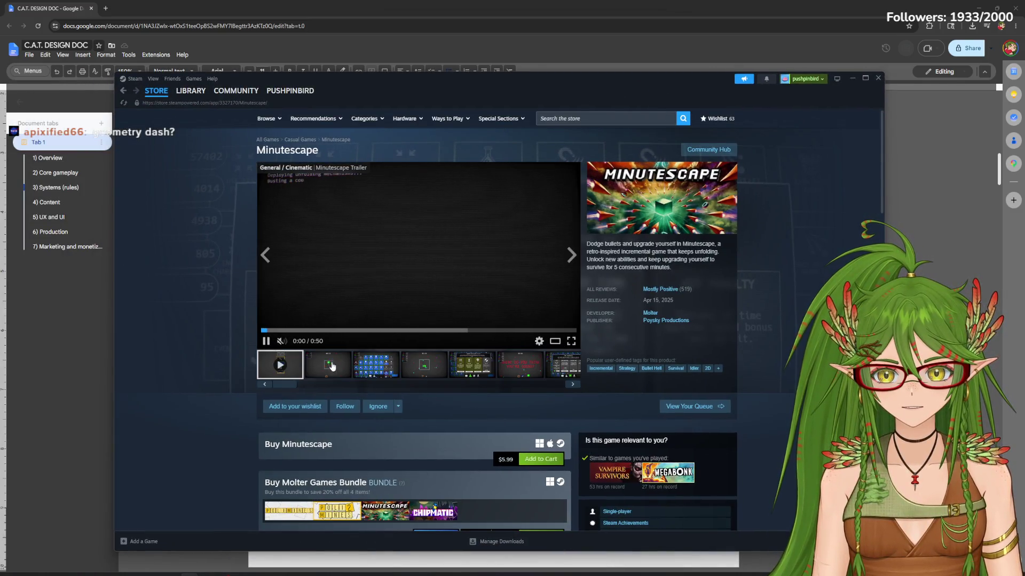
pyautogui.click(376, 364)
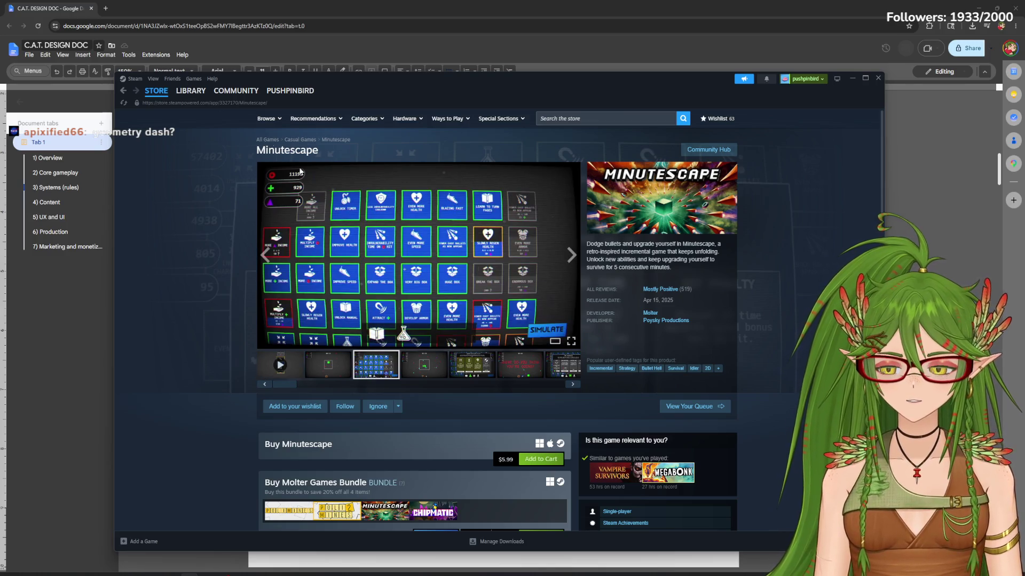
pyautogui.click(571, 341)
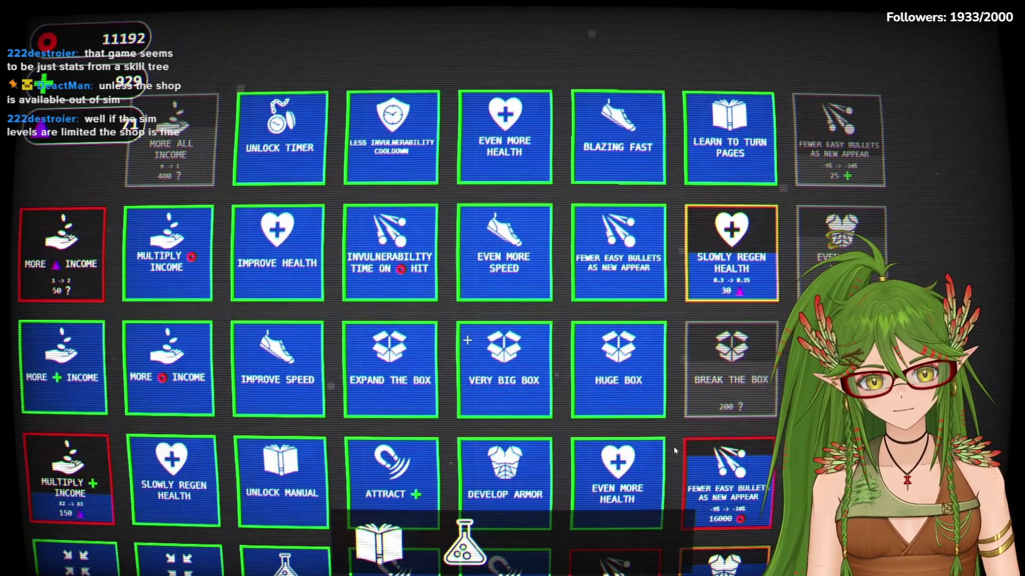
pyautogui.hotkey('alt', 'Tab')
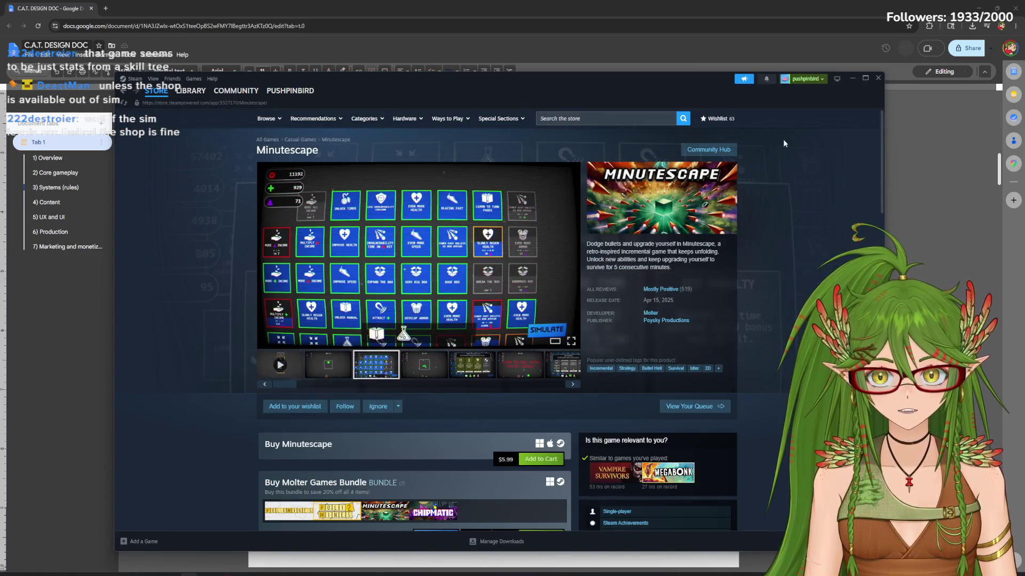
# Return to the design doc and skim the Content level list entries
pyautogui.hotkey('alt', 'Tab')
pyautogui.scroll(15, 987, 100)
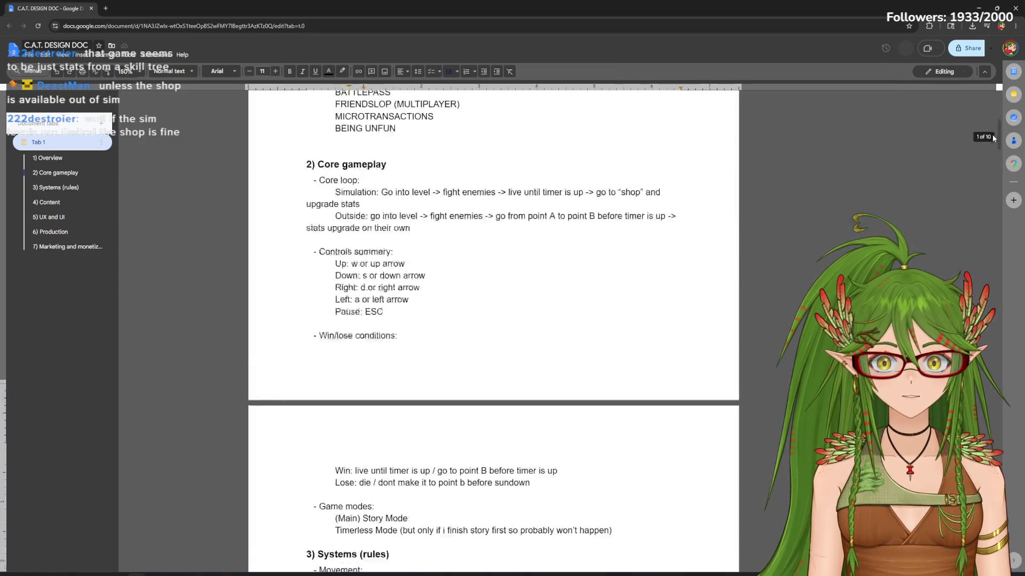
pyautogui.scroll(-4, 988, 133)
pyautogui.scroll(-10, 991, 212)
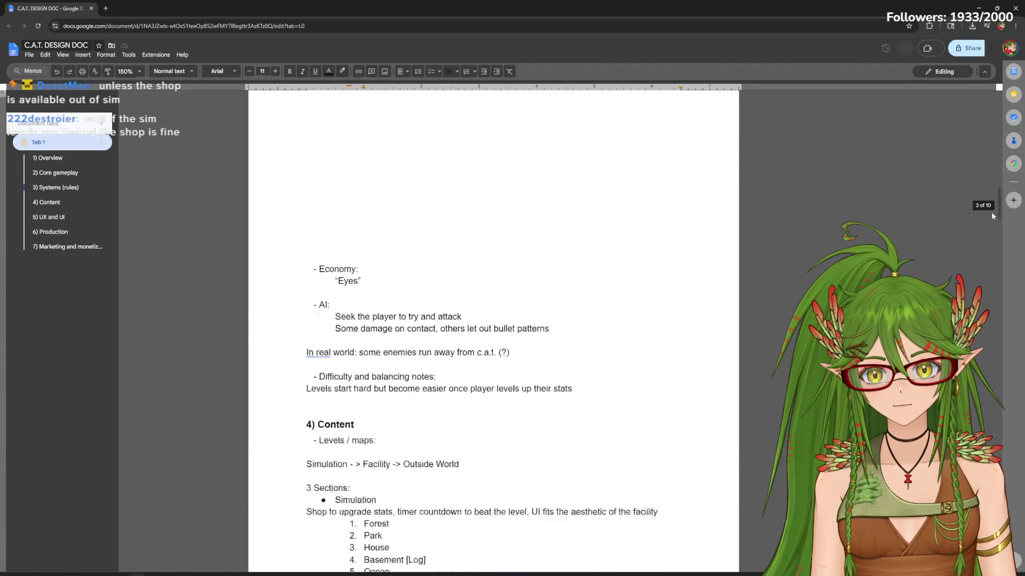
pyautogui.scroll(-5, 992, 236)
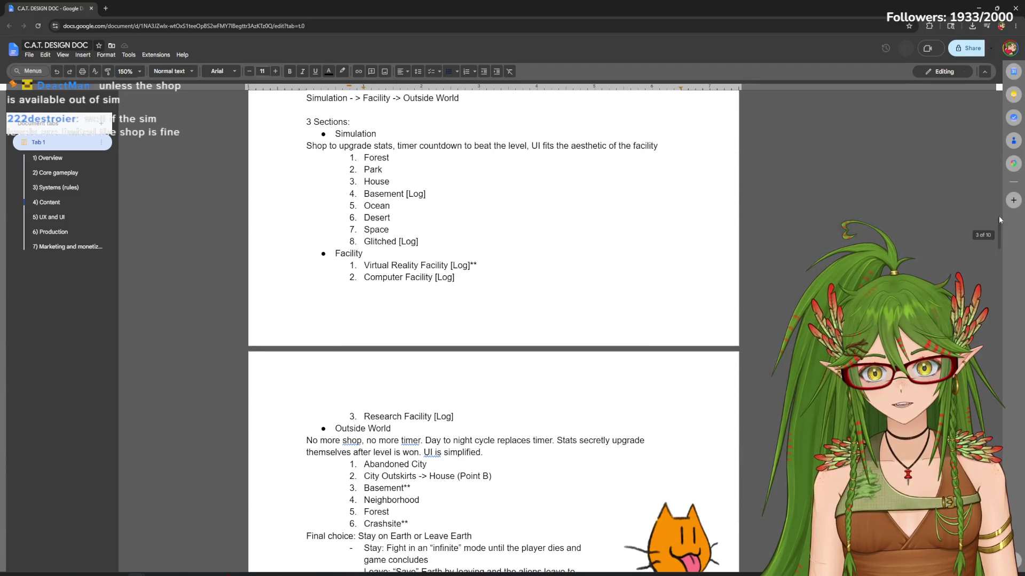
pyautogui.scroll(-1, 1000, 232)
pyautogui.scroll(2, 1001, 232)
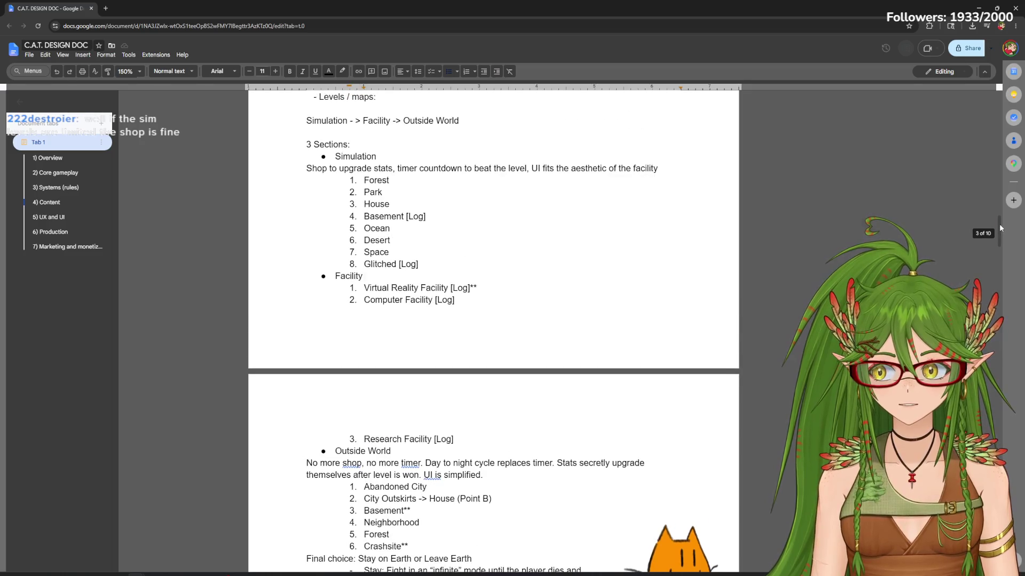
pyautogui.scroll(-1, 1000, 233)
pyautogui.scroll(-2, 999, 235)
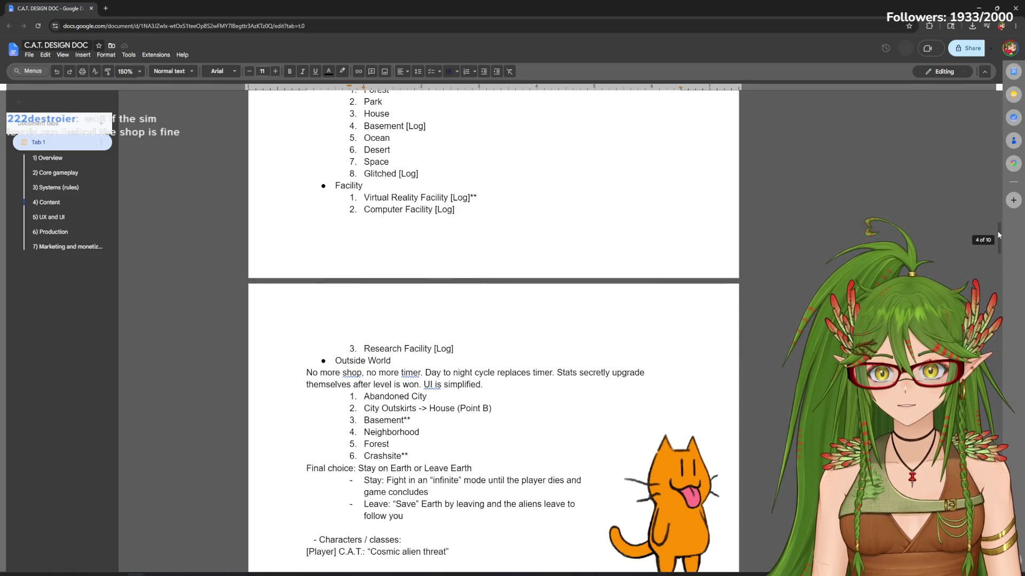
pyautogui.scroll(-1, 998, 236)
pyautogui.scroll(1, 997, 238)
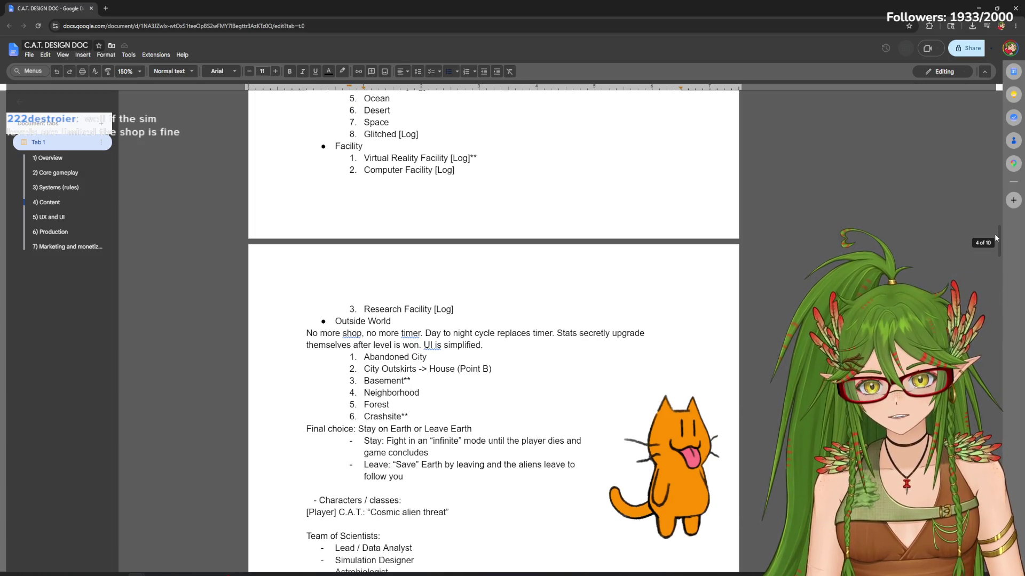
pyautogui.moveTo(446, 158); pyautogui.dragTo(387, 158)
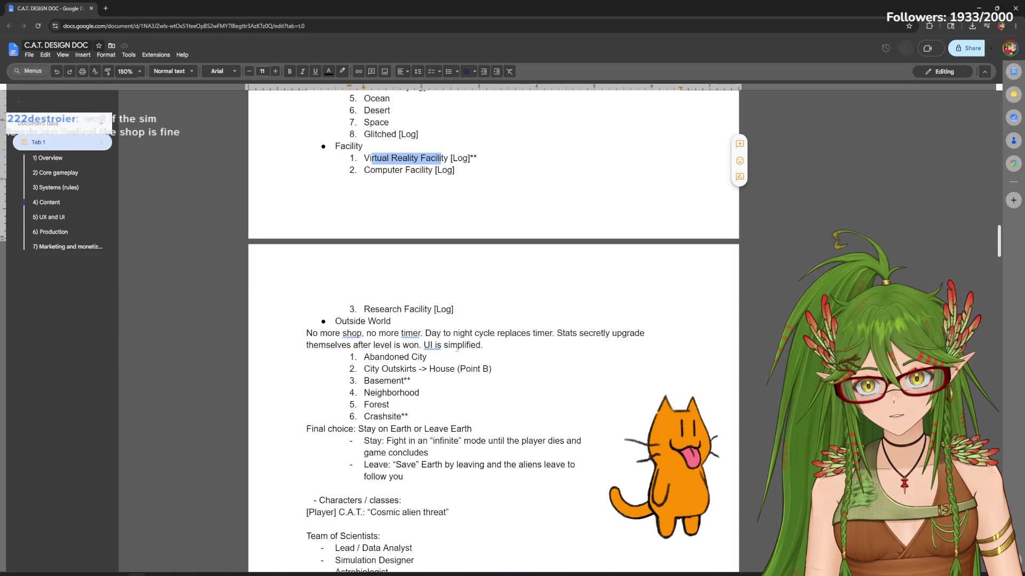
pyautogui.click(414, 416)
pyautogui.doubleClick(386, 416)
pyautogui.moveTo(392, 368); pyautogui.dragTo(410, 381)
pyautogui.click(489, 264)
pyautogui.moveTo(477, 158); pyautogui.dragTo(364, 158)
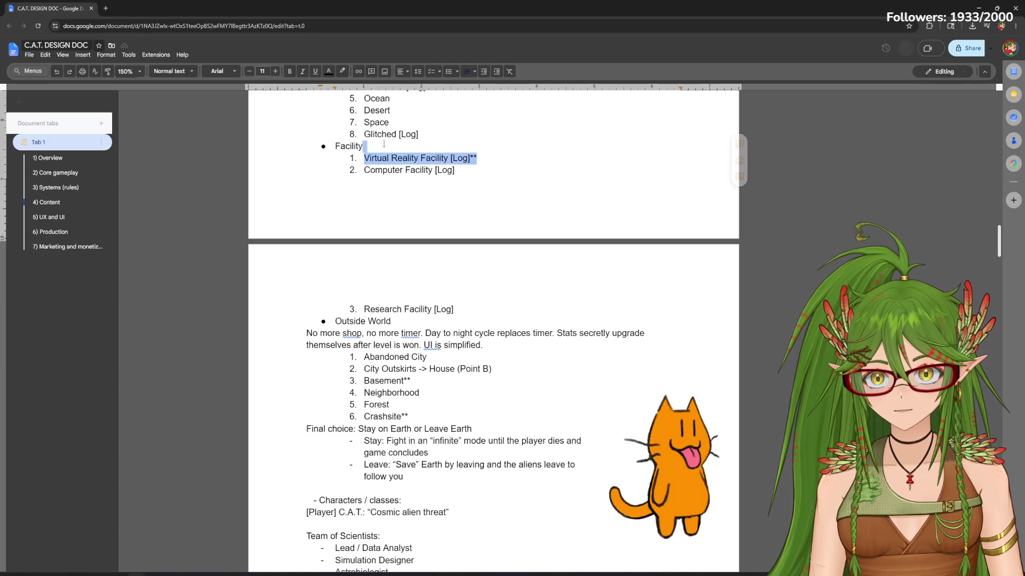
pyautogui.click(737, 160)
pyautogui.scroll(-1, 739, 305)
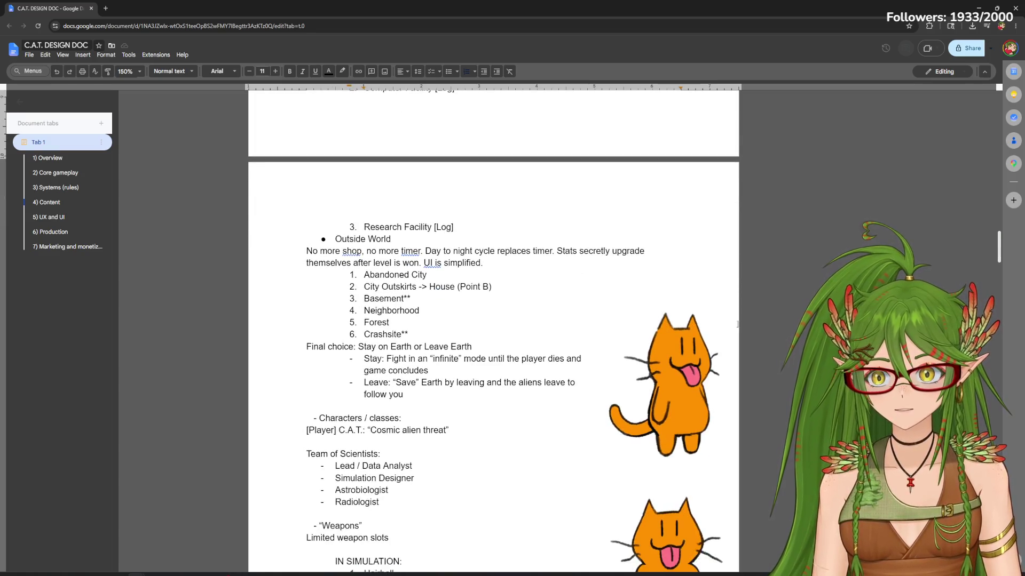
pyautogui.scroll(2, 998, 232)
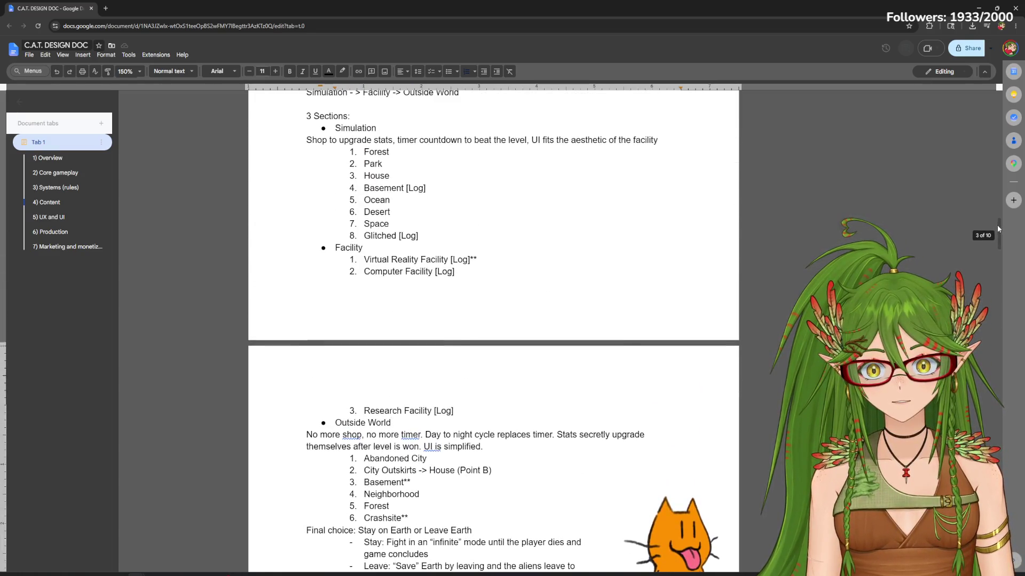
# Scroll back to the weapons options and put the caret on the shop option's empty bullet
pyautogui.moveTo(998, 232); pyautogui.dragTo(993, 229)
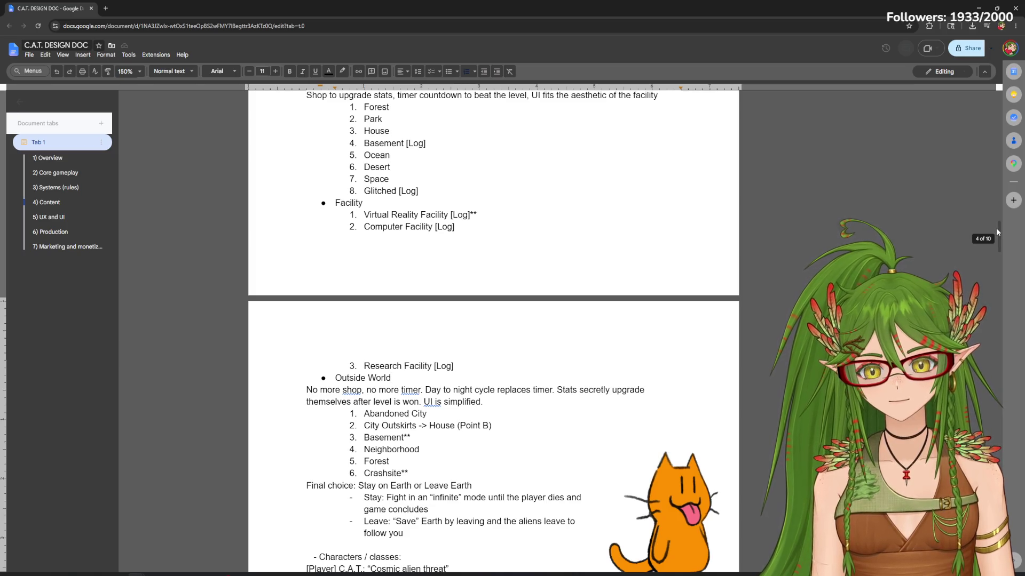
pyautogui.moveTo(996, 231)
pyautogui.mouseDown()
pyautogui.moveTo(996, 251)
pyautogui.moveTo(984, 167)
pyautogui.mouseUp()
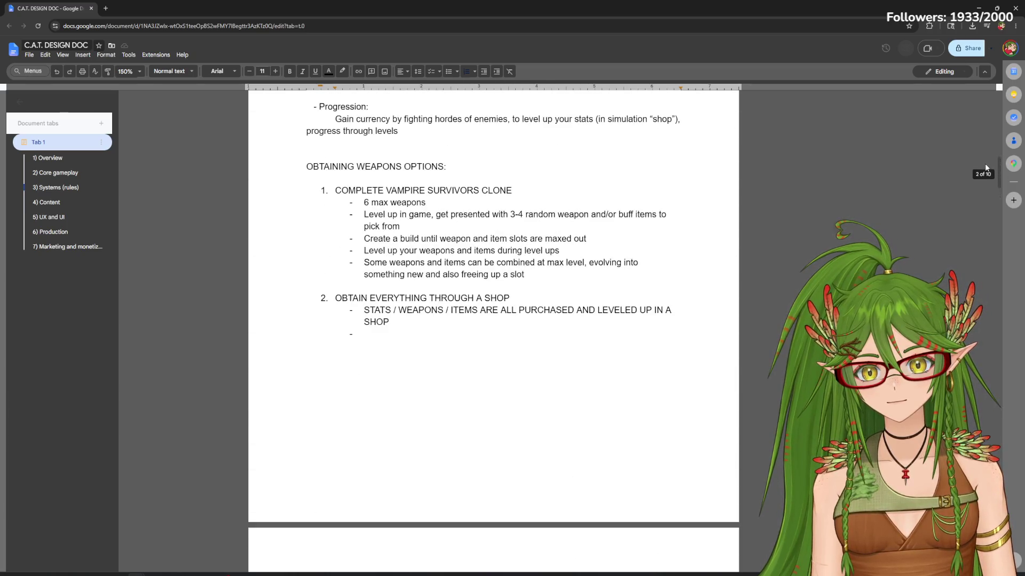
pyautogui.click(396, 334)
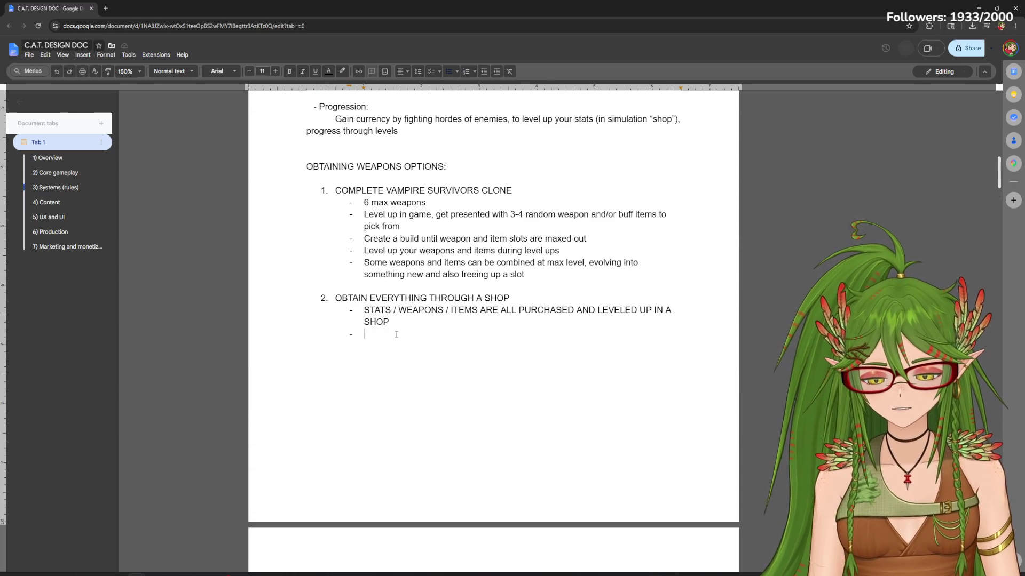
pyautogui.write('obtain weapons and items thru a "gacha", have to spend currency to')
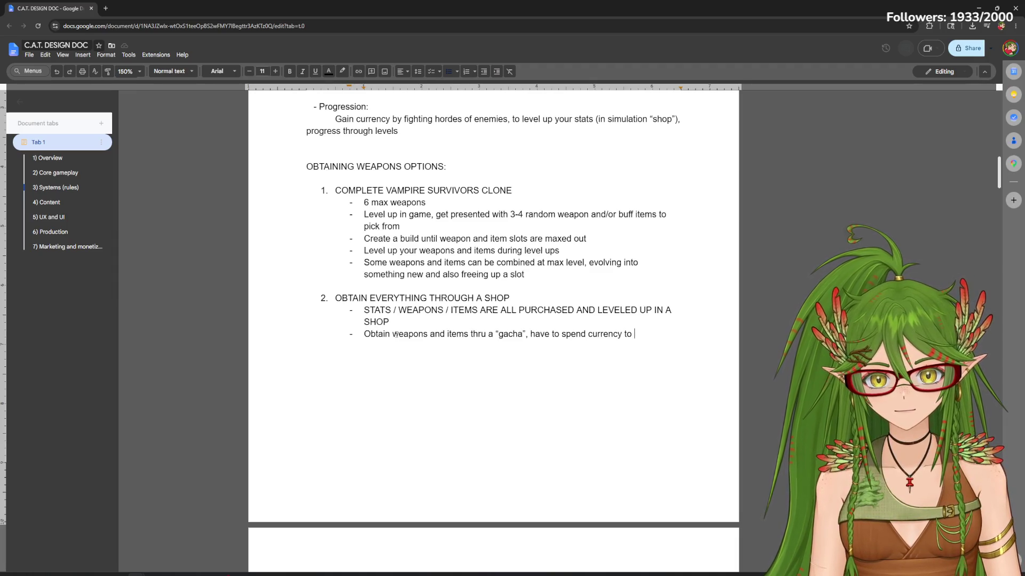
pyautogui.write('n"')
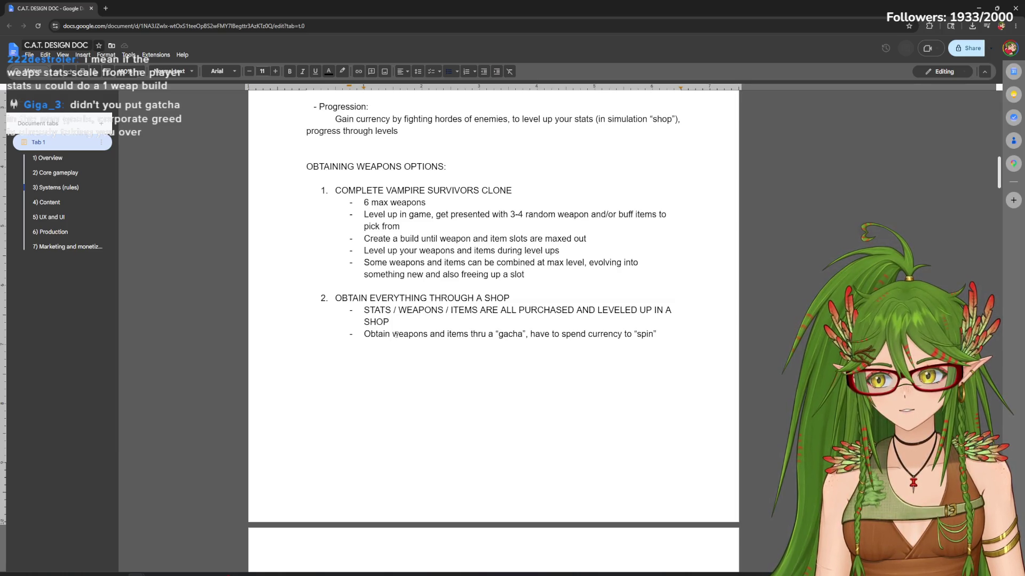
pyautogui.scroll(3, 393, 335)
pyautogui.scroll(2, 419, 345)
pyautogui.scroll(1, 420, 344)
pyautogui.scroll(1, 419, 344)
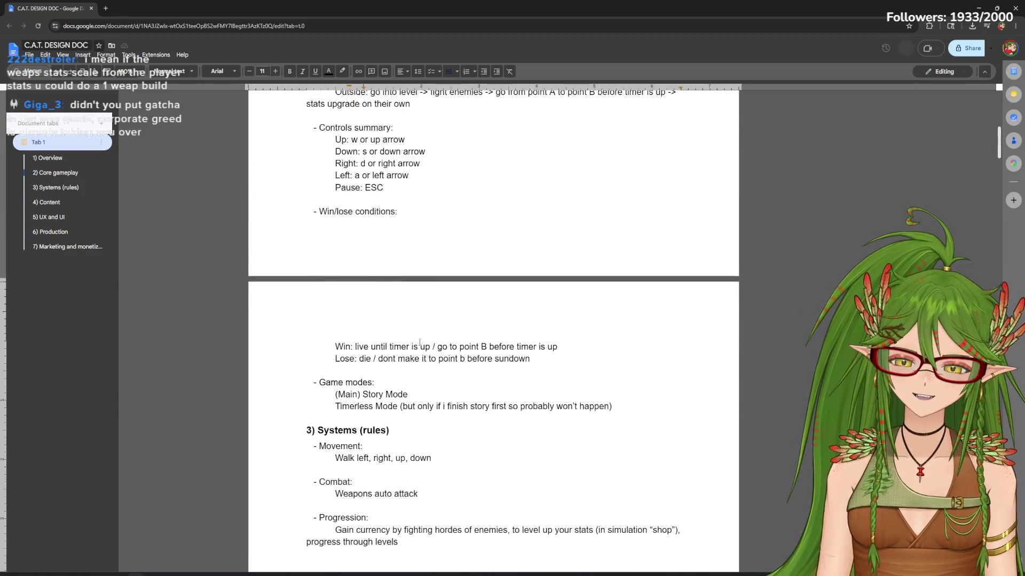
pyautogui.scroll(1, 420, 344)
pyautogui.scroll(2, 420, 345)
pyautogui.scroll(1, 420, 345)
pyautogui.moveTo(334, 215)
pyautogui.mouseDown()
pyautogui.moveTo(449, 257)
pyautogui.moveTo(337, 238)
pyautogui.mouseUp()
pyautogui.click(449, 257)
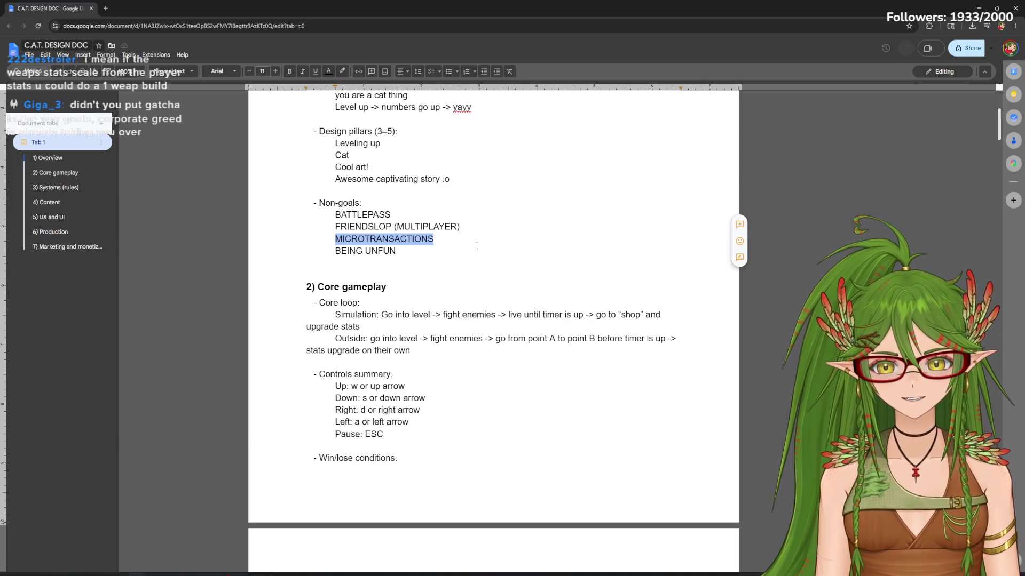
pyautogui.moveTo(432, 239); pyautogui.dragTo(411, 239)
pyautogui.click(365, 250)
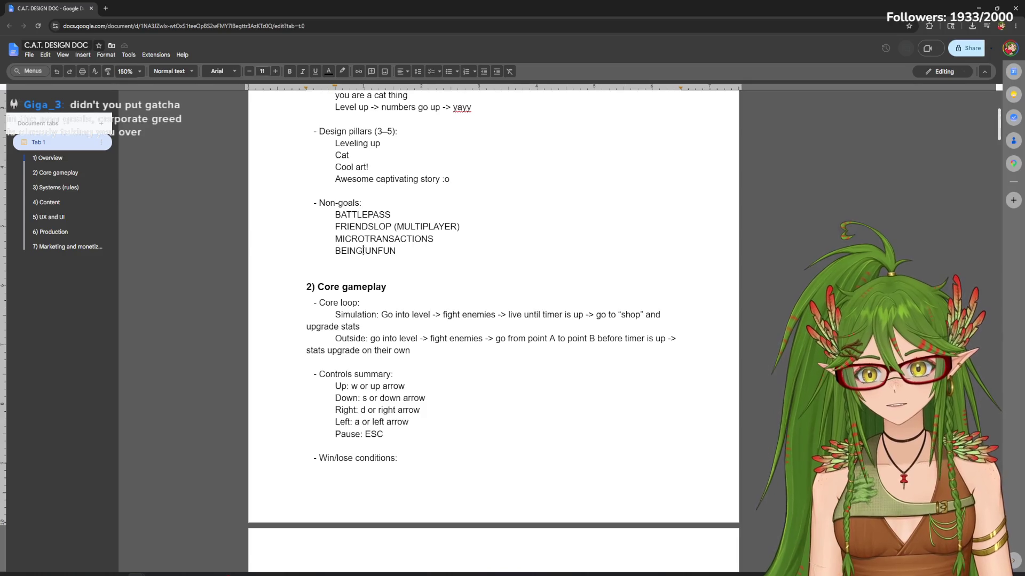
pyautogui.scroll(-5, 509, 238)
pyautogui.scroll(-3, 509, 238)
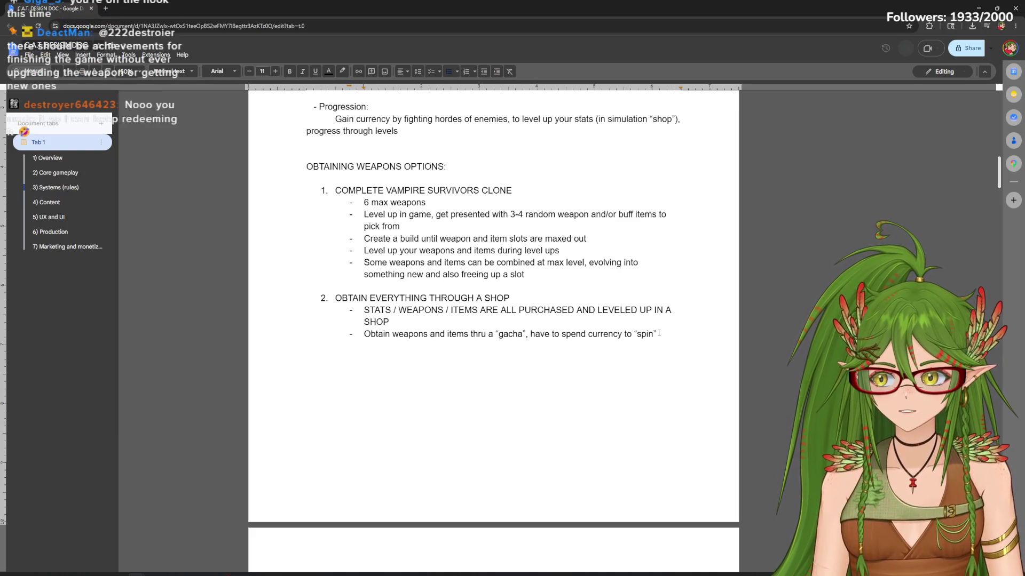
pyautogui.moveTo(363, 334); pyautogui.dragTo(661, 336)
pyautogui.press('Right')
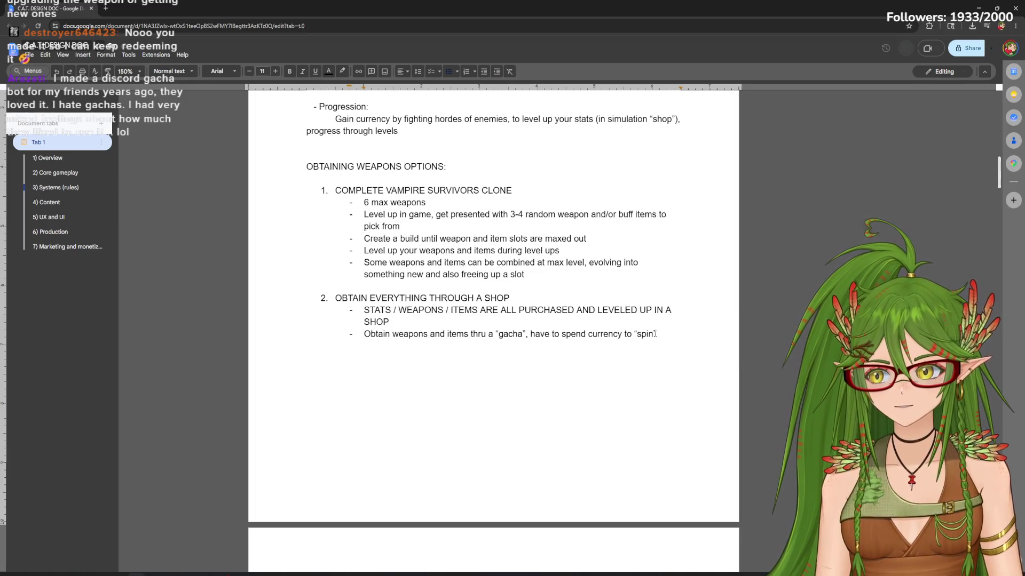
pyautogui.write('"')
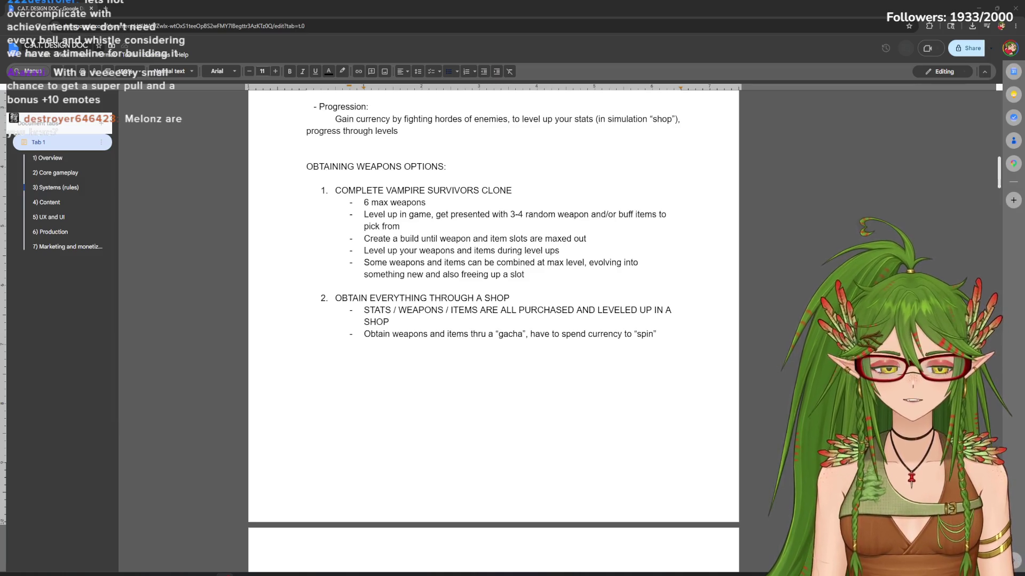
pyautogui.scroll(3, 528, 240)
pyautogui.scroll(3, 529, 241)
pyautogui.scroll(3, 528, 240)
pyautogui.scroll(2, 529, 239)
pyautogui.scroll(-1, 529, 238)
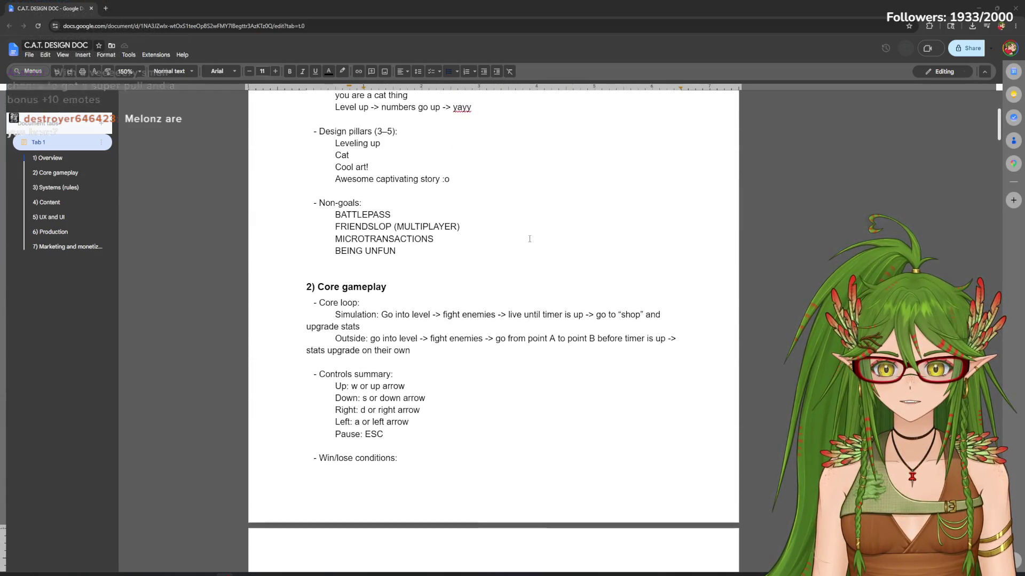
pyautogui.scroll(2, 530, 239)
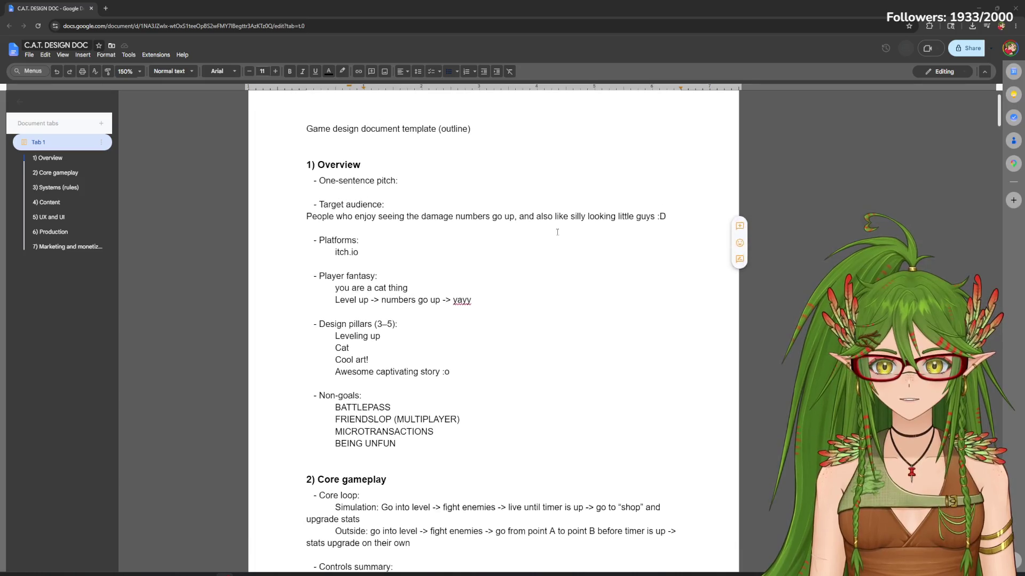
pyautogui.scroll(1, 528, 238)
pyautogui.scroll(-2, 478, 302)
pyautogui.scroll(-5, 478, 301)
pyautogui.scroll(-4, 478, 301)
pyautogui.scroll(-4, 478, 301)
pyautogui.scroll(-3, 987, 171)
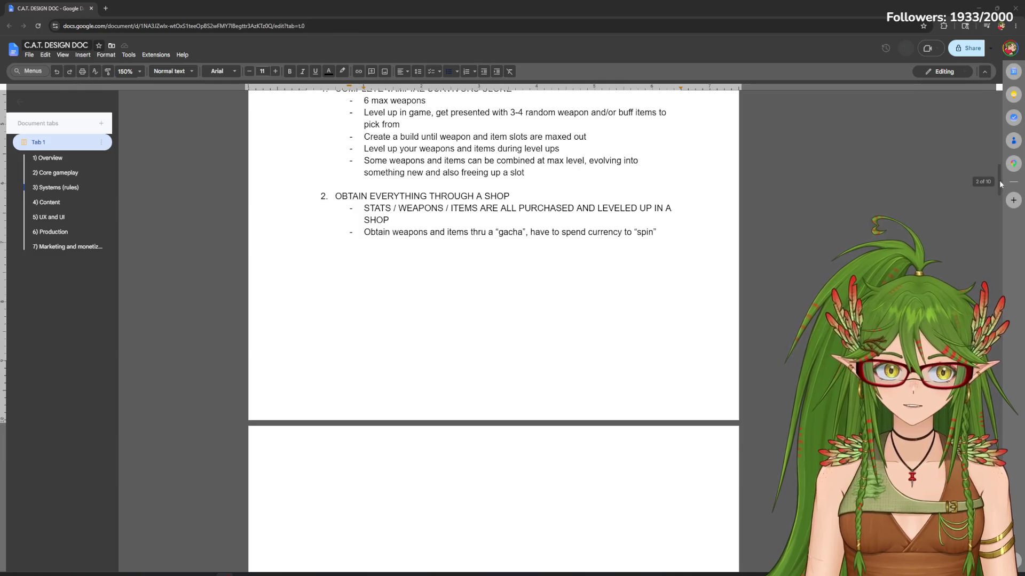
pyautogui.moveTo(999, 180); pyautogui.dragTo(998, 225)
pyautogui.moveTo(363, 331); pyautogui.dragTo(421, 330)
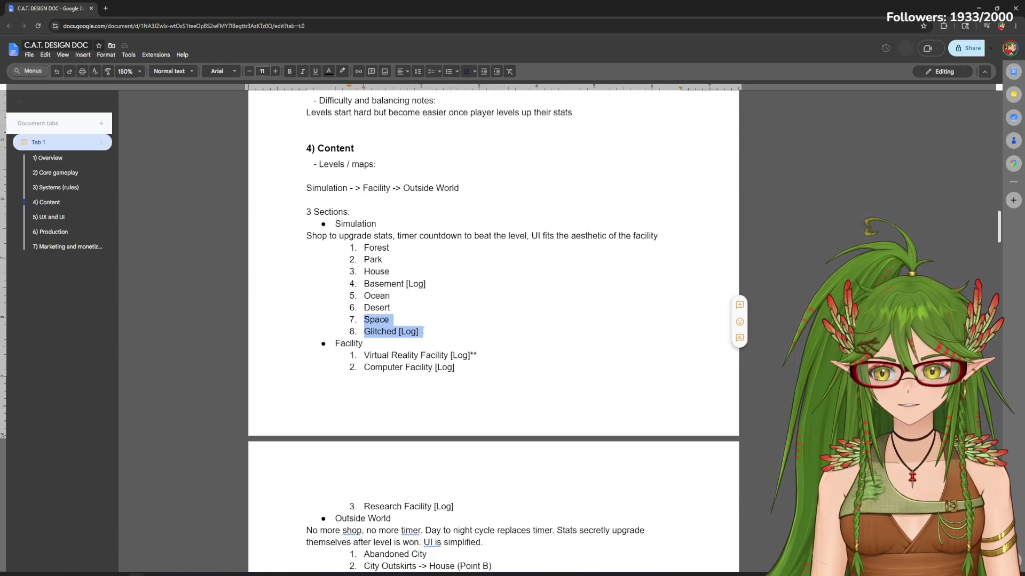
pyautogui.moveTo(999, 226); pyautogui.dragTo(999, 296)
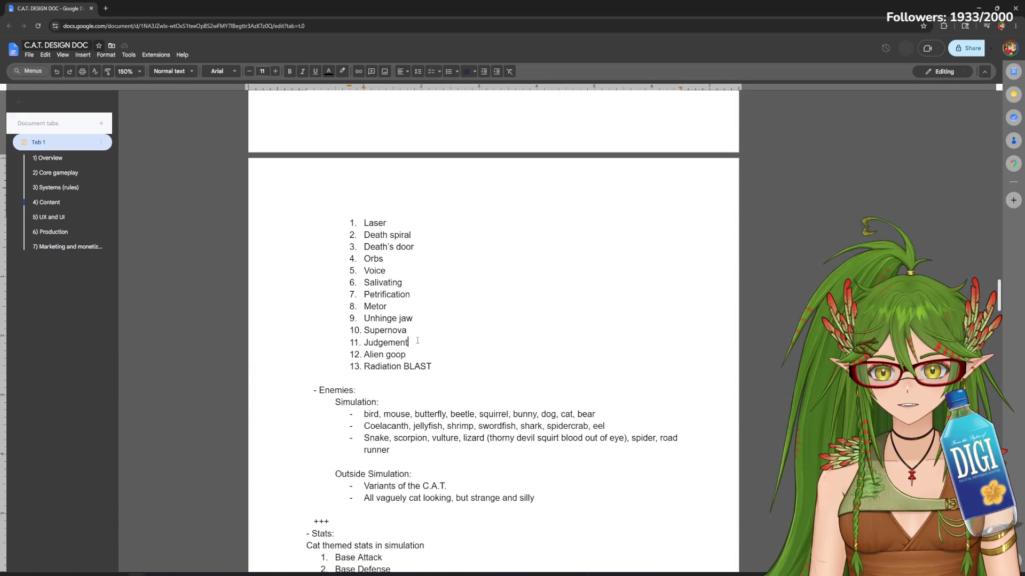
pyautogui.click(421, 356)
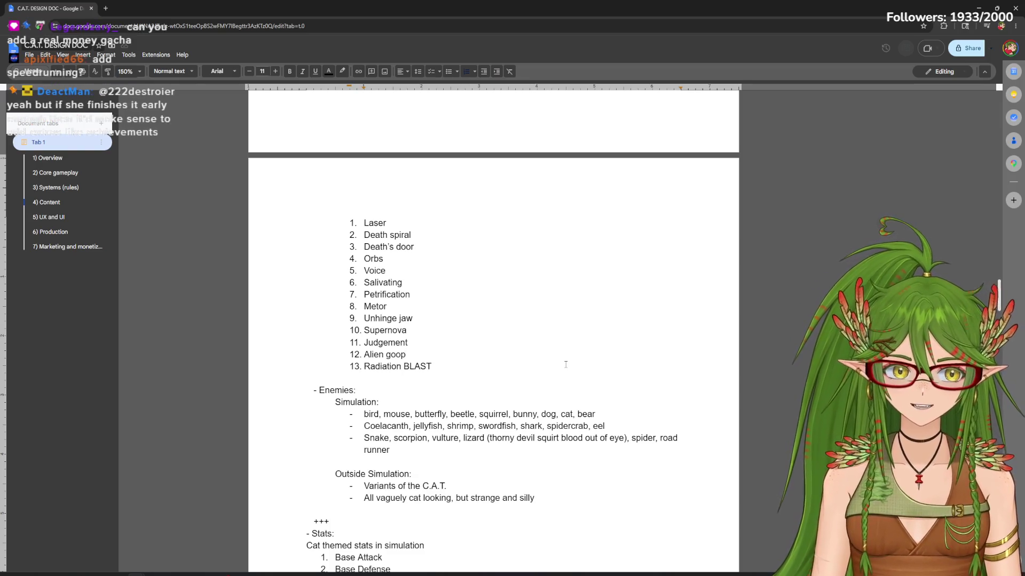
pyautogui.moveTo(1013, 285)
pyautogui.mouseDown()
pyautogui.moveTo(965, 166)
pyautogui.moveTo(965, 176)
pyautogui.mouseUp()
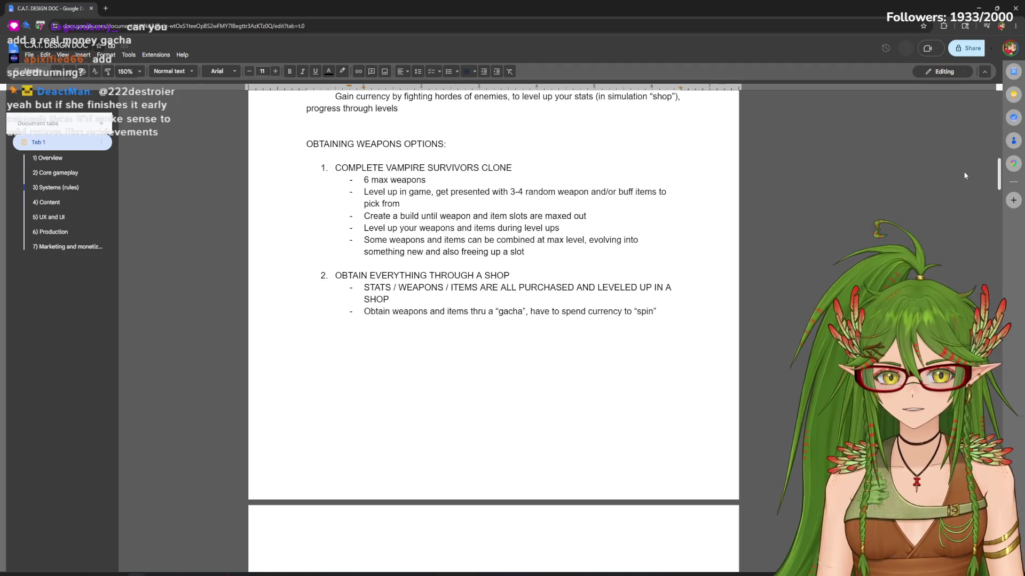
pyautogui.moveTo(997, 176); pyautogui.dragTo(1000, 170)
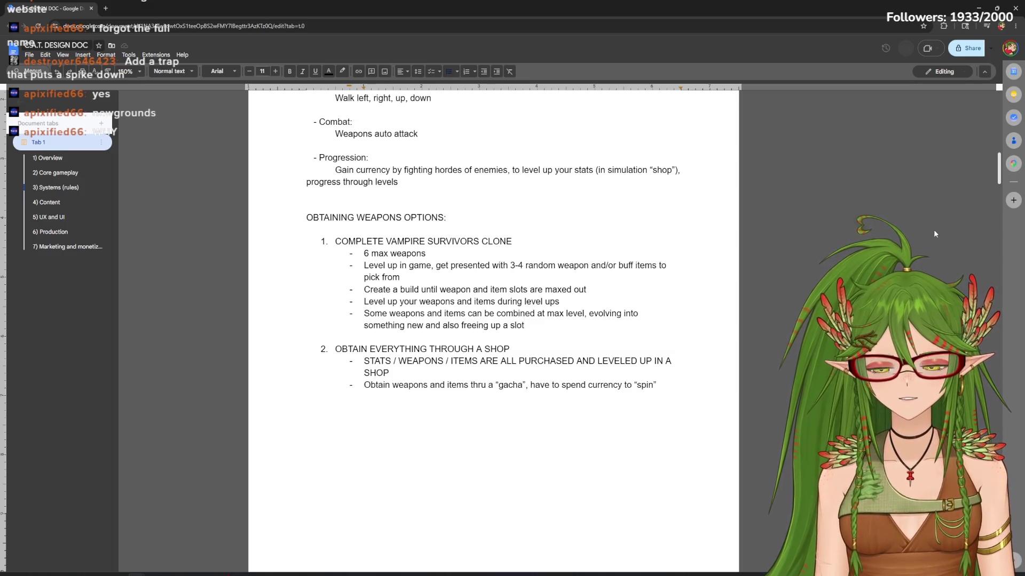
pyautogui.moveTo(999, 166)
pyautogui.mouseDown()
pyautogui.moveTo(984, 272)
pyautogui.moveTo(988, 173)
pyautogui.mouseUp()
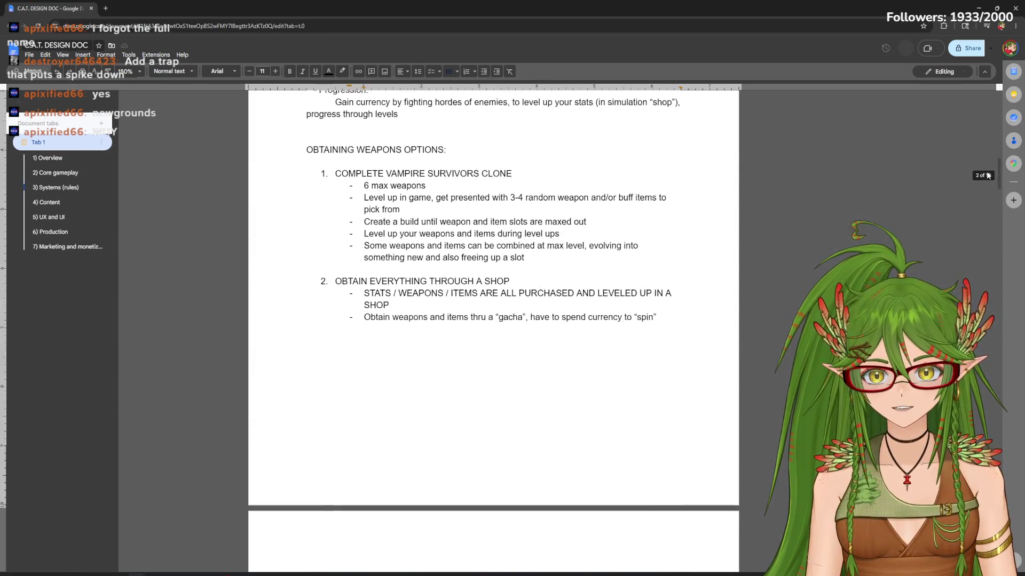
# Add option 3, COMBINATION!!!, with a bullet that the game starts with only 1-6 weapons
pyautogui.click(686, 318)
pyautogui.write('In the shop, they can do a gacha to unlock more weapons which will then show up in')
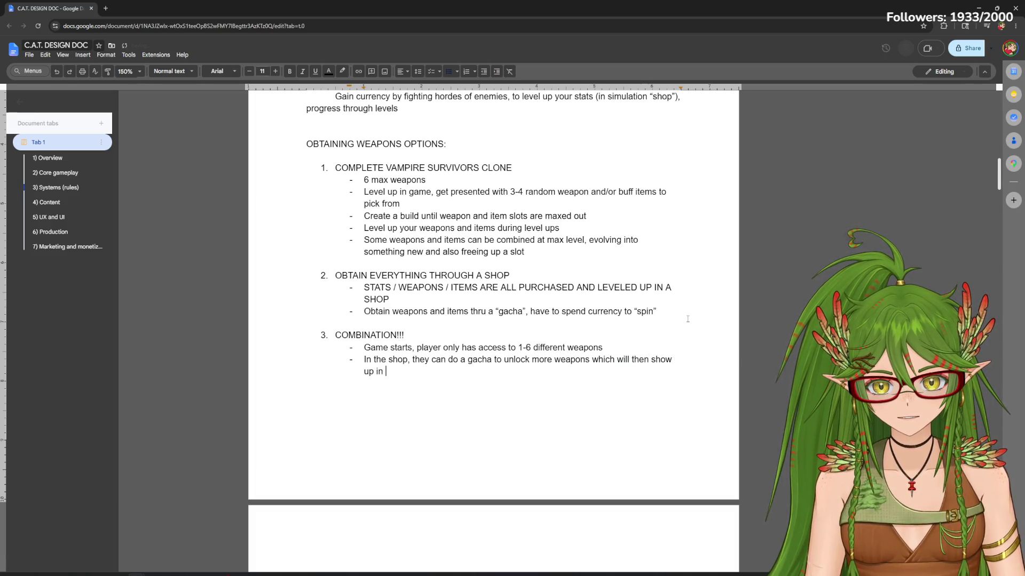
# Delete the whole COMBINATION!!! section, then undo to restore it and return to the last bullet's end
pyautogui.moveTo(417, 373); pyautogui.dragTo(333, 330)
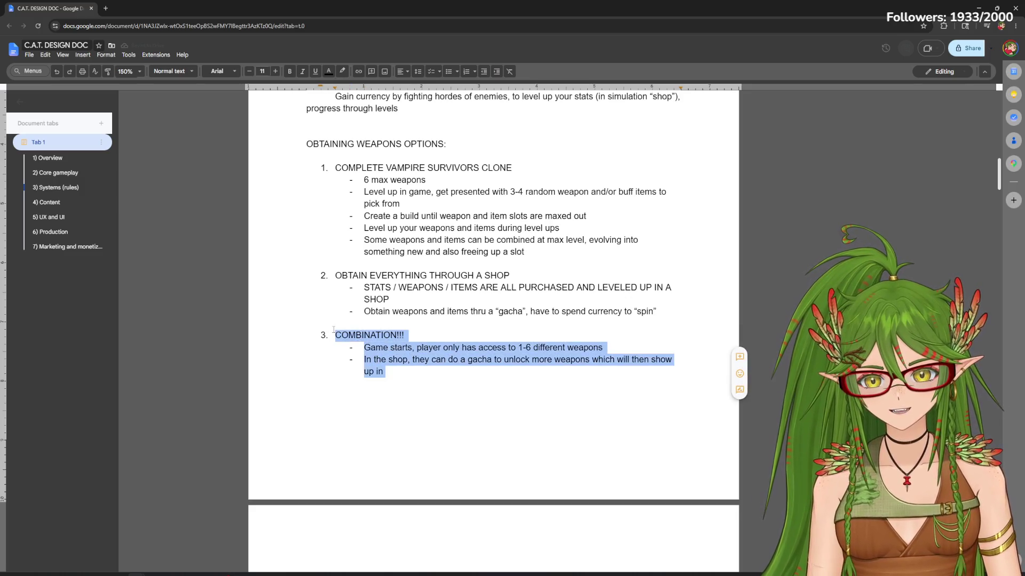
pyautogui.press('BackSpace')
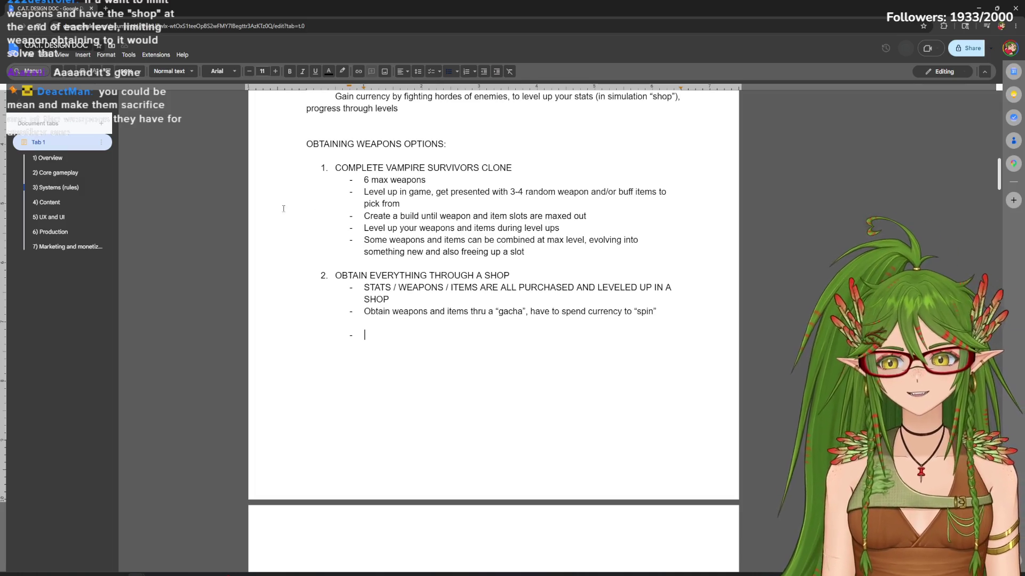
pyautogui.hotkey('ctrl', 'z')
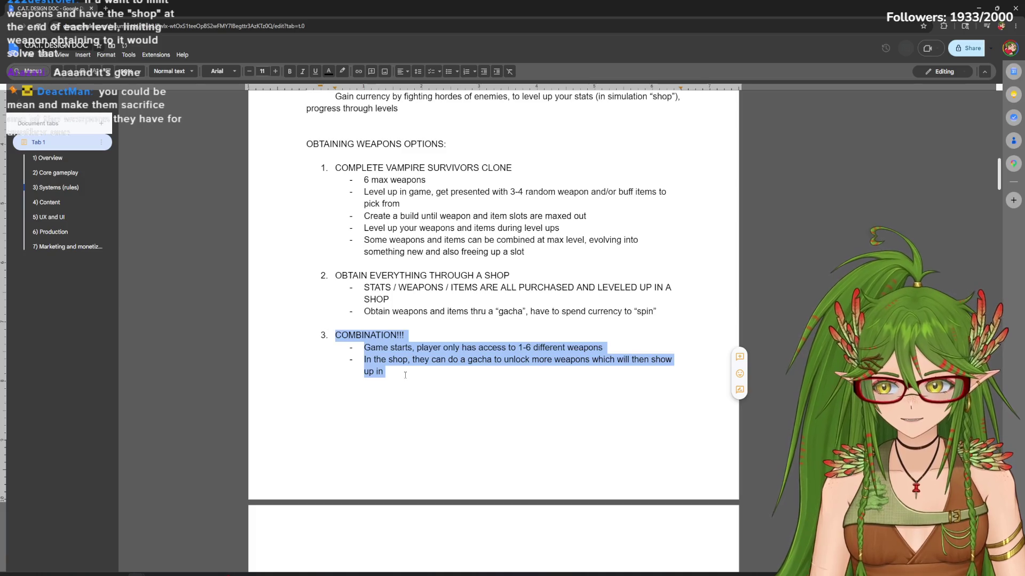
pyautogui.click(403, 374)
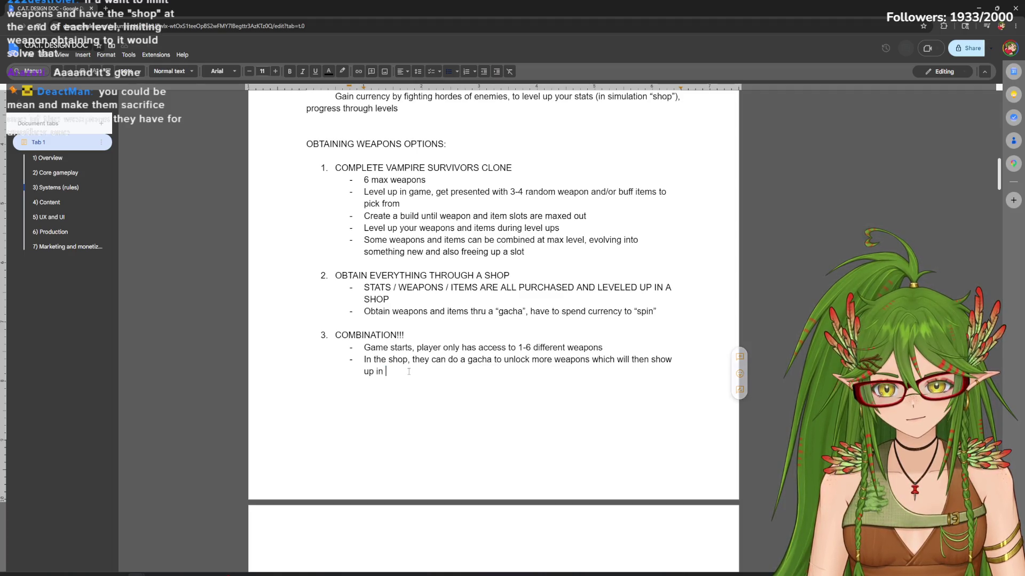
pyautogui.write('the levels')
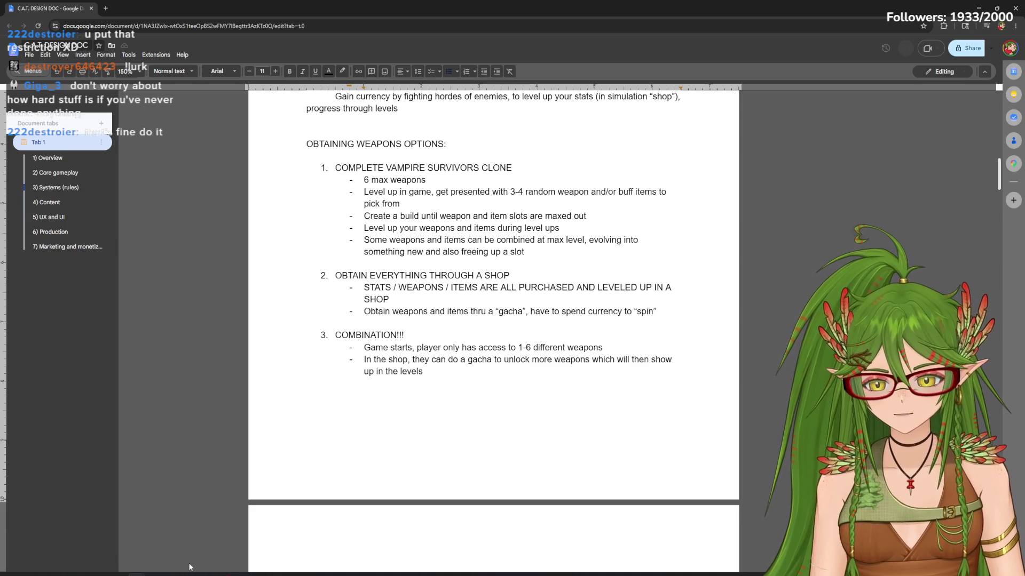
# Switch from the design doc over to the Steam window
pyautogui.hotkey('alt', 'Tab')
# Browse the Steam library home, the Megabonk page and the Grems Playtest page
pyautogui.click(191, 91)
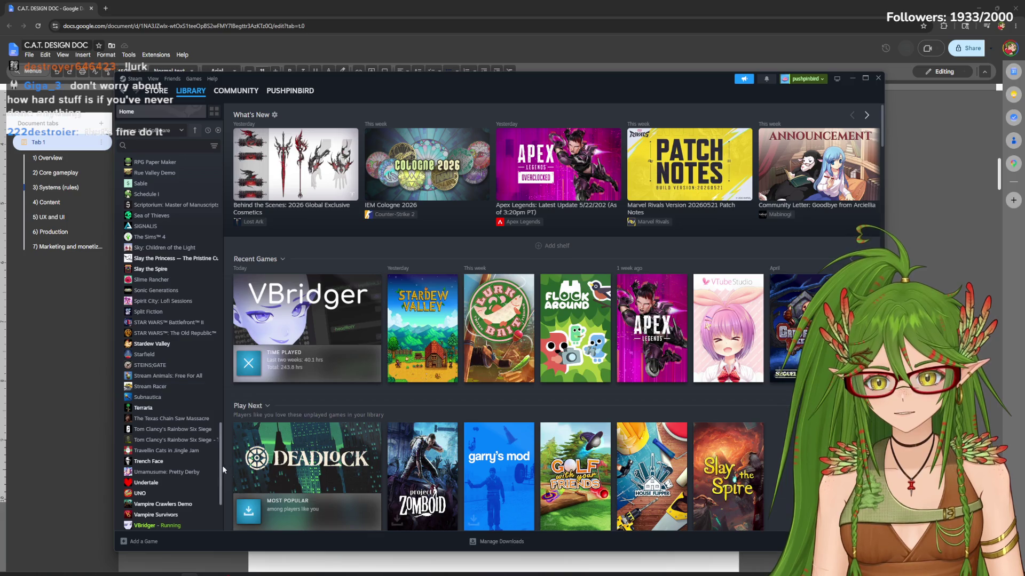
pyautogui.scroll(1, 223, 466)
pyautogui.scroll(-3, 222, 467)
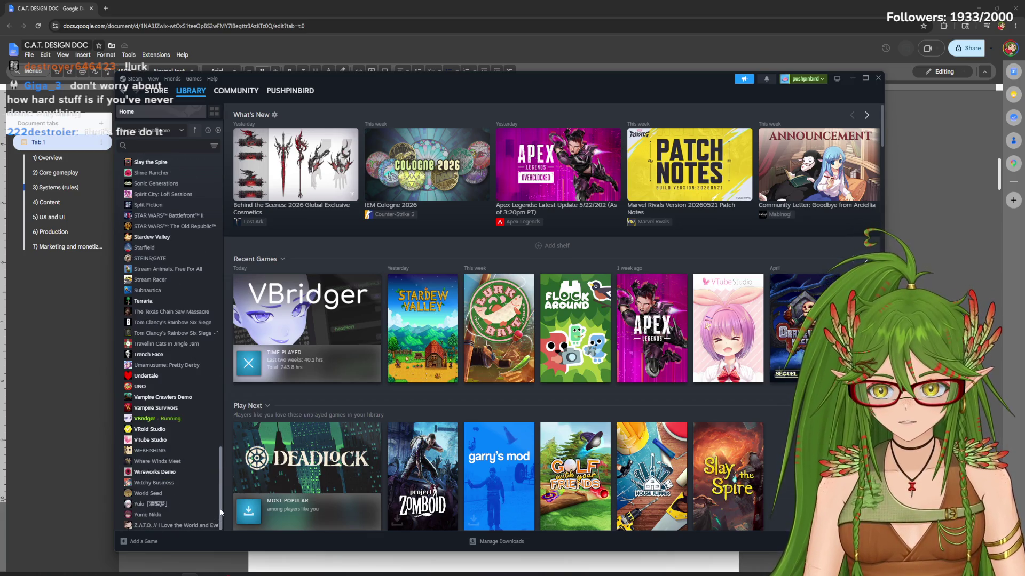
pyautogui.scroll(3, 216, 508)
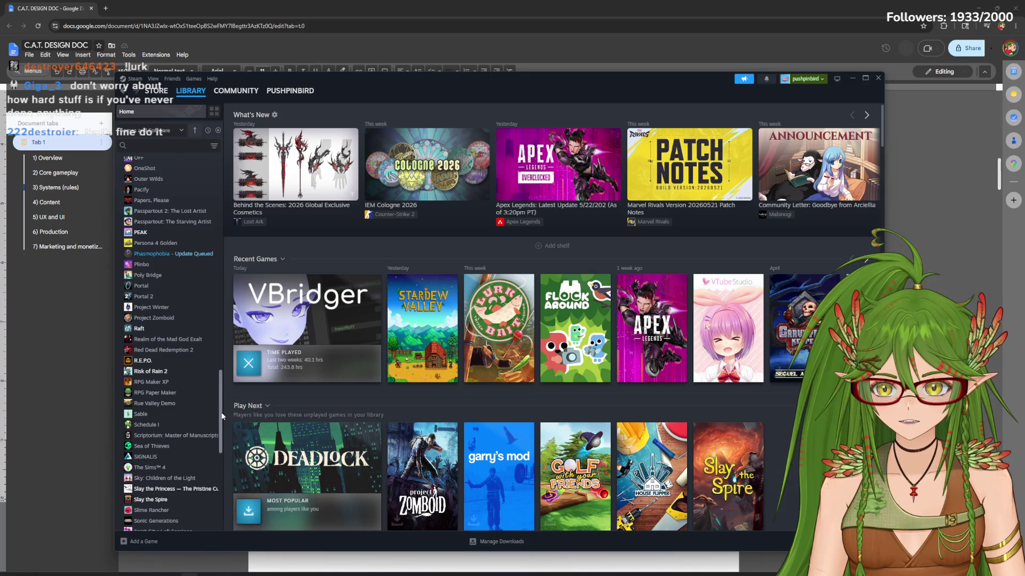
pyautogui.scroll(3, 223, 440)
pyautogui.scroll(2, 219, 424)
pyautogui.scroll(3, 218, 404)
pyautogui.scroll(2, 216, 385)
pyautogui.scroll(2, 213, 361)
pyautogui.scroll(1, 214, 357)
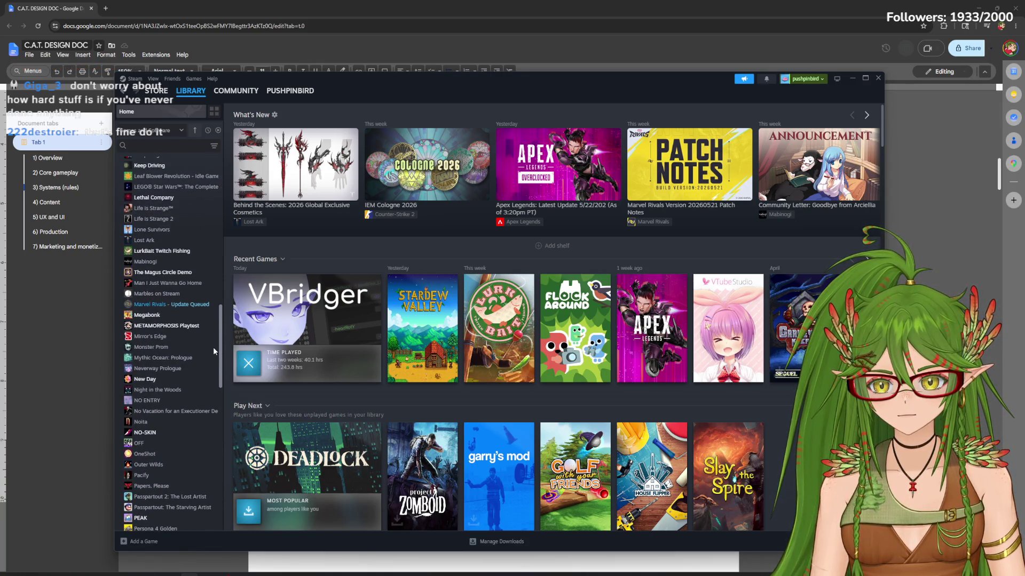
pyautogui.scroll(1, 213, 347)
pyautogui.click(210, 356)
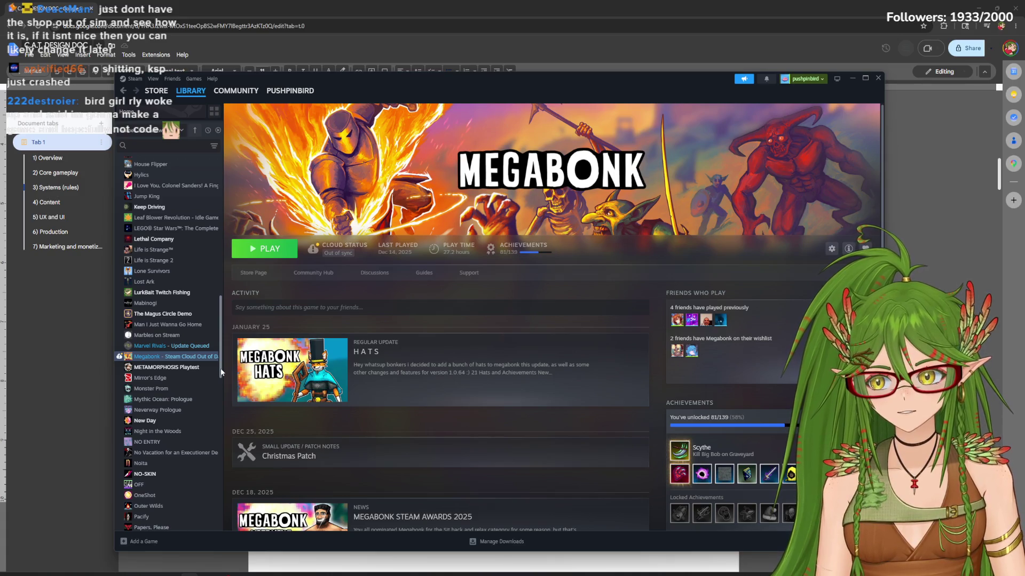
pyautogui.moveTo(221, 372); pyautogui.dragTo(227, 382)
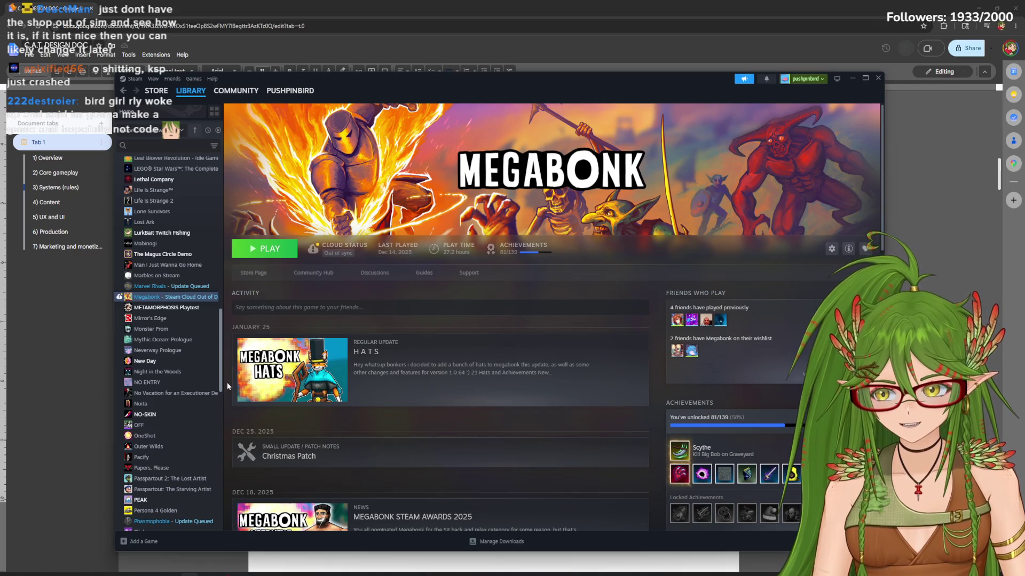
pyautogui.scroll(2, 226, 381)
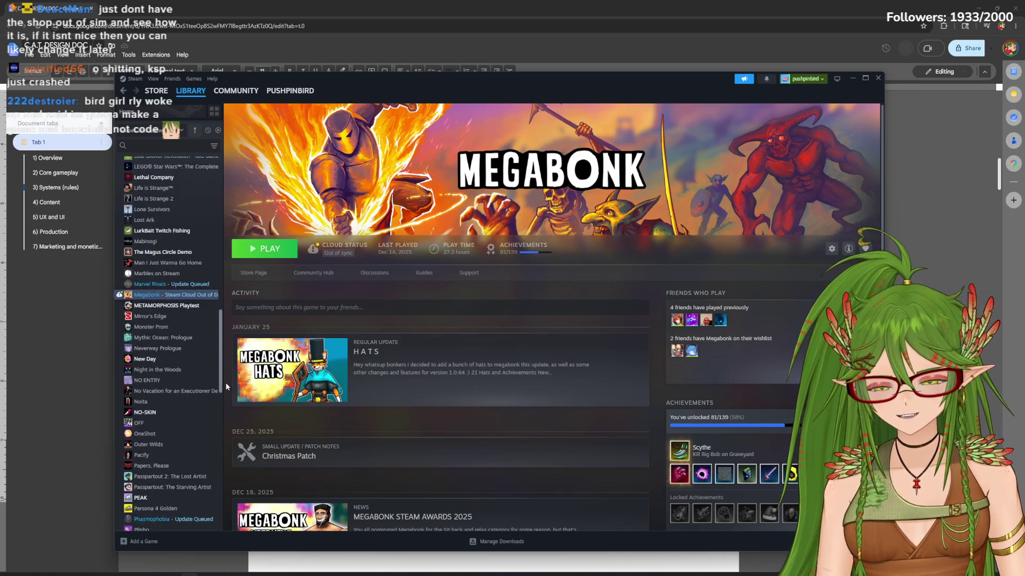
pyautogui.scroll(-3, 225, 382)
pyautogui.scroll(3, 224, 390)
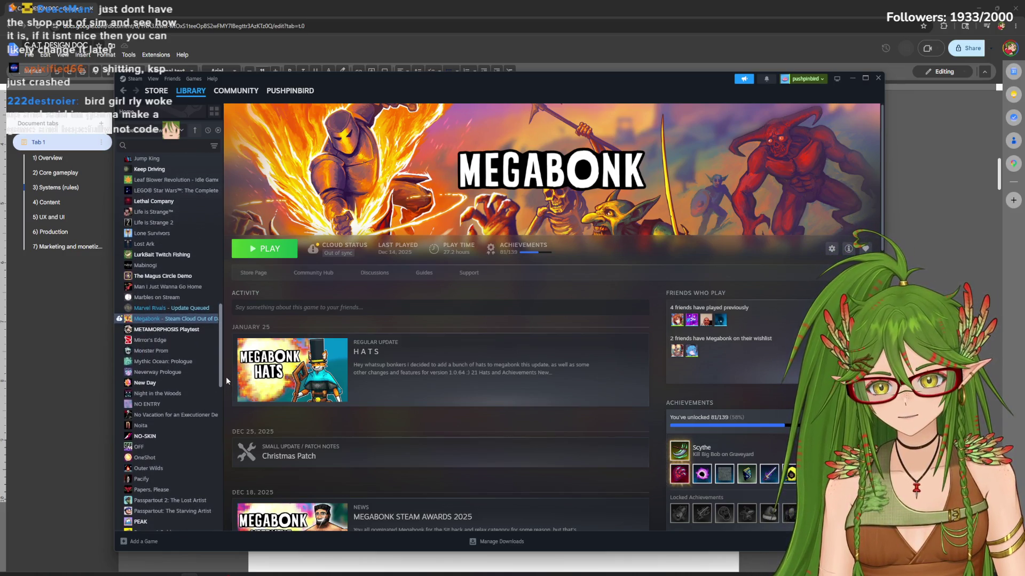
pyautogui.scroll(2, 226, 377)
pyautogui.scroll(4, 233, 364)
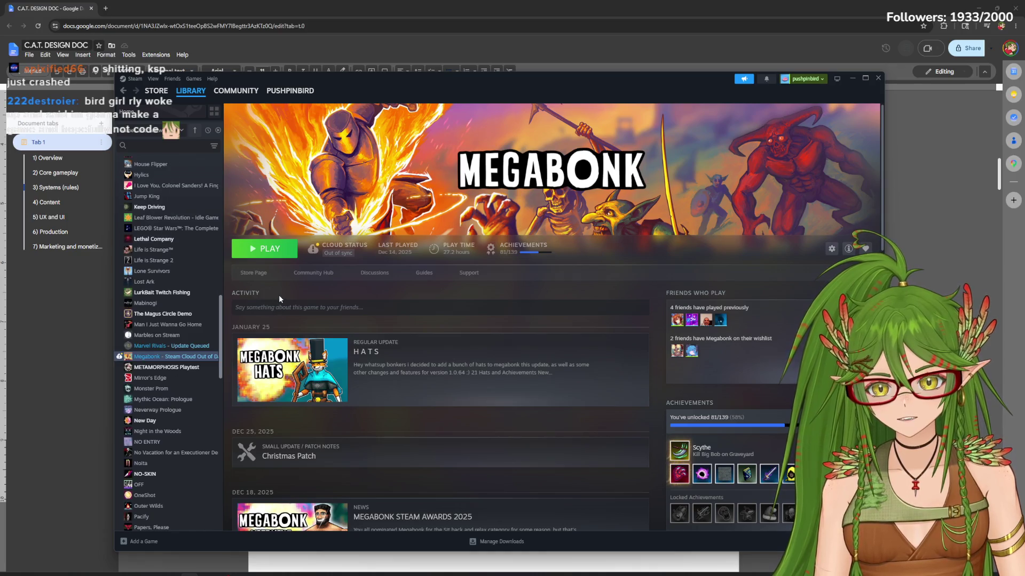
pyautogui.scroll(3, 230, 312)
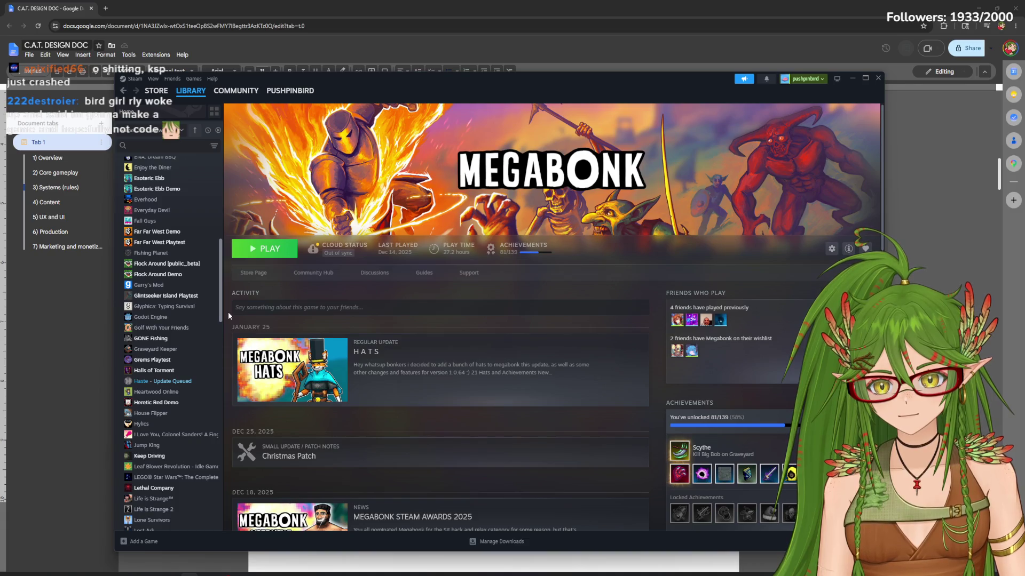
pyautogui.scroll(-1, 228, 318)
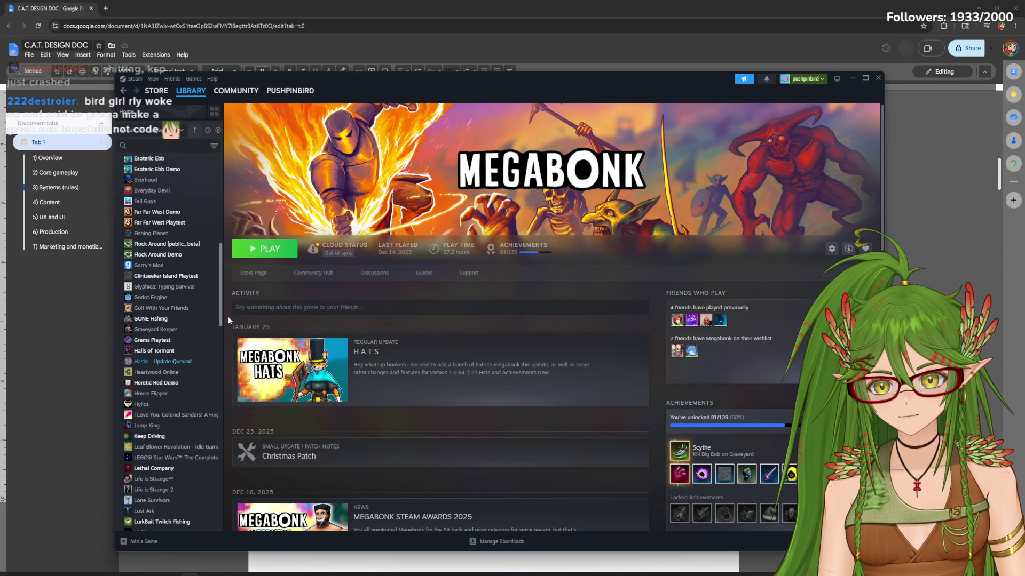
pyautogui.click(152, 339)
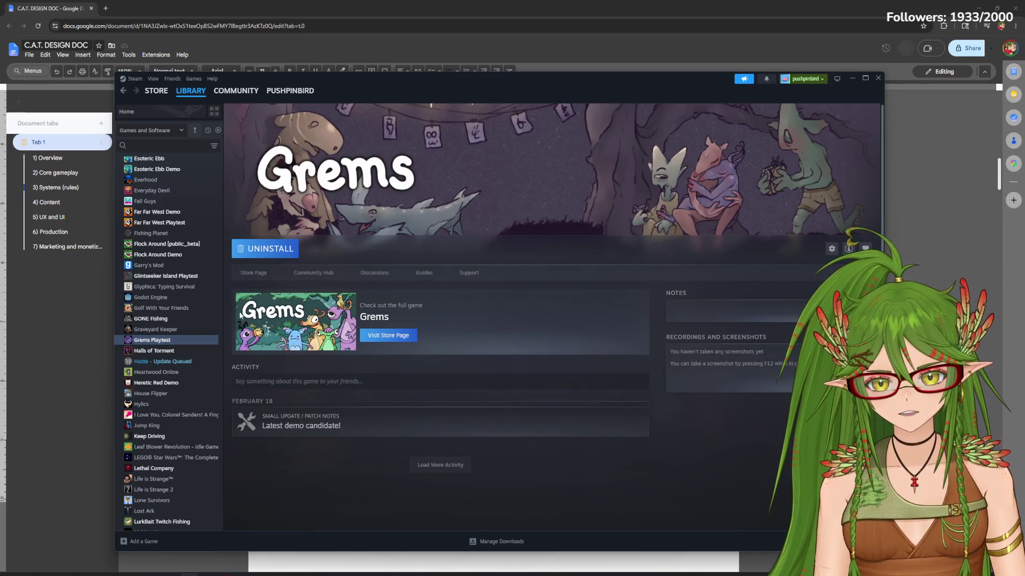
# View the Halls of Torment library page, then move over to the Steam store
pyautogui.click(200, 352)
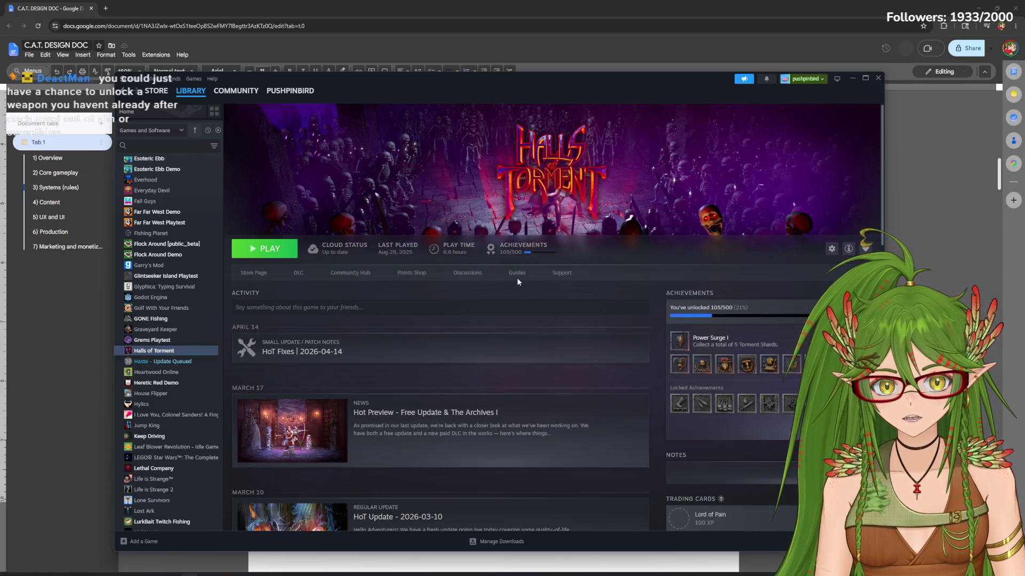
pyautogui.click(253, 273)
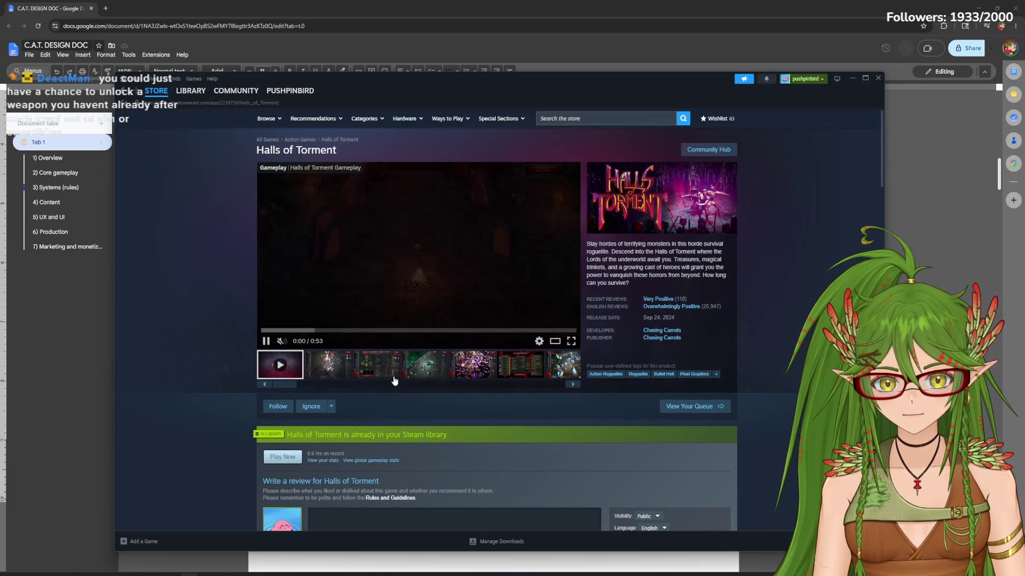
pyautogui.click(376, 365)
pyautogui.click(424, 364)
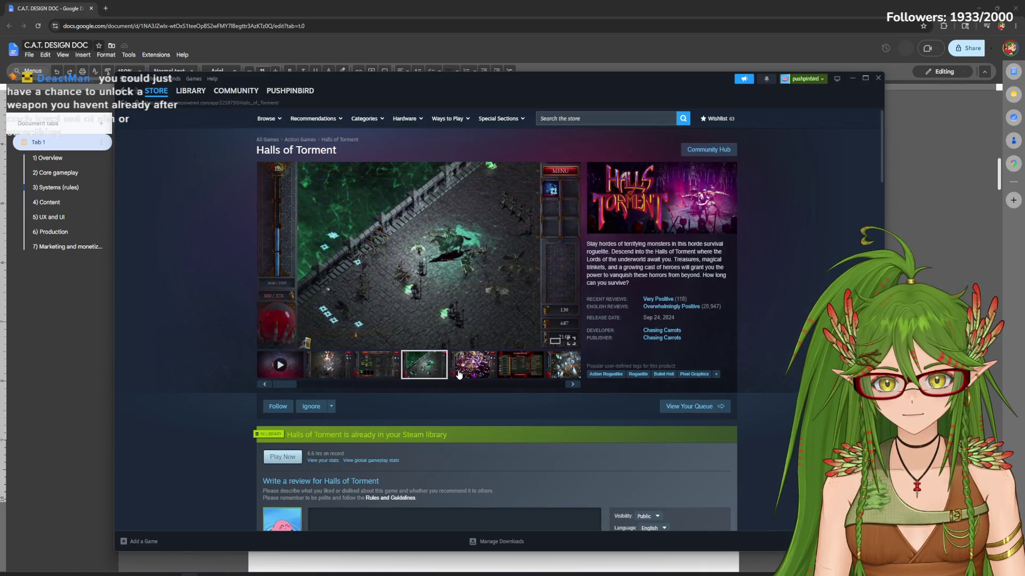
pyautogui.click(463, 373)
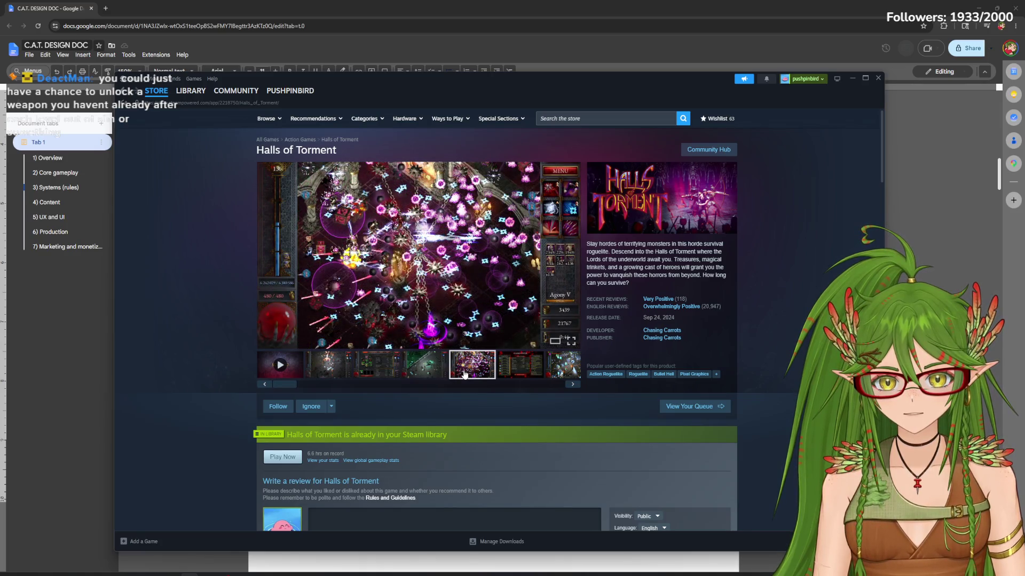
pyautogui.click(508, 372)
pyautogui.click(561, 372)
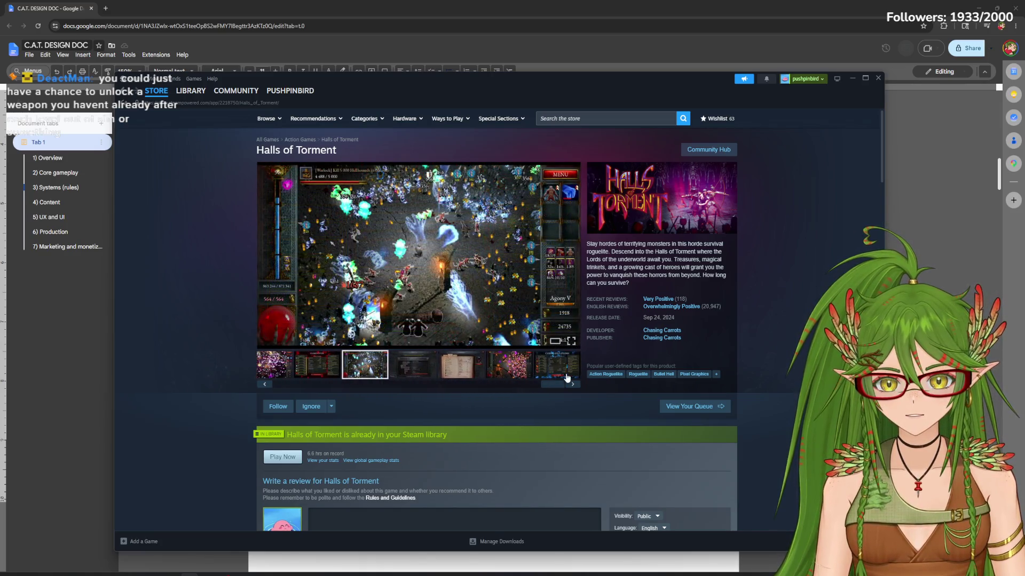
pyautogui.click(446, 373)
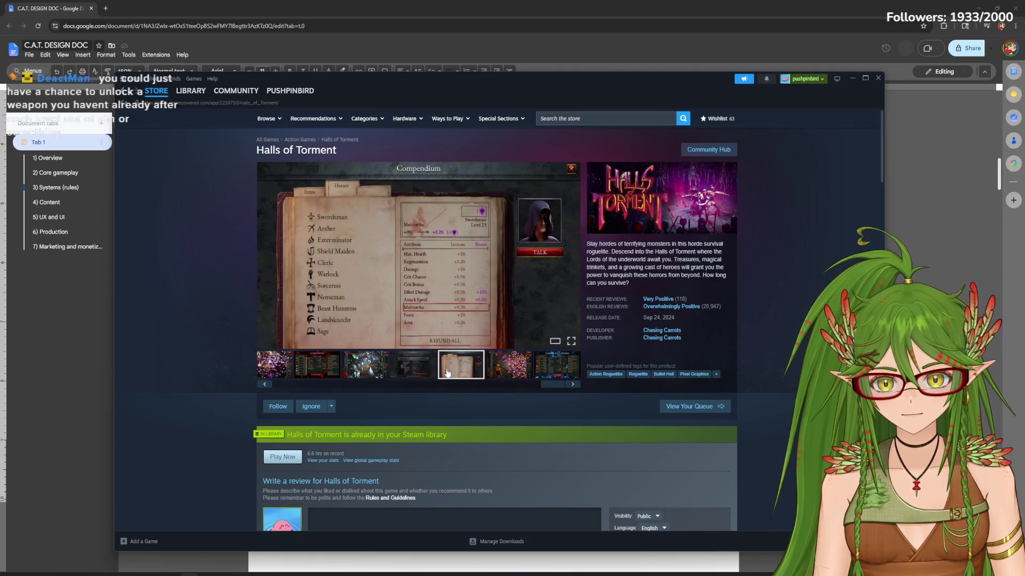
pyautogui.click(543, 374)
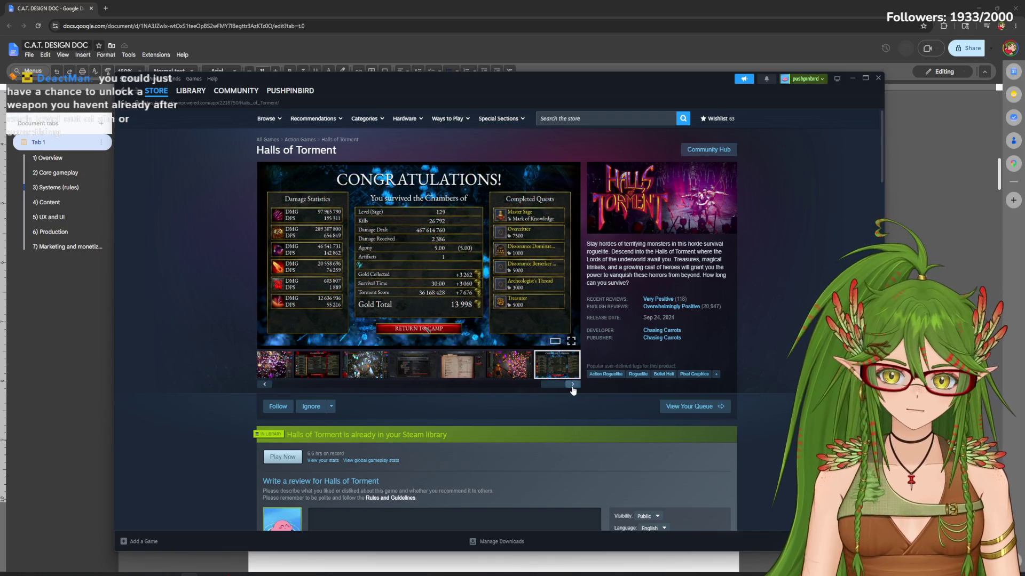
pyautogui.click(572, 385)
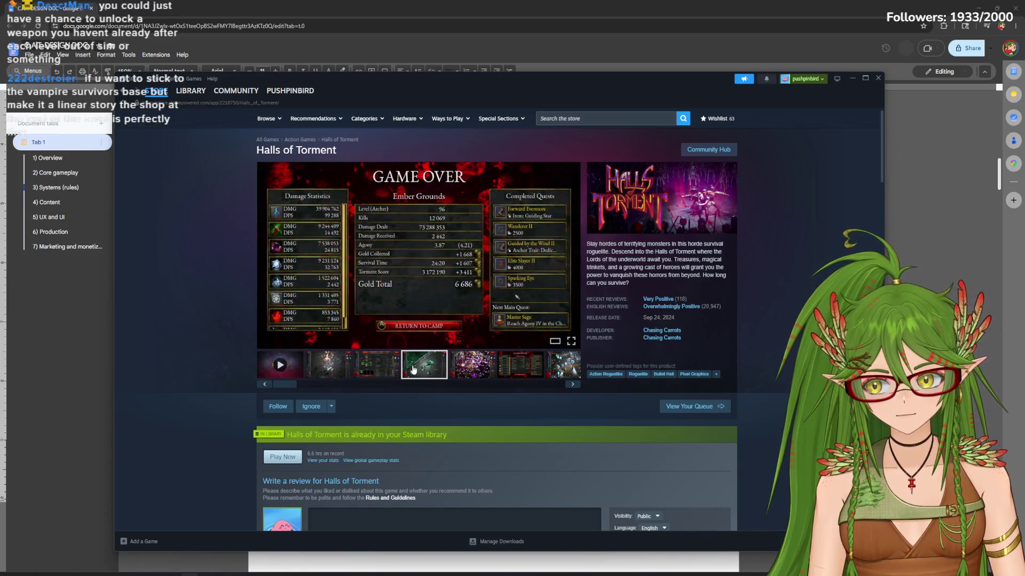
pyautogui.click(377, 369)
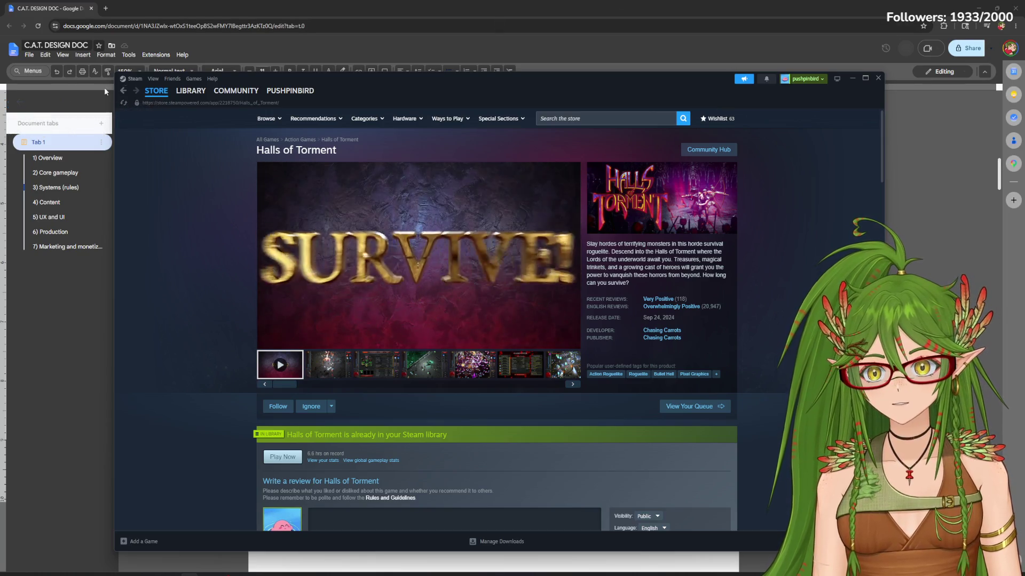
pyautogui.click(190, 90)
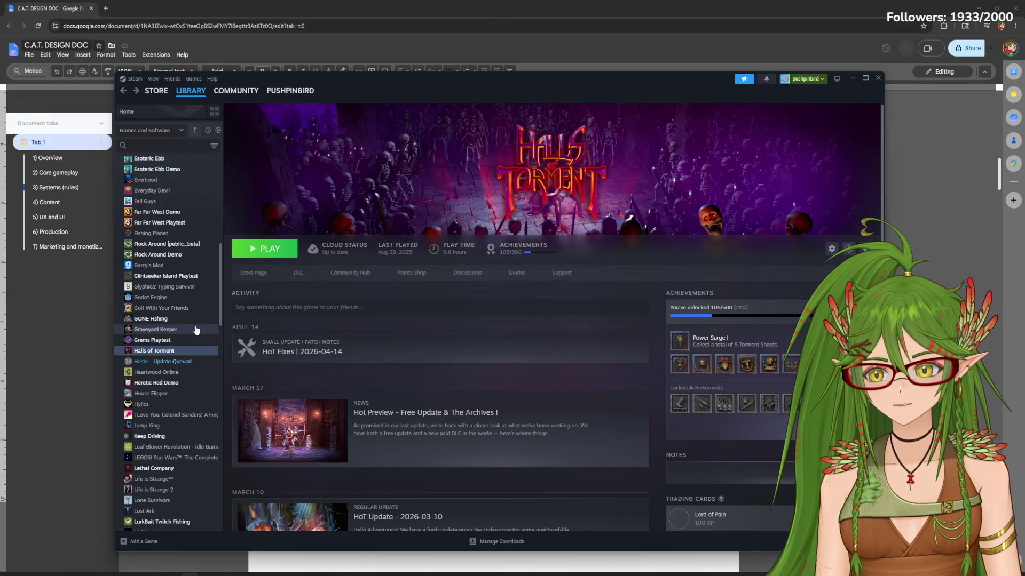
pyautogui.moveTo(223, 299); pyautogui.dragTo(243, 529)
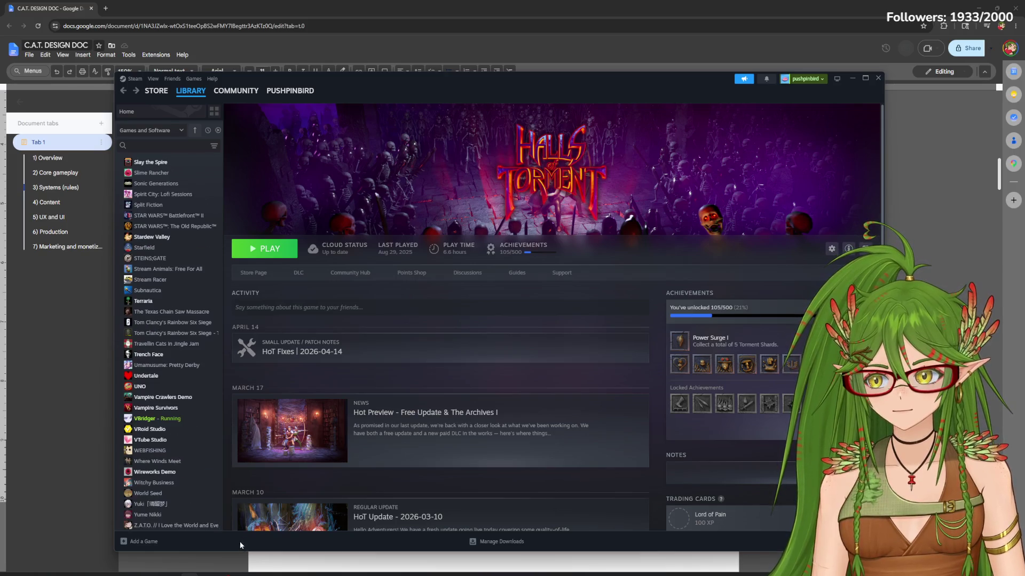
# Flip through the Vampire Survivors store page screenshots, then minimize Steam to return to the doc
pyautogui.click(160, 408)
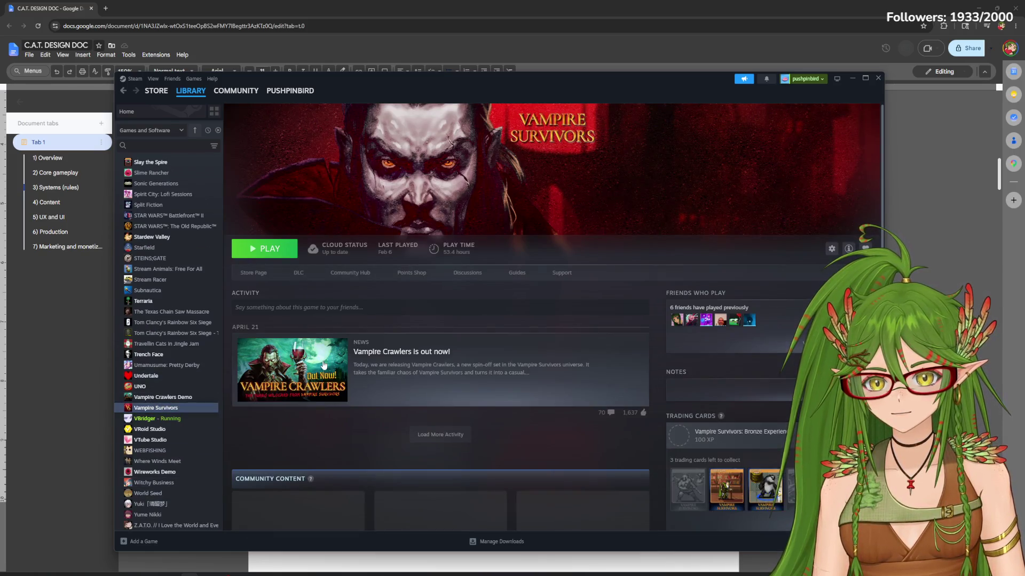
pyautogui.click(253, 273)
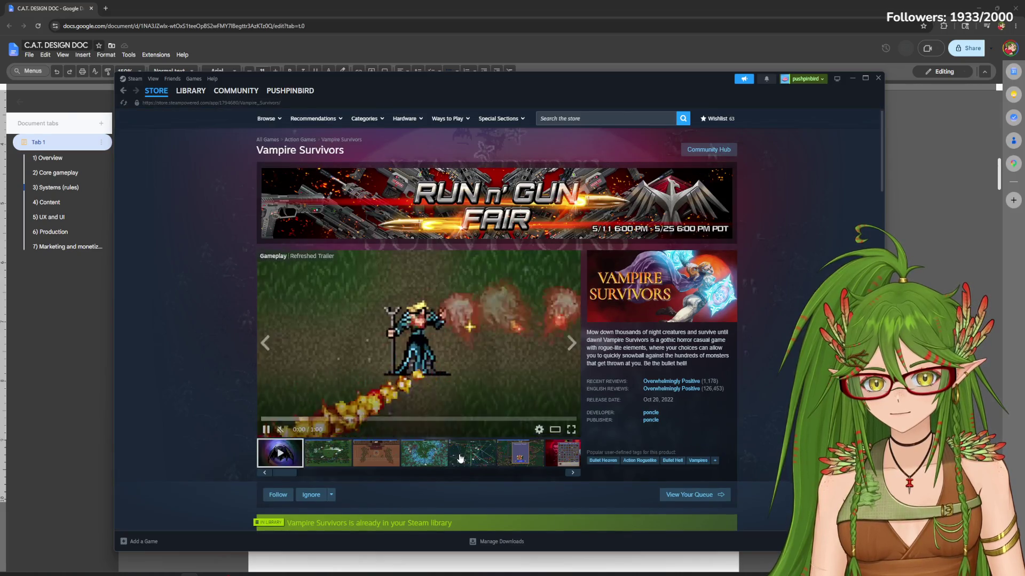
pyautogui.click(461, 454)
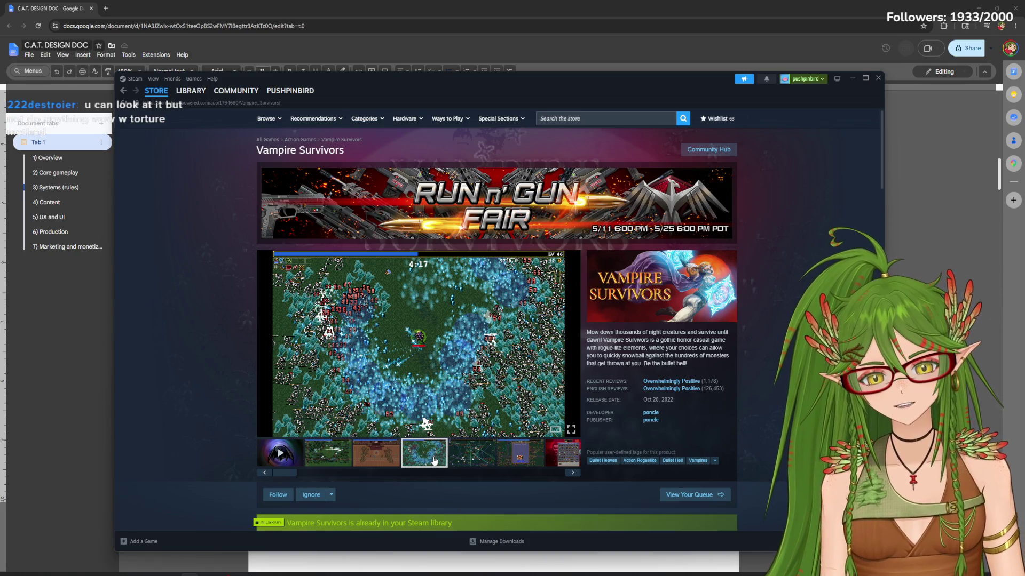
pyautogui.click(559, 461)
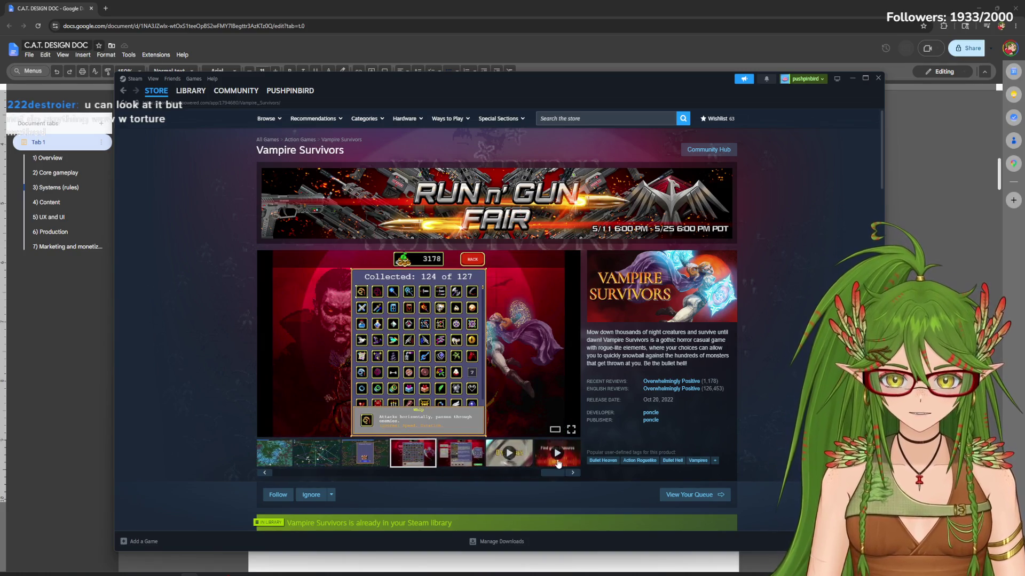
pyautogui.click(453, 464)
pyautogui.click(490, 451)
pyautogui.click(413, 454)
pyautogui.click(368, 454)
pyautogui.click(409, 455)
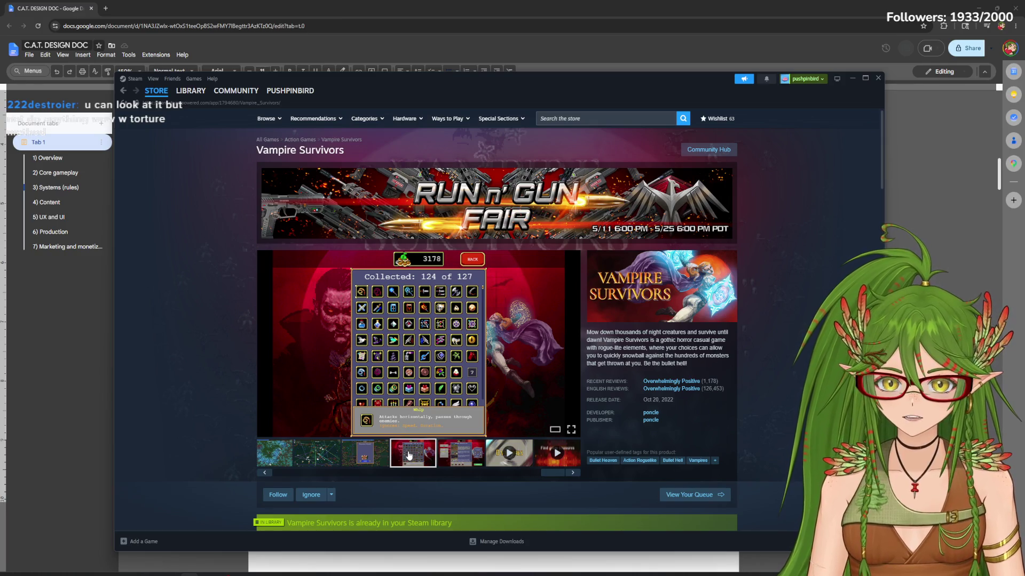
pyautogui.click(852, 78)
pyautogui.scroll(-5, 529, 313)
pyautogui.scroll(-5, 528, 313)
pyautogui.scroll(-5, 528, 313)
pyautogui.scroll(-3, 528, 313)
pyautogui.scroll(-3, 529, 313)
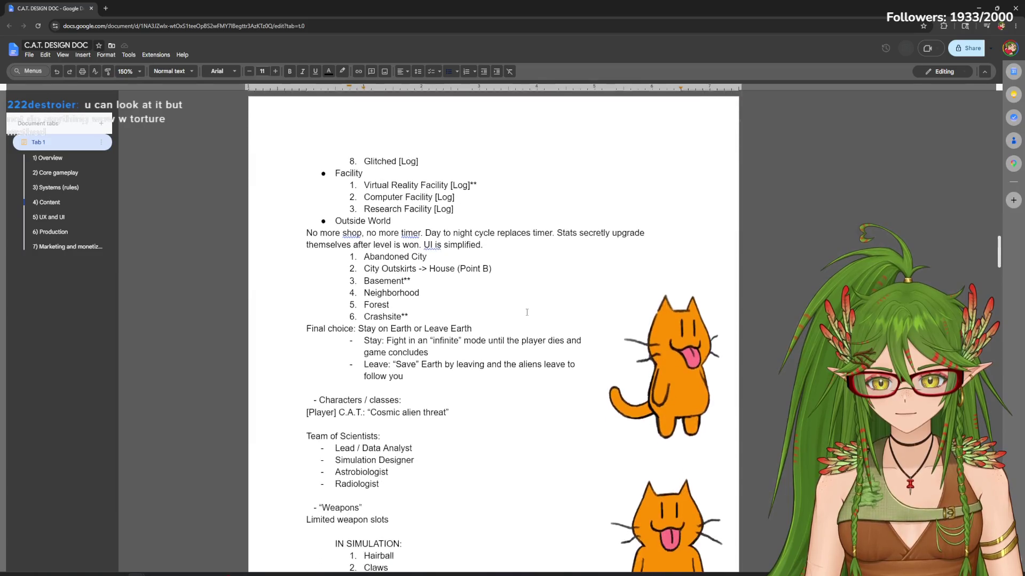
pyautogui.scroll(-4, 529, 312)
pyautogui.scroll(-8, 526, 312)
pyautogui.scroll(-3, 526, 314)
pyautogui.scroll(-5, 527, 313)
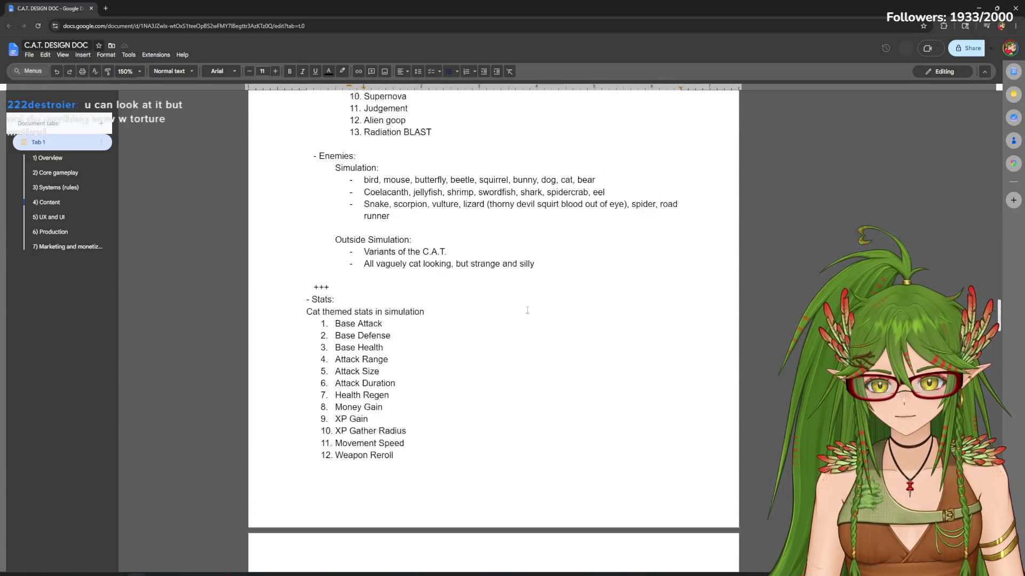
pyautogui.scroll(-1, 526, 313)
pyautogui.moveTo(335, 295); pyautogui.dragTo(431, 435)
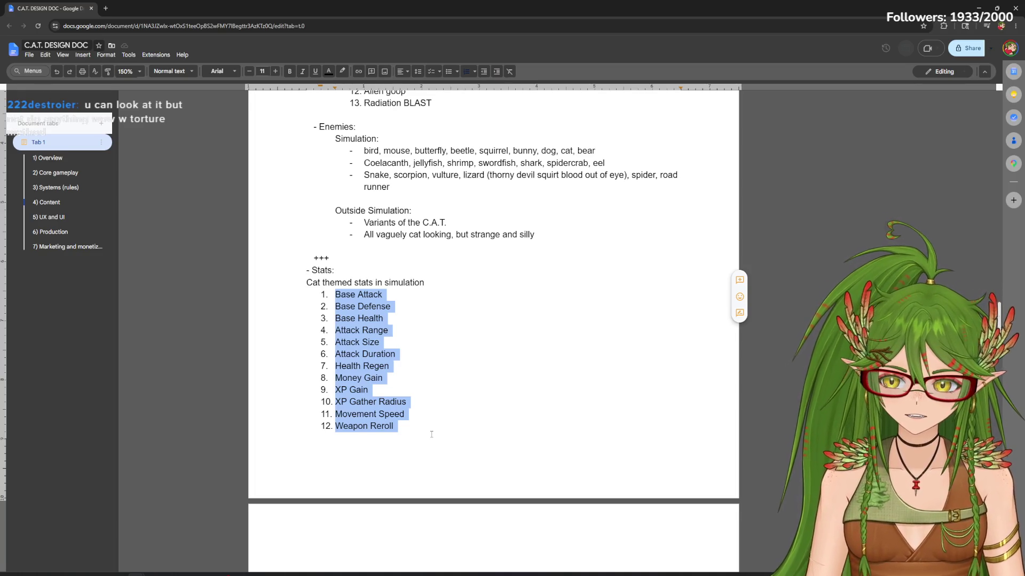
pyautogui.moveTo(324, 282); pyautogui.dragTo(462, 434)
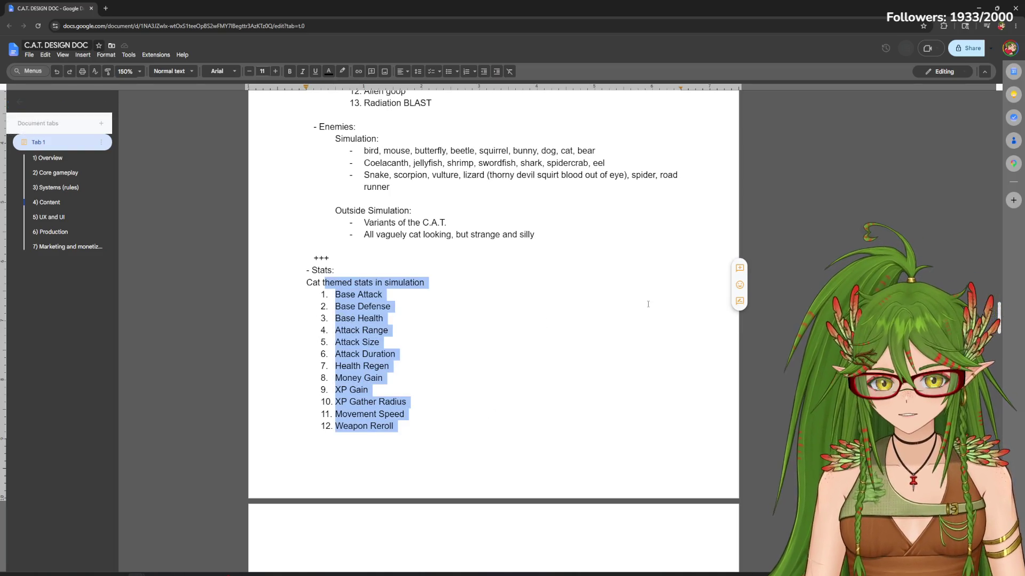
pyautogui.click(371, 328)
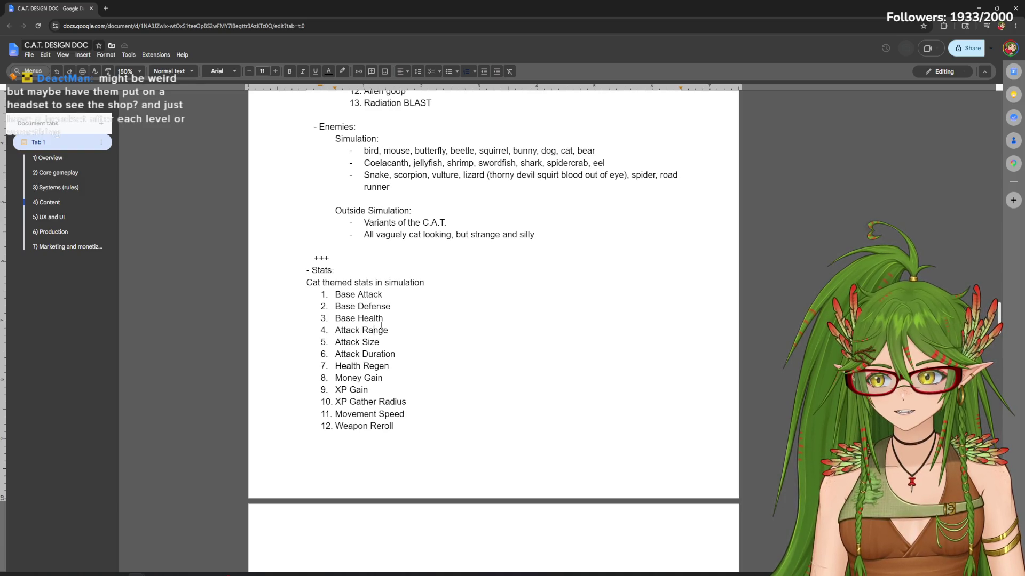
pyautogui.moveTo(1000, 328)
pyautogui.mouseDown()
pyautogui.moveTo(982, 250)
pyautogui.moveTo(973, 272)
pyautogui.moveTo(975, 221)
pyautogui.moveTo(976, 292)
pyautogui.moveTo(960, 116)
pyautogui.moveTo(938, 199)
pyautogui.moveTo(989, 309)
pyautogui.moveTo(997, 226)
pyautogui.moveTo(985, 326)
pyautogui.moveTo(980, 191)
pyautogui.moveTo(968, 177)
pyautogui.moveTo(980, 279)
pyautogui.moveTo(980, 191)
pyautogui.mouseUp()
# Change the COMBINATION bullet's starting weapon range from 1-6 to 1-3
pyautogui.click(442, 314)
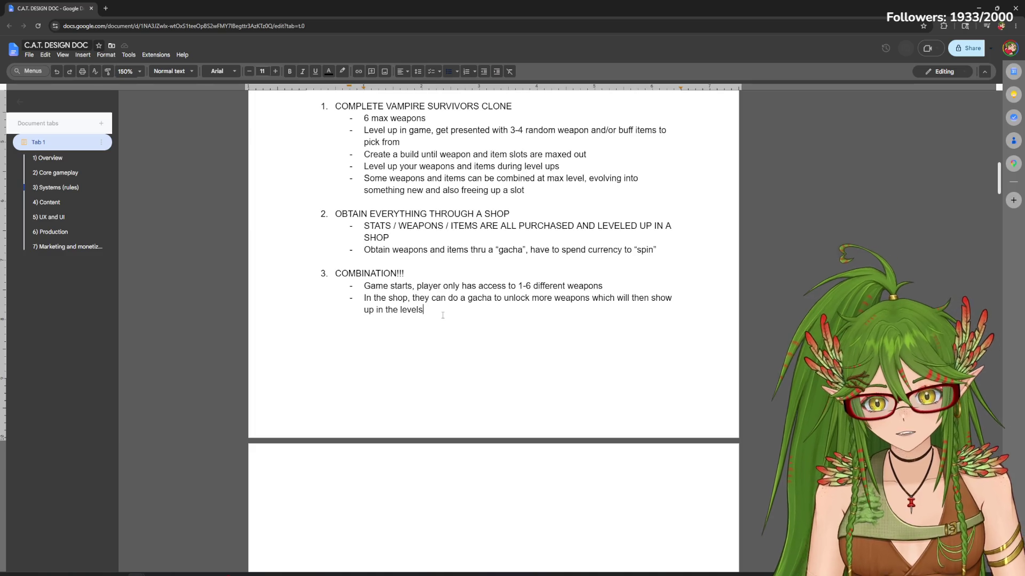
pyautogui.click(531, 285)
pyautogui.press('BackSpace')
pyautogui.write('3')
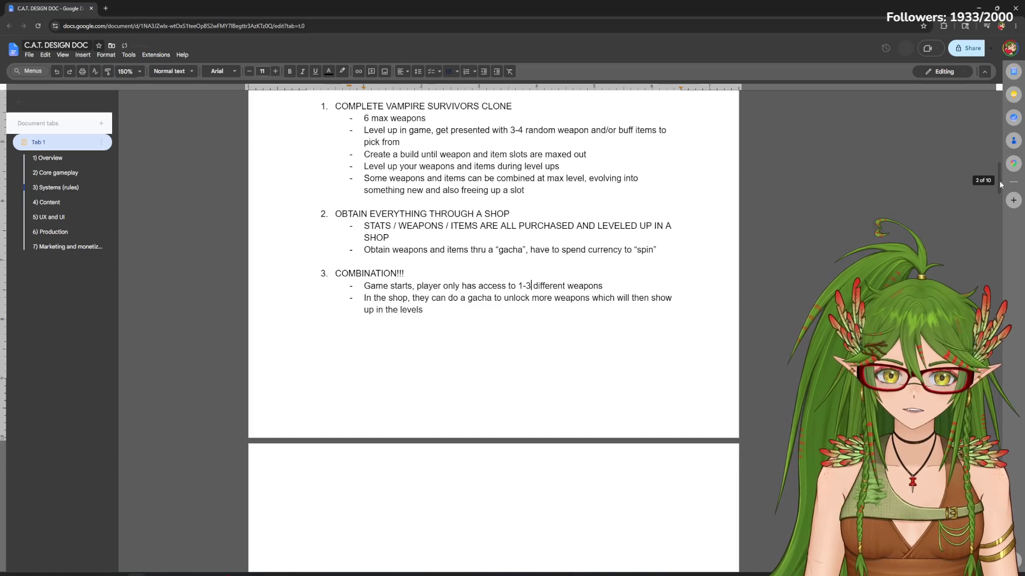
pyautogui.moveTo(999, 185); pyautogui.dragTo(999, 181)
pyautogui.scroll(1, 998, 182)
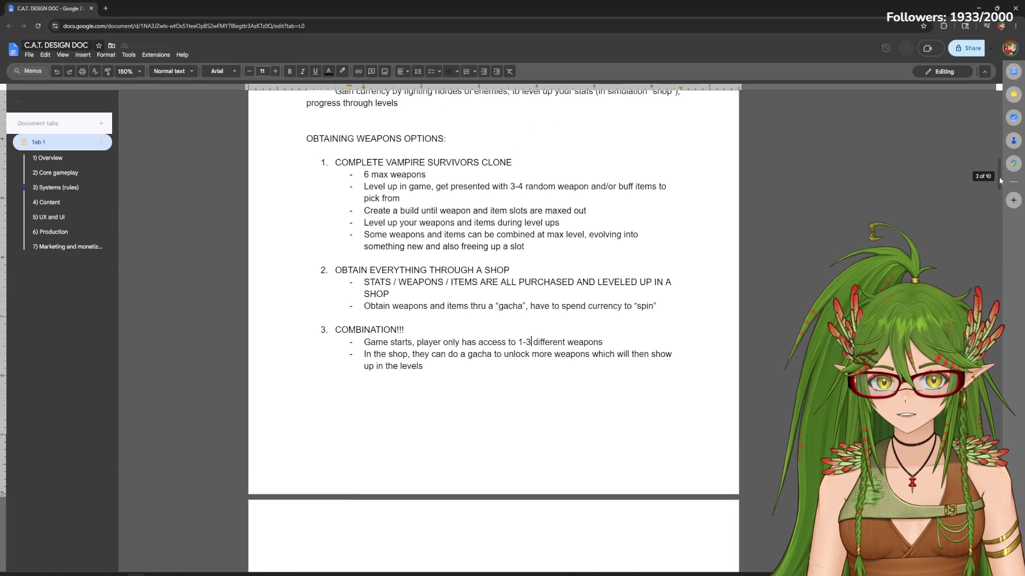
pyautogui.click(440, 376)
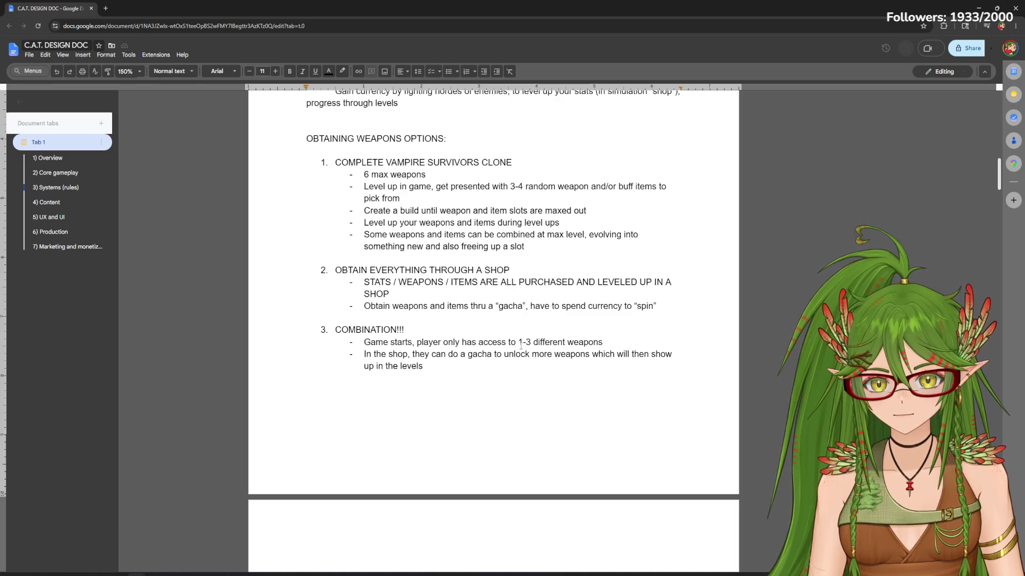
pyautogui.click(531, 342)
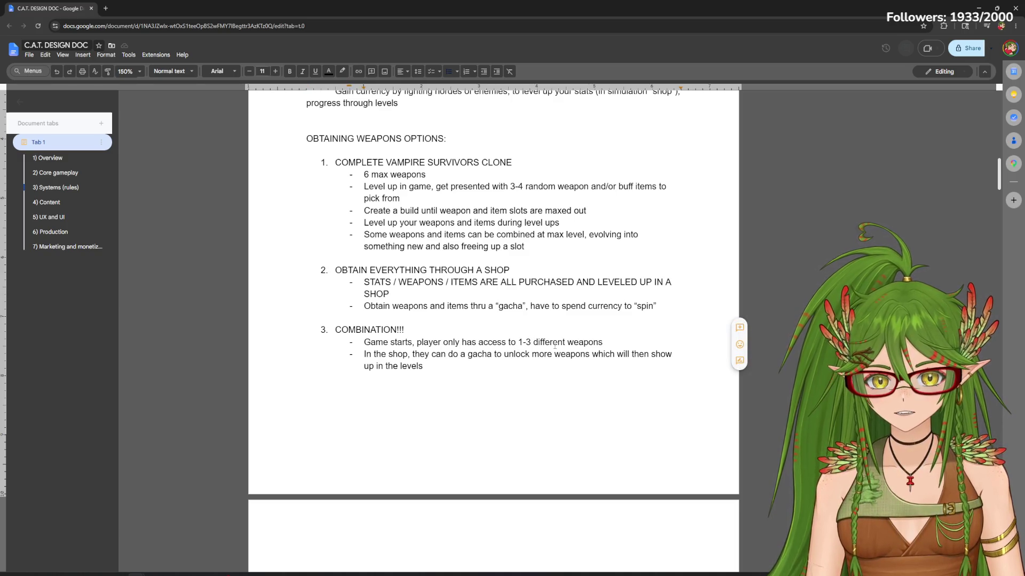
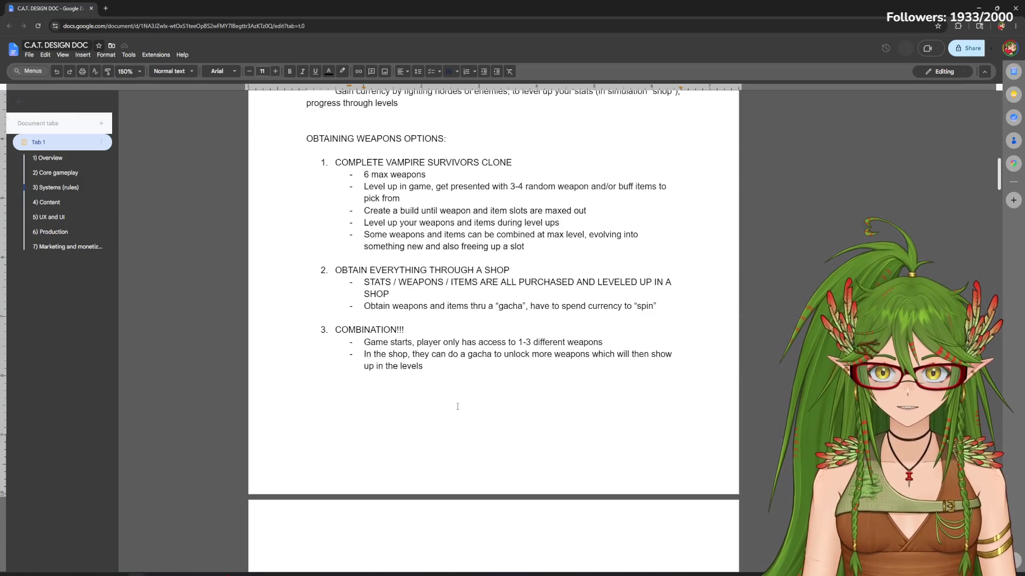
pyautogui.scroll(-2, 999, 181)
pyautogui.moveTo(999, 181)
pyautogui.mouseDown()
pyautogui.moveTo(988, 262)
pyautogui.moveTo(983, 198)
pyautogui.moveTo(965, 181)
pyautogui.mouseUp()
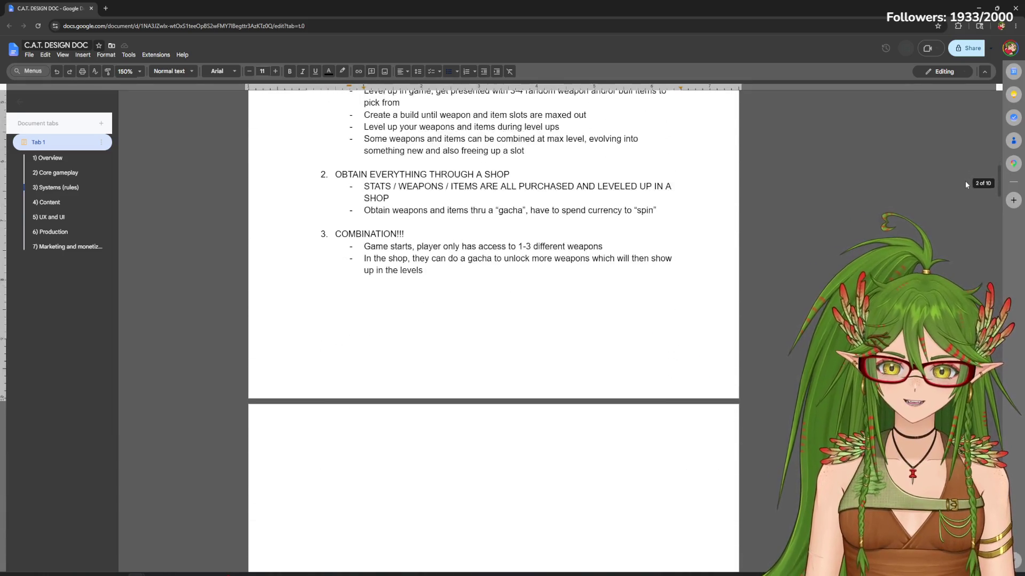
pyautogui.moveTo(964, 181); pyautogui.dragTo(961, 168)
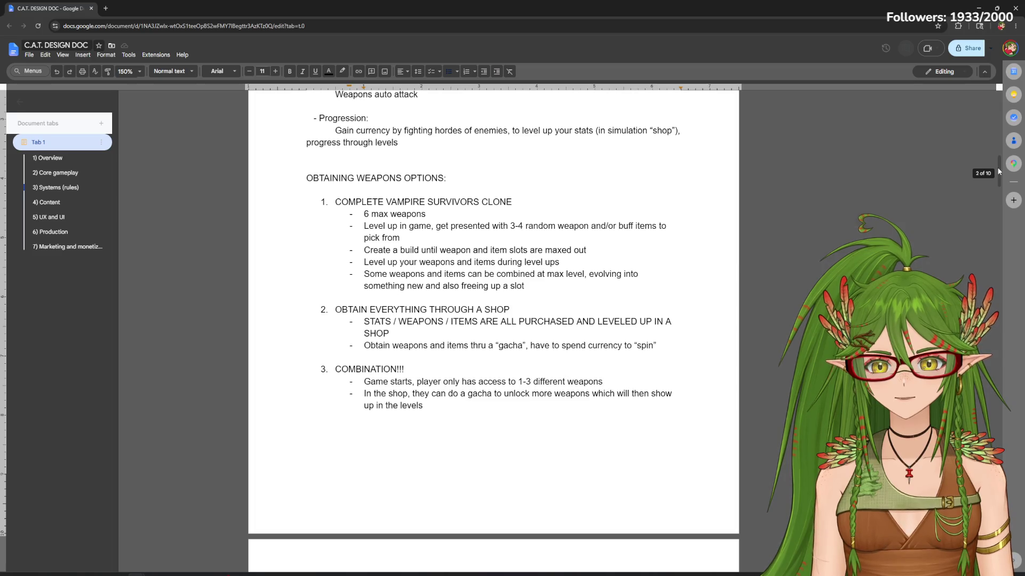
pyautogui.moveTo(997, 171); pyautogui.dragTo(998, 167)
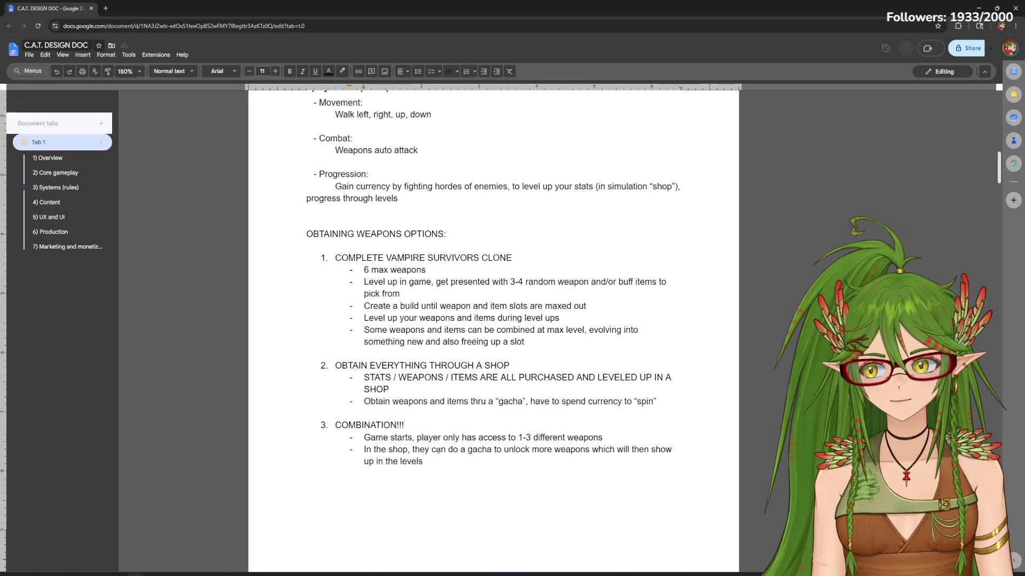
# Add an empty bullet after the shop-gacha combination point
pyautogui.press('Return')
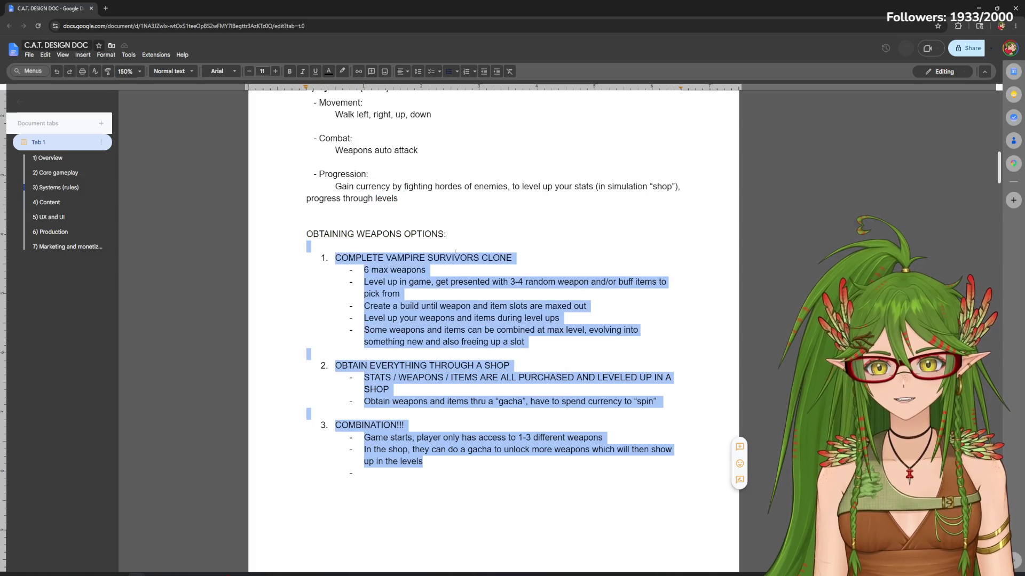
pyautogui.moveTo(435, 462); pyautogui.dragTo(417, 273)
pyautogui.click(432, 293)
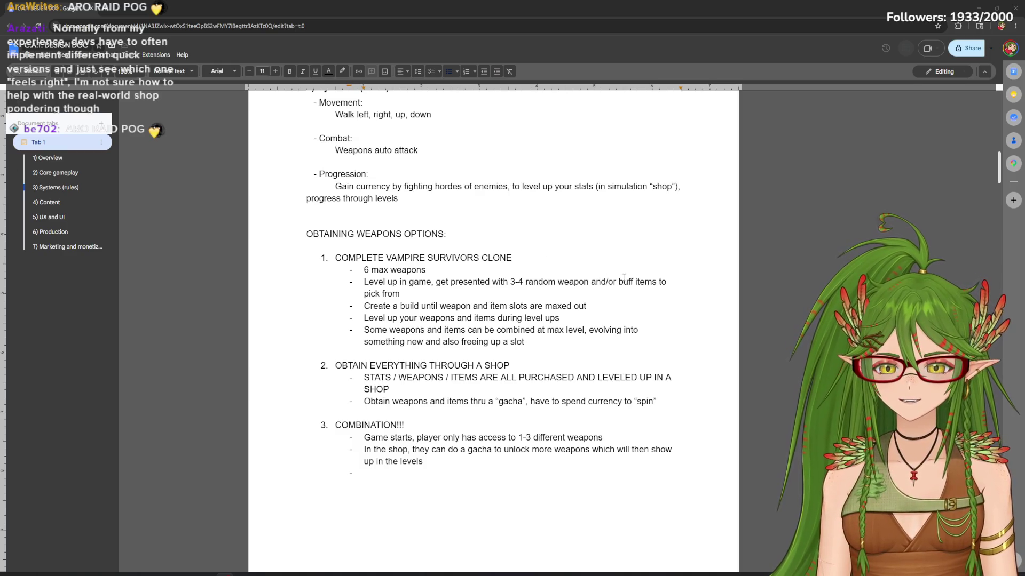
pyautogui.scroll(-5, 984, 174)
pyautogui.scroll(-3, 967, 237)
pyautogui.scroll(3, 957, 216)
pyautogui.scroll(2, 959, 202)
pyautogui.scroll(5, 960, 196)
pyautogui.scroll(3, 968, 152)
pyautogui.scroll(5, 971, 129)
pyautogui.scroll(-2, 981, 122)
pyautogui.scroll(-10, 980, 122)
pyautogui.scroll(-5, 984, 192)
pyautogui.scroll(-4, 996, 213)
pyautogui.scroll(5, 998, 189)
pyautogui.scroll(5, 998, 189)
pyautogui.scroll(3, 993, 169)
pyautogui.scroll(5, 992, 160)
pyautogui.scroll(-6, 987, 148)
pyautogui.scroll(-5, 985, 160)
pyautogui.scroll(-1, 985, 169)
pyautogui.scroll(1, 984, 173)
pyautogui.moveTo(430, 373); pyautogui.dragTo(334, 167)
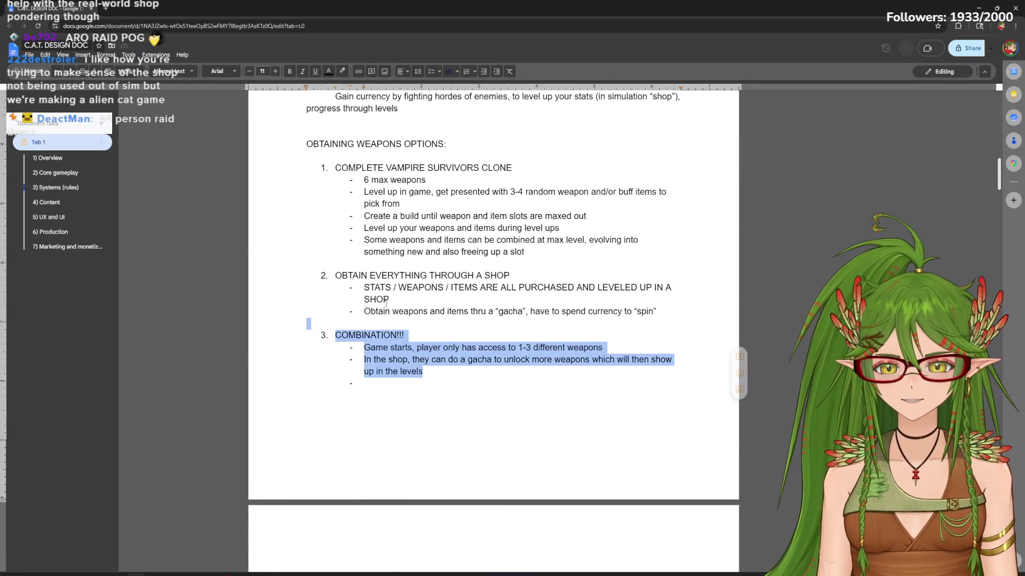
pyautogui.click(497, 382)
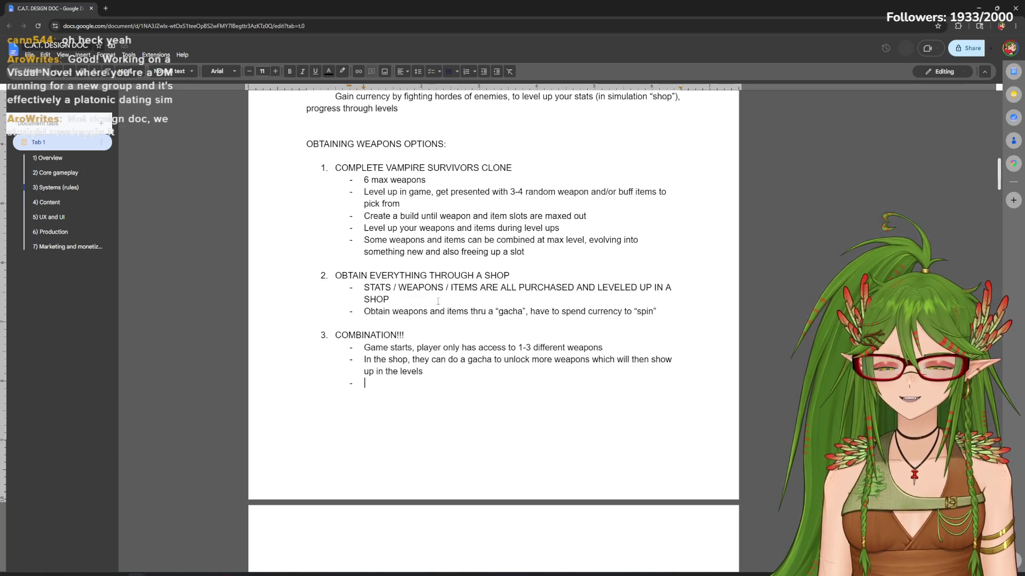
# Place the caret on the blank line between weapon options 2 and 3
pyautogui.click(464, 320)
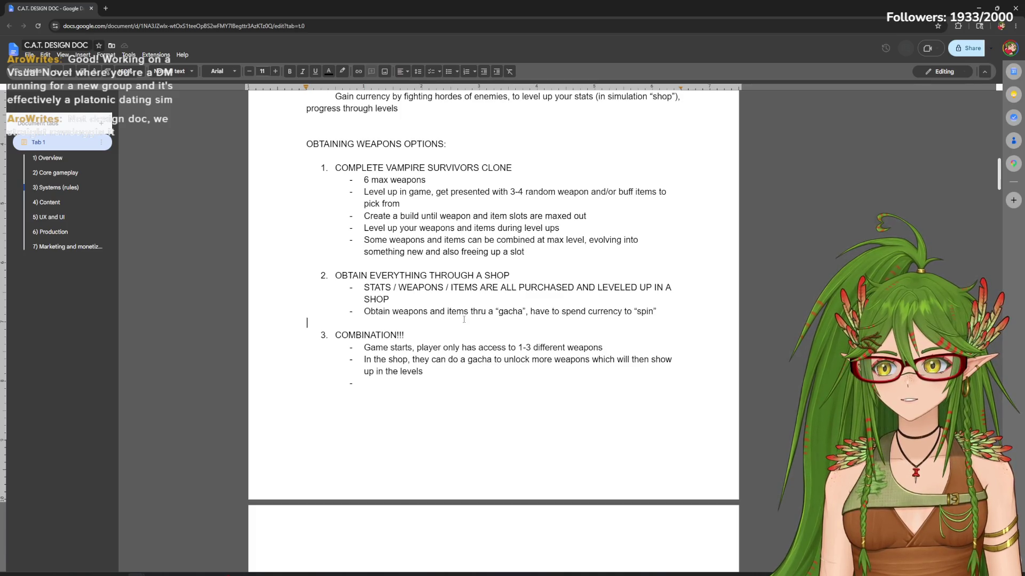
pyautogui.click(463, 319)
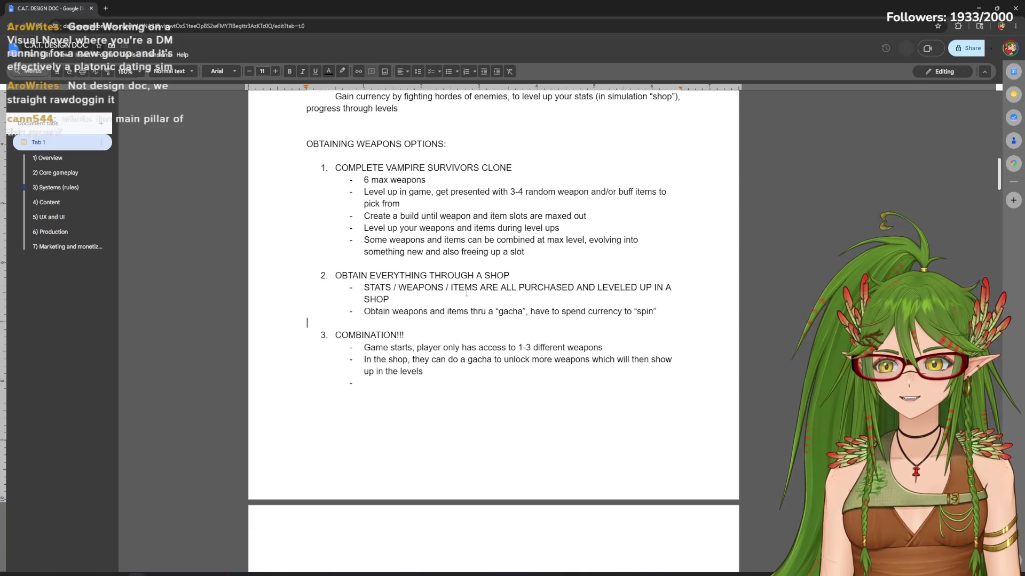
pyautogui.scroll(1, 999, 176)
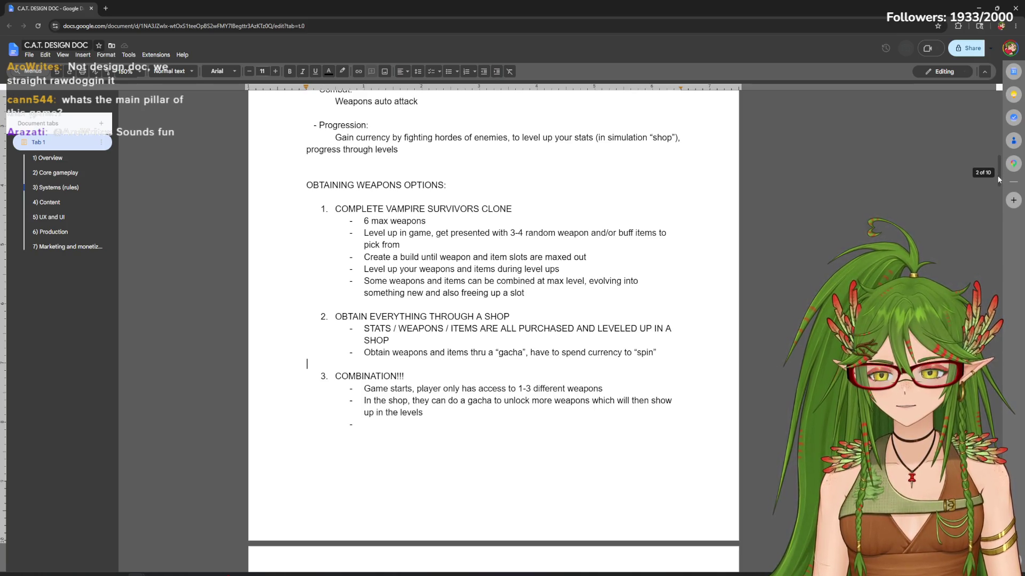
pyautogui.moveTo(998, 175); pyautogui.dragTo(984, 122)
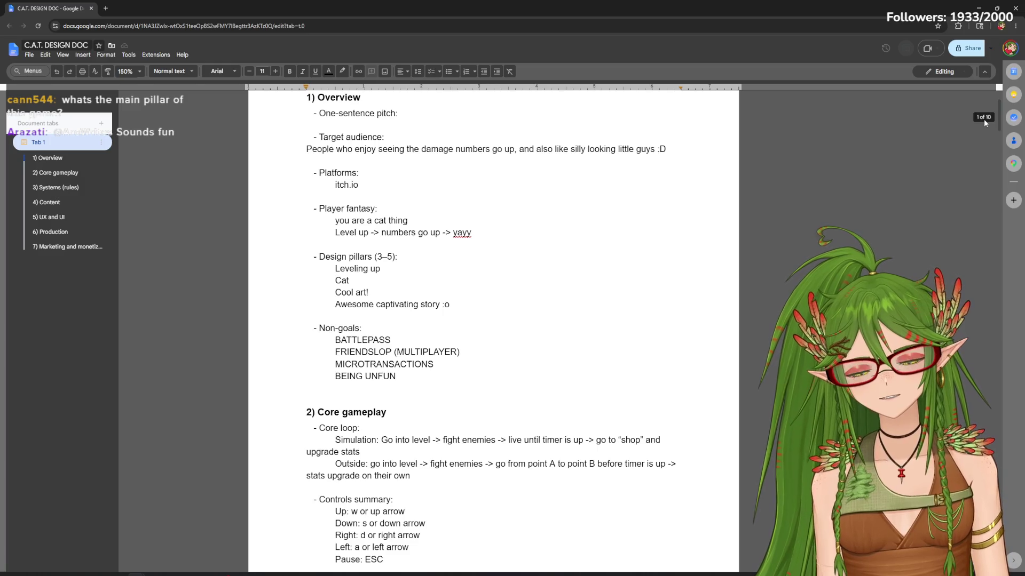
pyautogui.moveTo(984, 120)
pyautogui.mouseDown()
pyautogui.moveTo(978, 138)
pyautogui.moveTo(985, 111)
pyautogui.moveTo(995, 131)
pyautogui.moveTo(983, 261)
pyautogui.mouseUp()
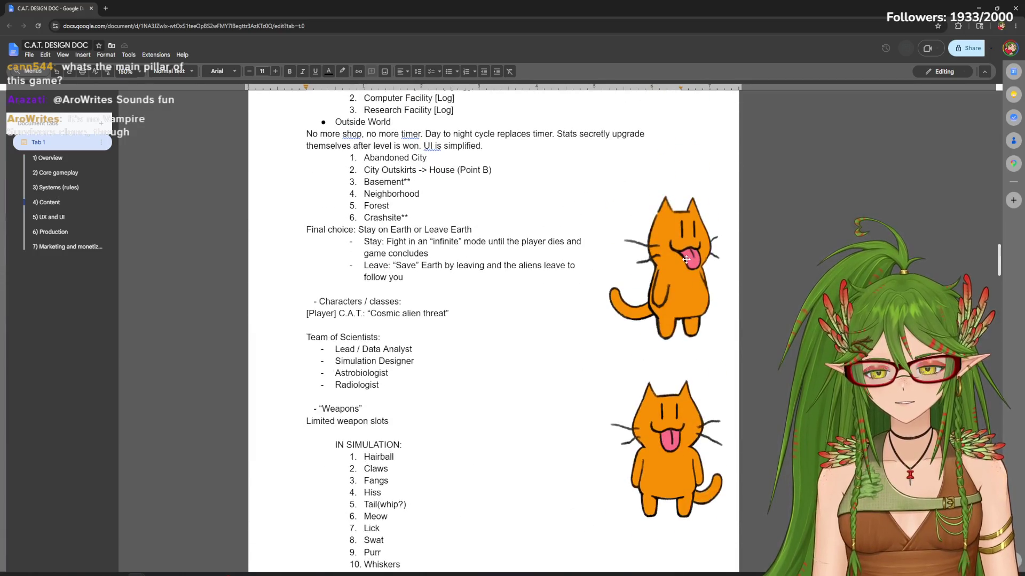
# Review the cat drawings and the [Player] C.A.T. line without changing them
pyautogui.click(665, 424)
pyautogui.scroll(-1, 772, 283)
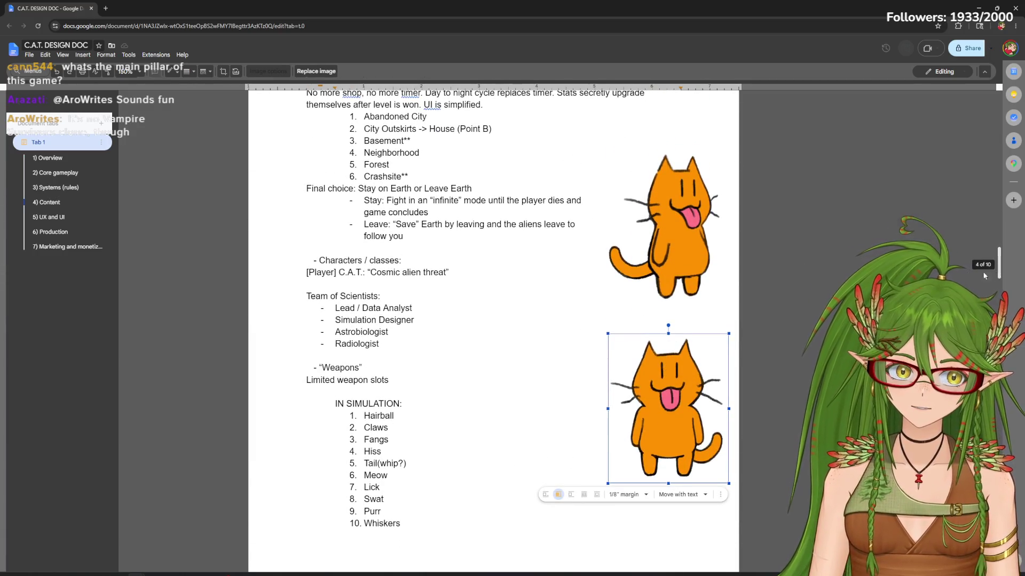
pyautogui.click(665, 233)
pyautogui.moveTo(561, 273); pyautogui.dragTo(312, 273)
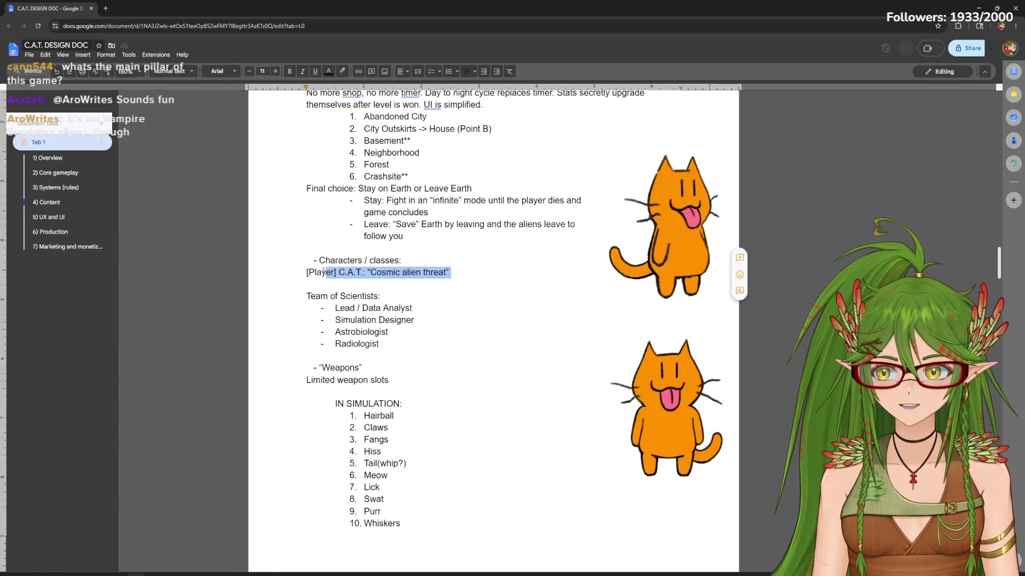
pyautogui.moveTo(453, 273); pyautogui.dragTo(282, 268)
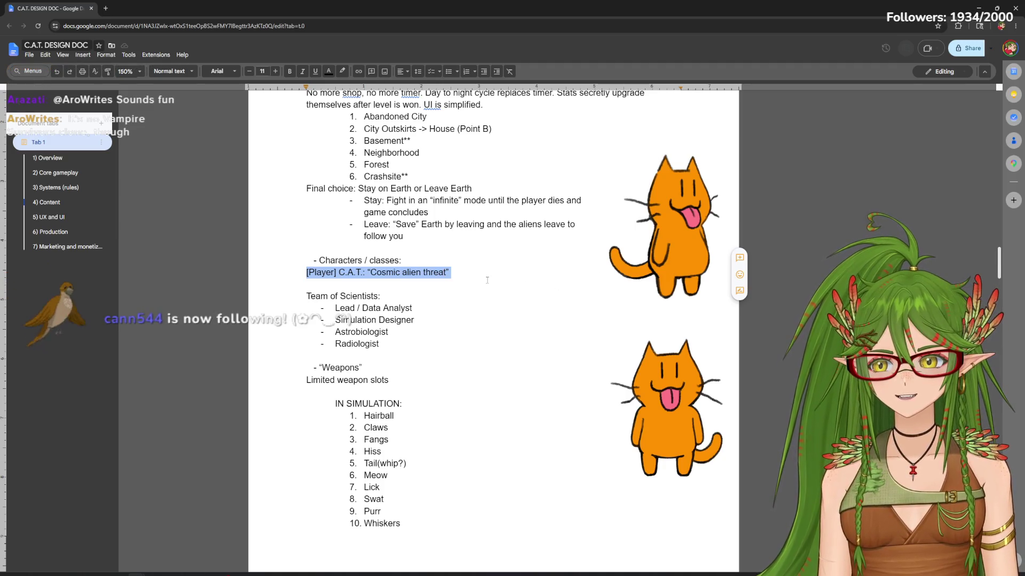
pyautogui.click(505, 288)
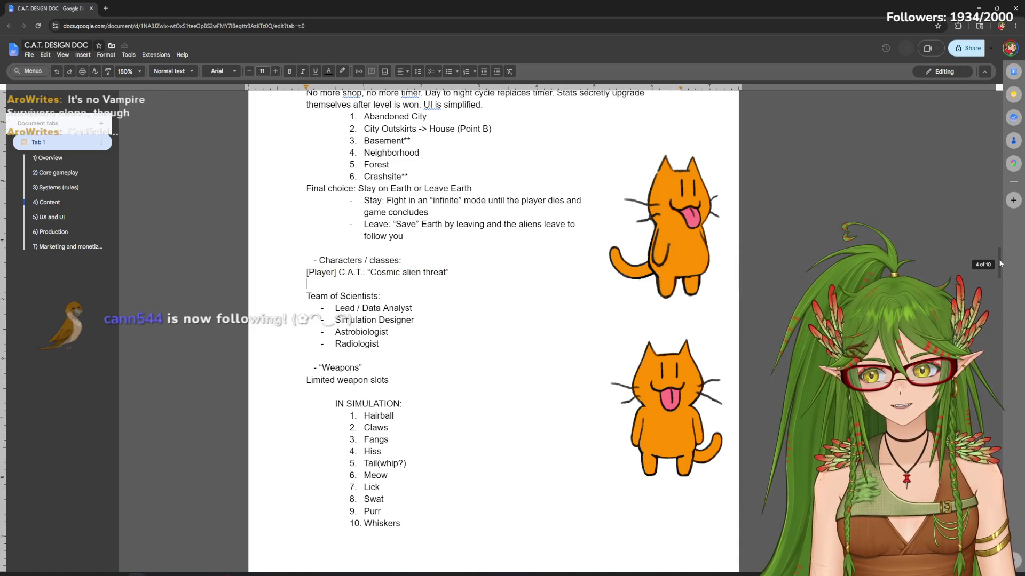
pyautogui.scroll(1, 999, 263)
pyautogui.scroll(-1, 1000, 263)
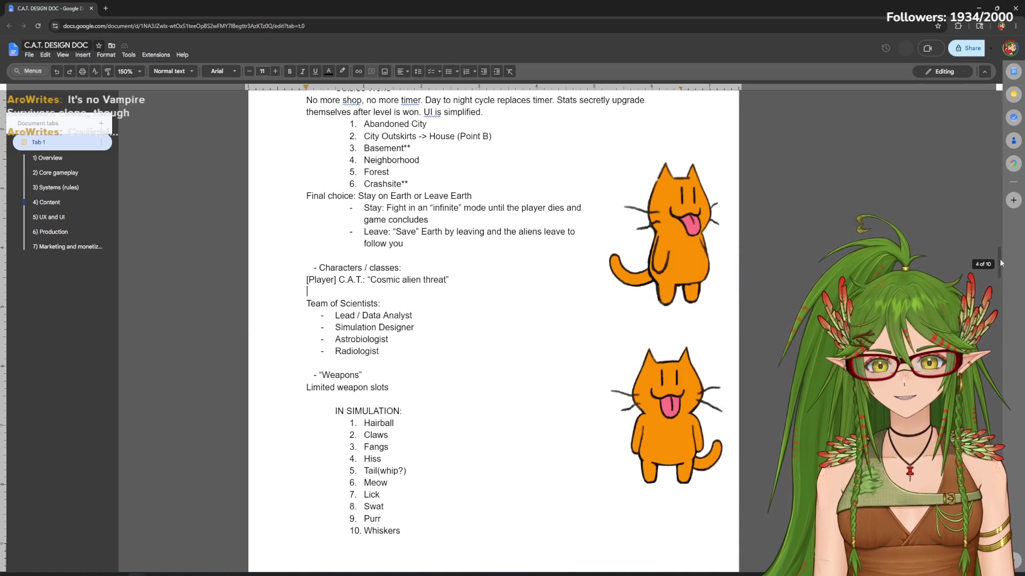
pyautogui.moveTo(1000, 262); pyautogui.dragTo(995, 220)
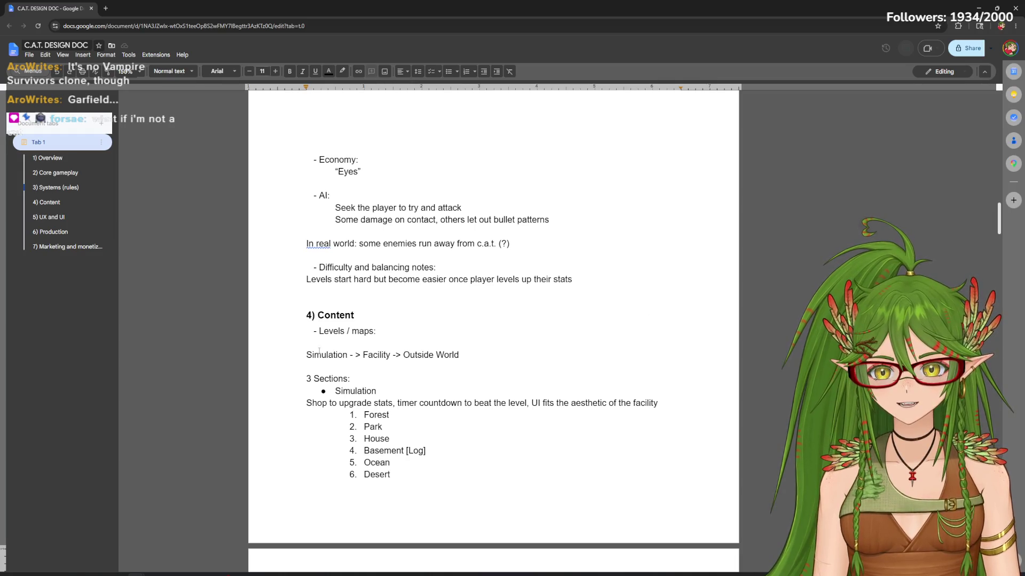
# Highlight the word Simulation in the level plan, then deselect it
pyautogui.moveTo(306, 355); pyautogui.dragTo(350, 358)
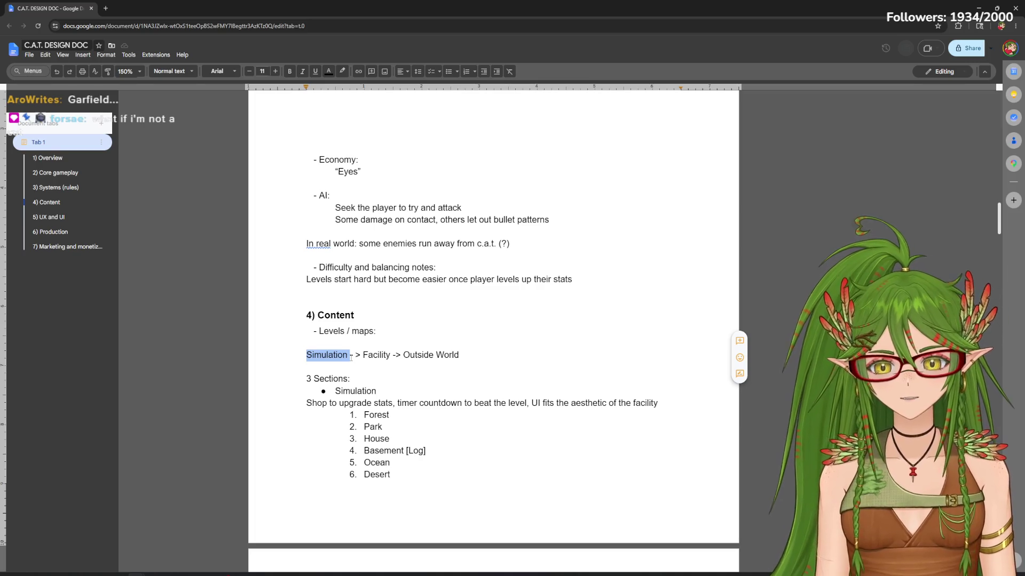
pyautogui.moveTo(1000, 227); pyautogui.dragTo(997, 236)
pyautogui.click(447, 442)
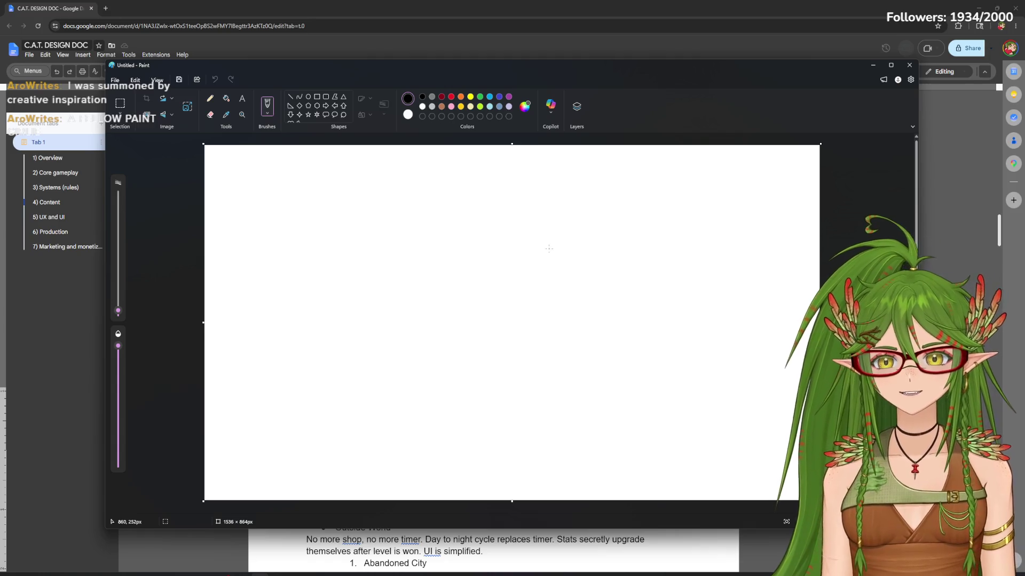
# Draw a rectangle outline on the Sim half below its label
pyautogui.moveTo(774, 71); pyautogui.dragTo(800, 58)
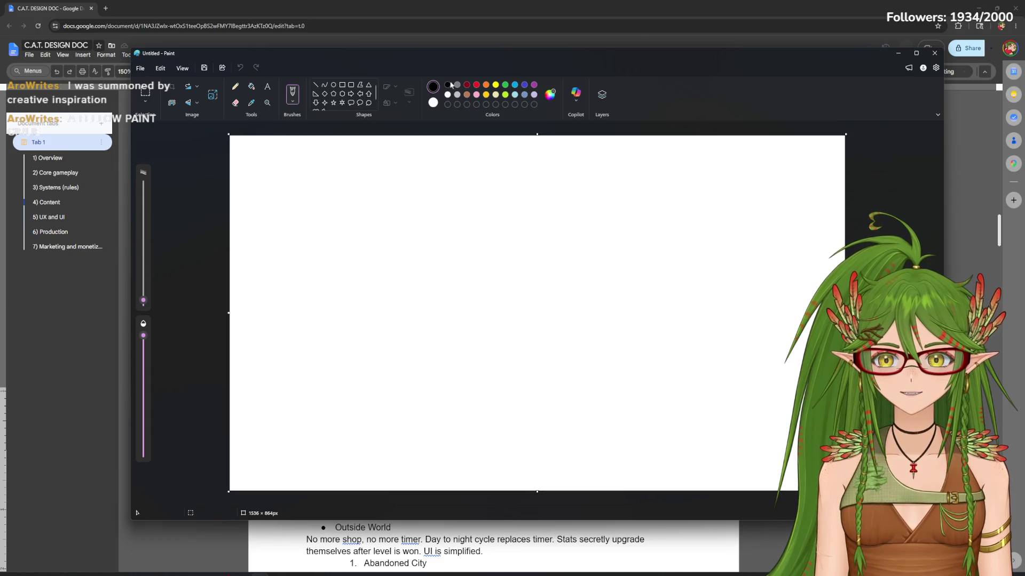
pyautogui.moveTo(817, 56); pyautogui.dragTo(791, 51)
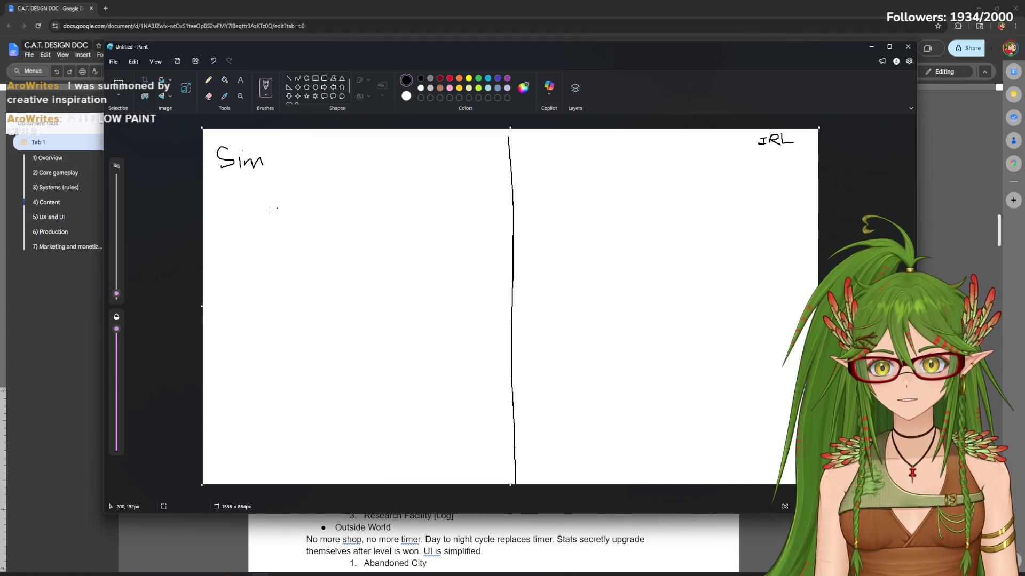
pyautogui.click(315, 78)
pyautogui.moveTo(218, 189)
pyautogui.mouseDown()
pyautogui.moveTo(505, 331)
pyautogui.moveTo(489, 336)
pyautogui.mouseUp()
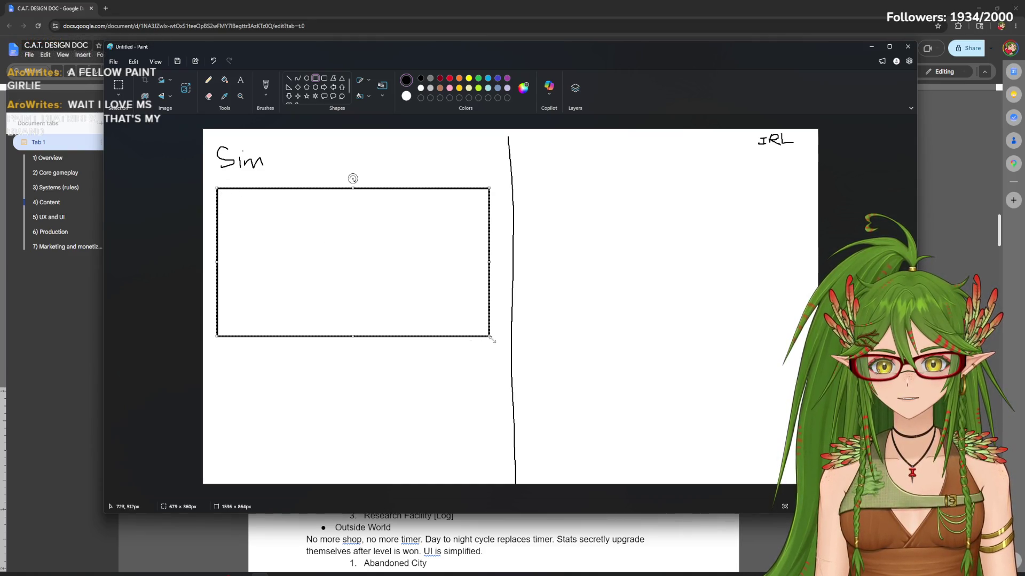
# Widen the Sim rectangle and nest a smaller rectangle inside it as a double border
pyautogui.moveTo(492, 339); pyautogui.dragTo(503, 337)
pyautogui.moveTo(419, 286); pyautogui.dragTo(413, 286)
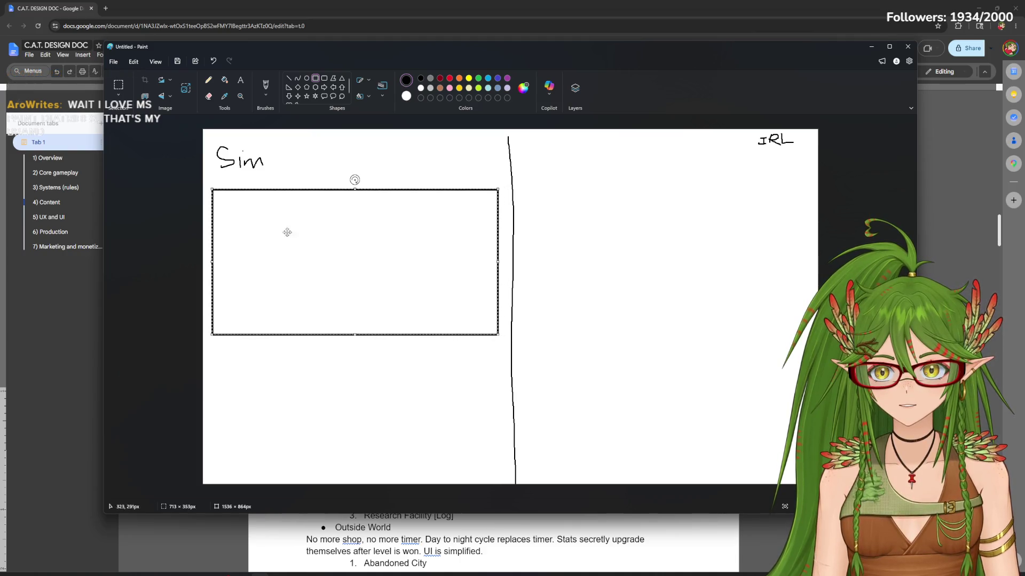
pyautogui.click(327, 369)
pyautogui.moveTo(228, 206); pyautogui.dragTo(492, 327)
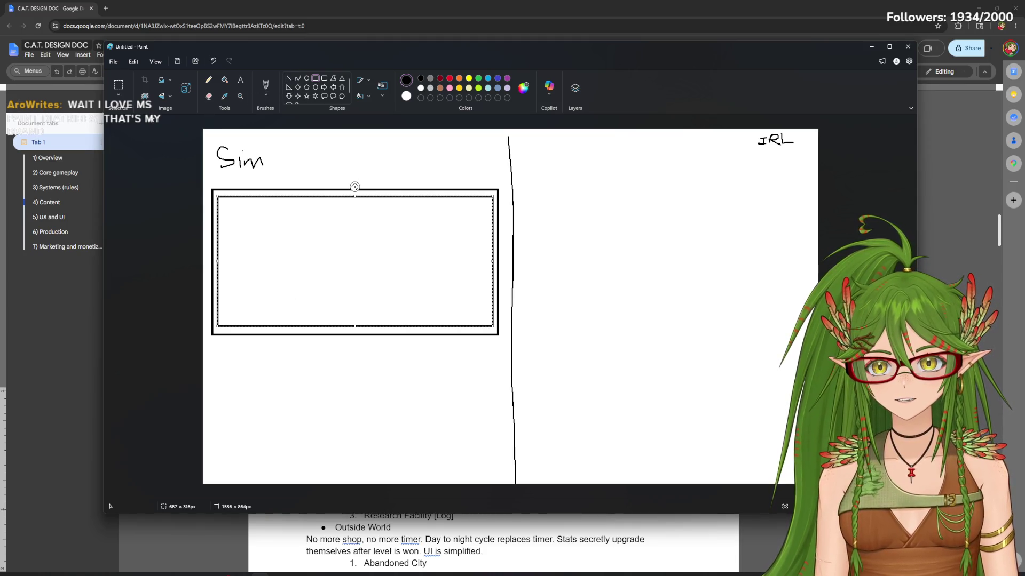
pyautogui.click(290, 78)
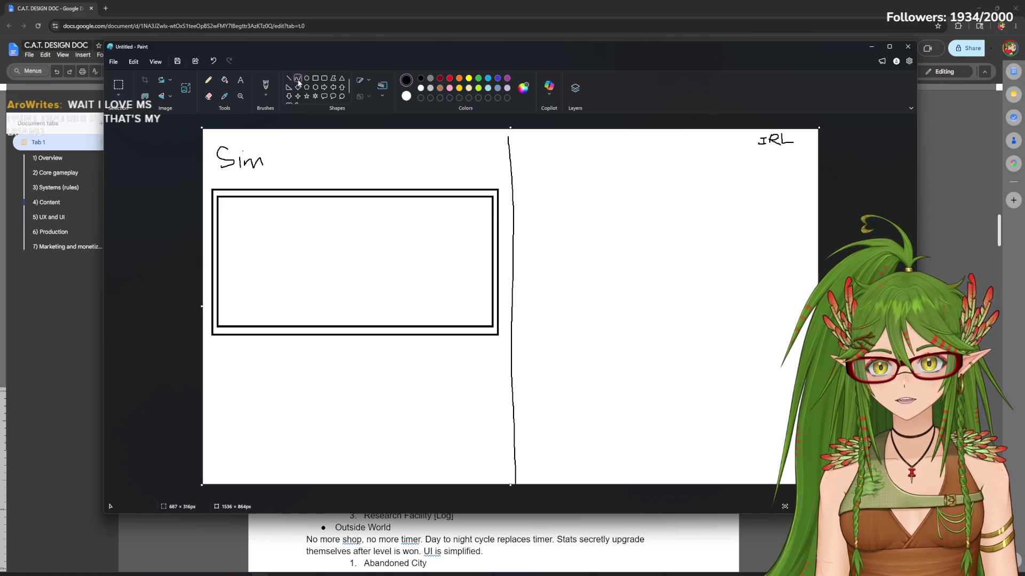
pyautogui.click(210, 80)
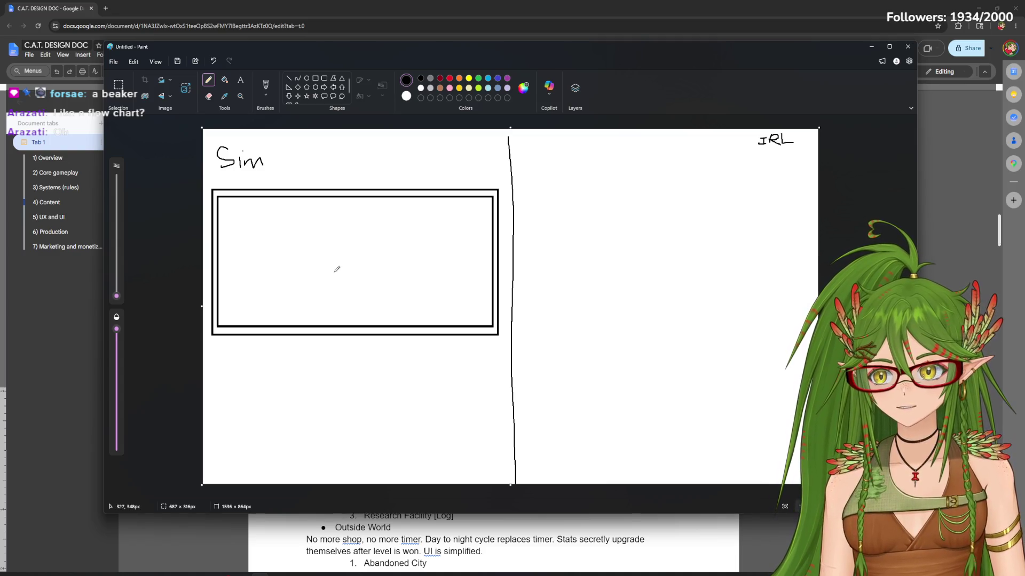
# Try a beaker outline and straight lines inside the Sim box, undoing each
pyautogui.moveTo(303, 264); pyautogui.dragTo(319, 261)
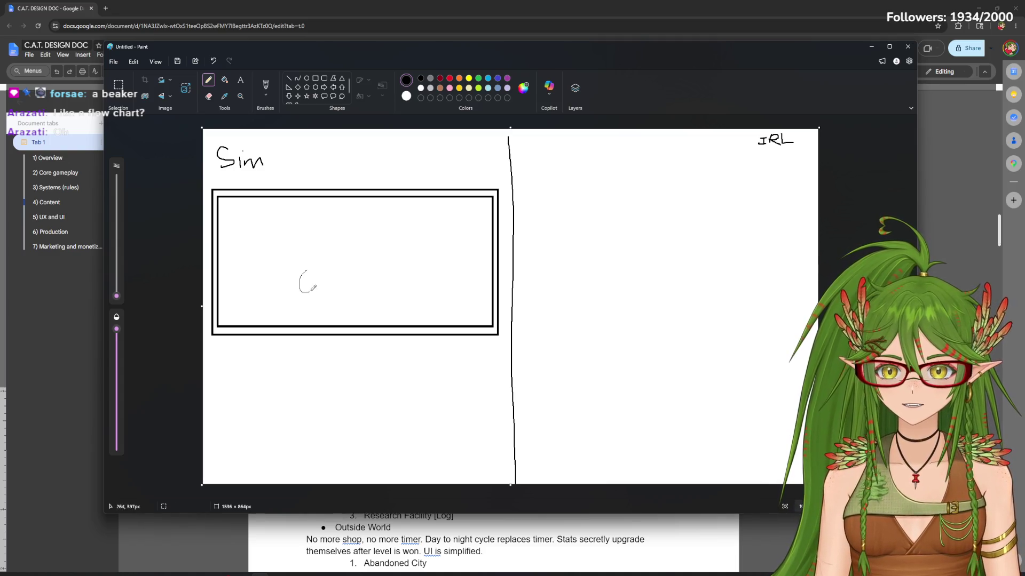
pyautogui.hotkey('ctrl', 'z')
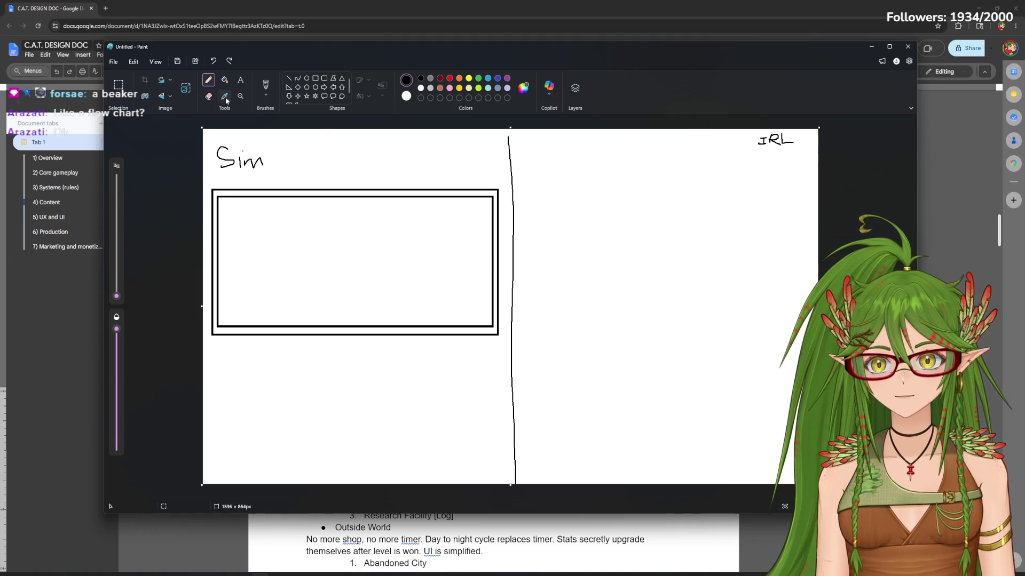
pyautogui.click(297, 83)
pyautogui.moveTo(282, 284); pyautogui.dragTo(303, 288)
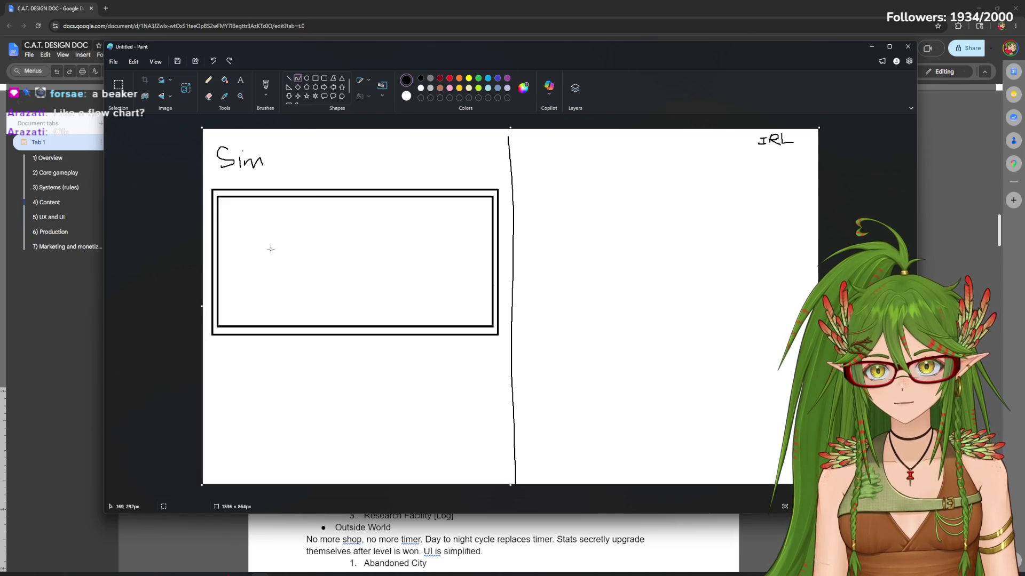
pyautogui.moveTo(270, 245); pyautogui.dragTo(316, 245)
pyautogui.hotkey('ctrl', 'z')
# Sketch a rear-view cat with a thin pencil inside the Sim box, undoing stray strokes
pyautogui.click(209, 81)
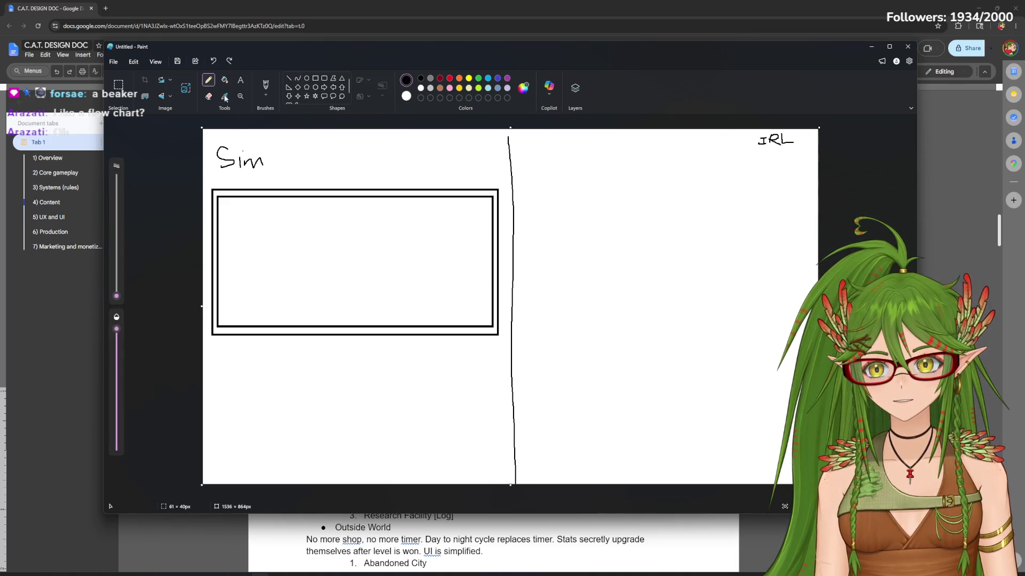
pyautogui.moveTo(116, 290); pyautogui.dragTo(117, 284)
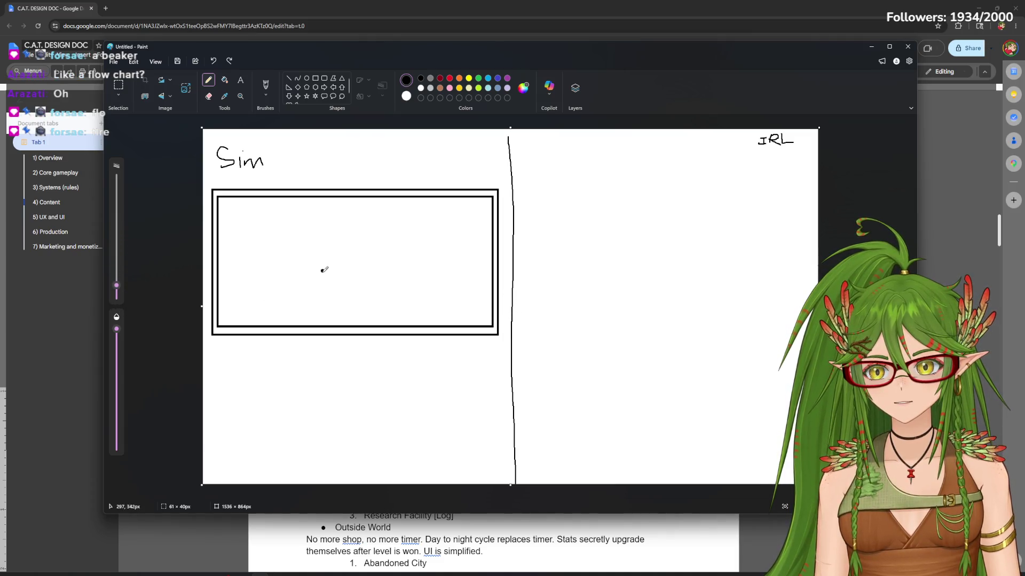
pyautogui.moveTo(432, 240); pyautogui.dragTo(336, 282)
pyautogui.hotkey('ctrl', 'z')
pyautogui.moveTo(428, 253); pyautogui.dragTo(337, 285)
pyautogui.moveTo(410, 264); pyautogui.dragTo(323, 277)
pyautogui.hotkey('ctrl', 'z')
pyautogui.hotkey('ctrl', 'z')
pyautogui.hotkey('ctrl', 'z')
pyautogui.hotkey('ctrl', 'z')
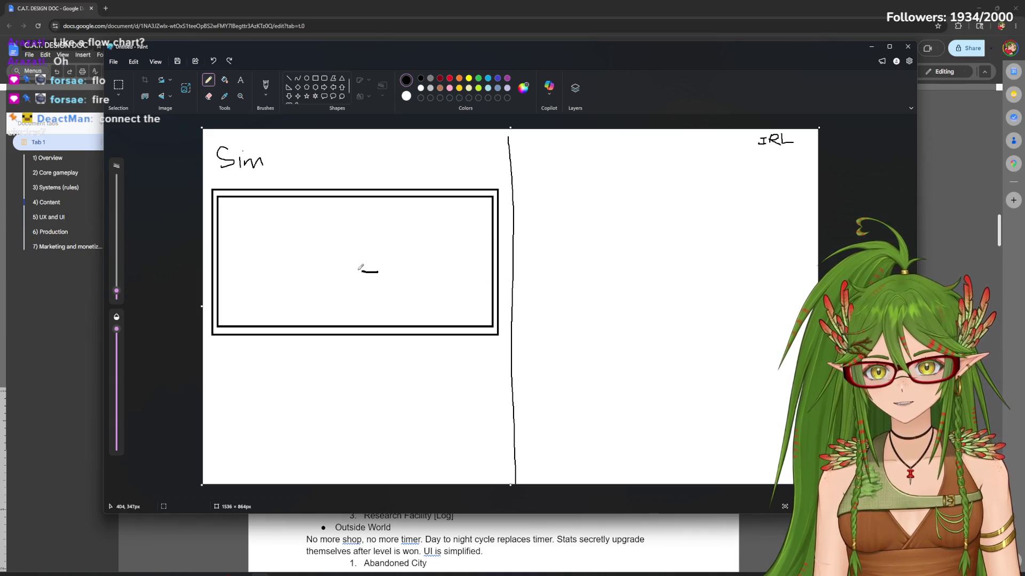
pyautogui.click(353, 278)
pyautogui.click(117, 294)
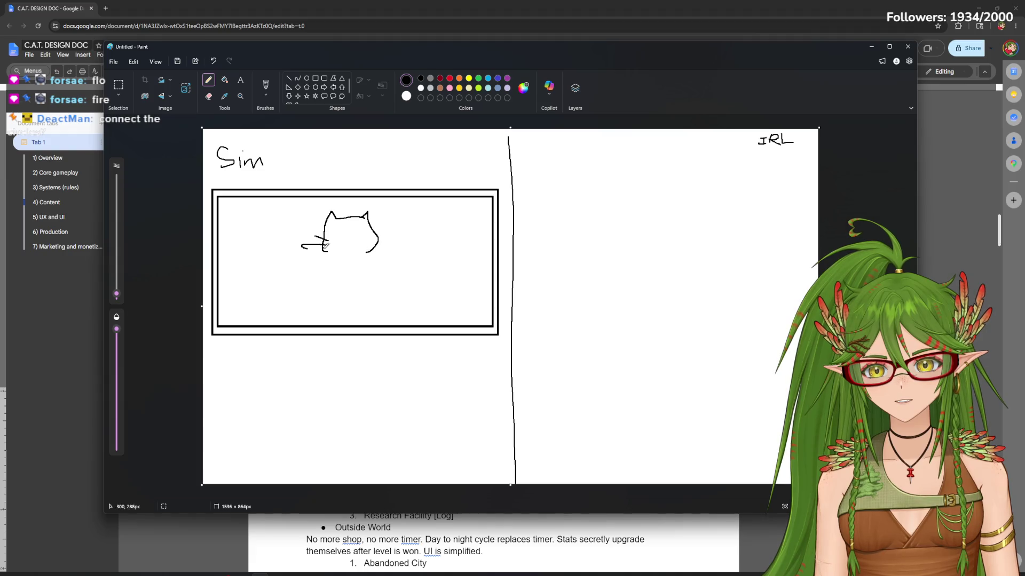
pyautogui.moveTo(367, 248); pyautogui.dragTo(377, 279)
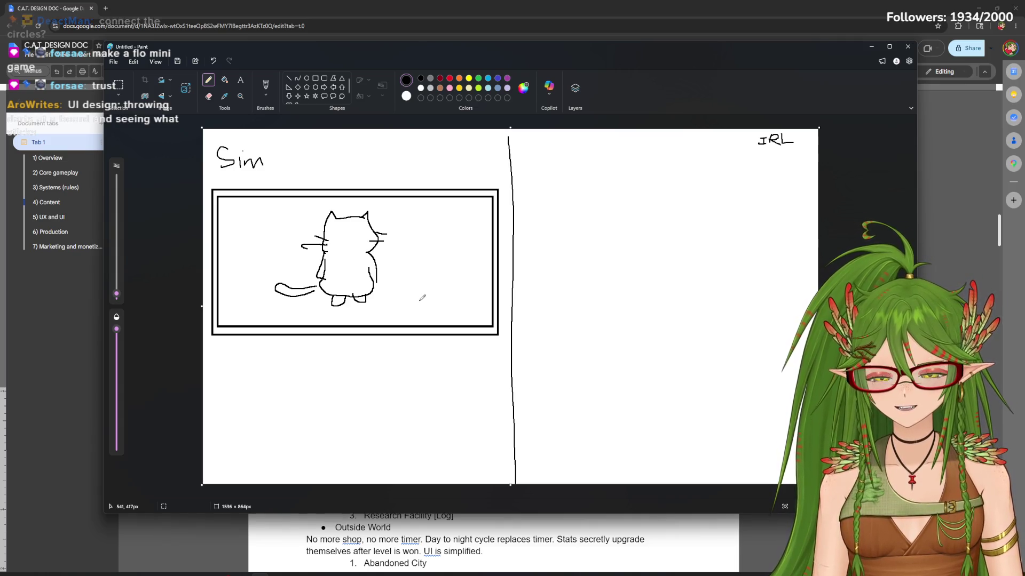
# Select the cat sketch, try enlarging and moving it, then undo back to its original size
pyautogui.click(119, 85)
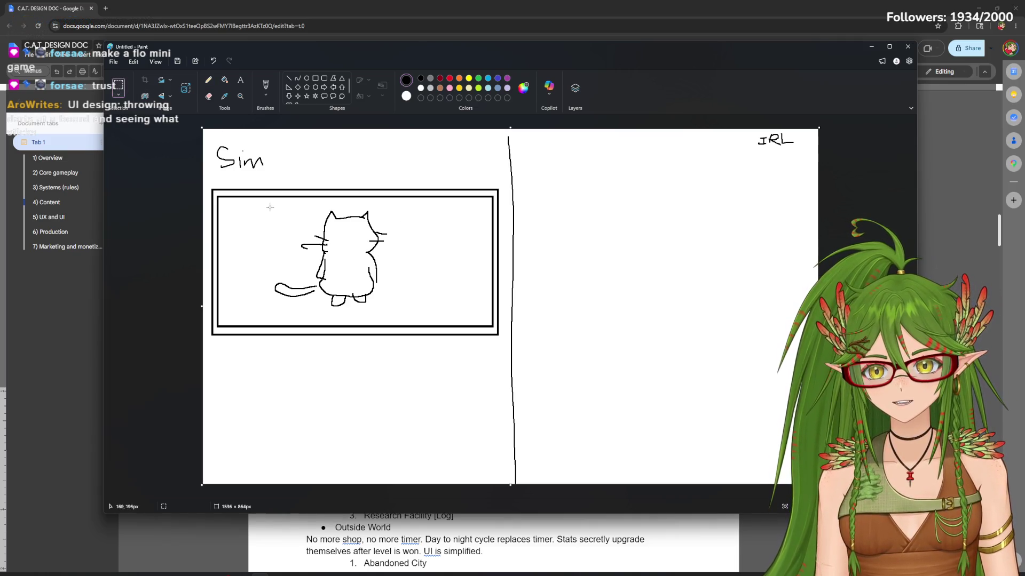
pyautogui.moveTo(402, 312)
pyautogui.mouseDown()
pyautogui.moveTo(347, 314)
pyautogui.moveTo(352, 297)
pyautogui.mouseUp()
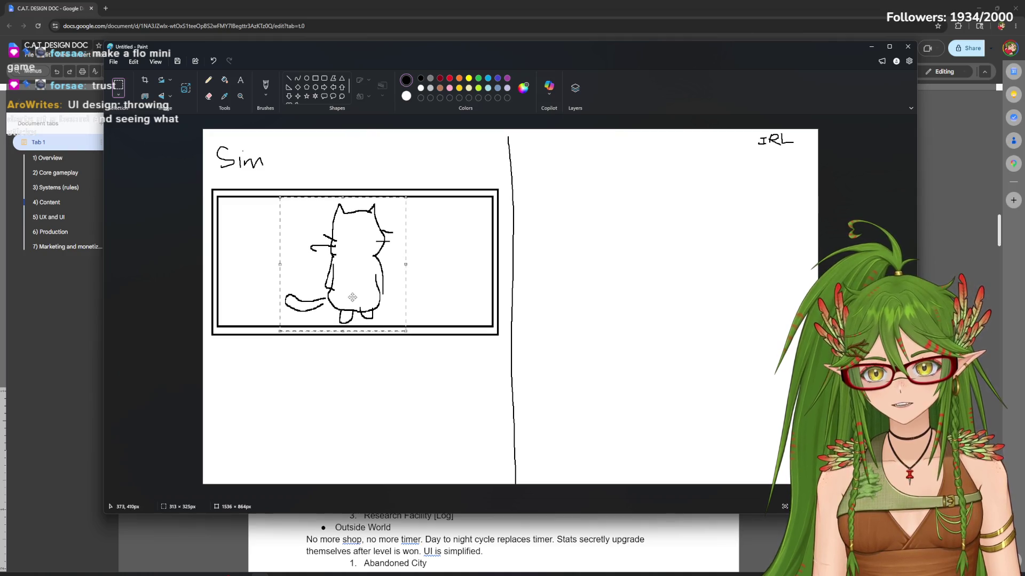
pyautogui.moveTo(406, 336)
pyautogui.mouseDown()
pyautogui.moveTo(415, 338)
pyautogui.moveTo(384, 304)
pyautogui.mouseUp()
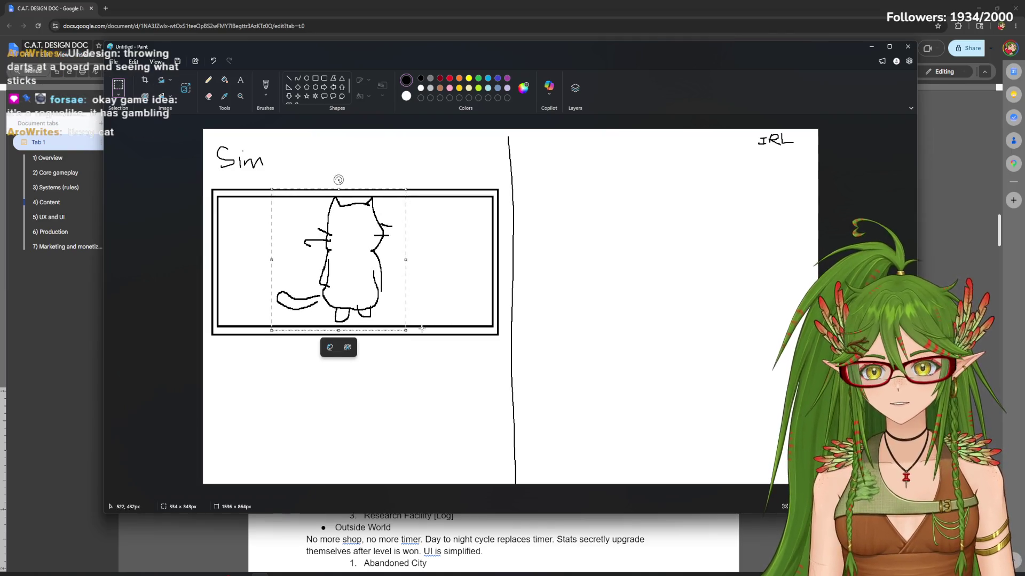
pyautogui.click(448, 324)
pyautogui.hotkey('ctrl', 'z')
pyautogui.hotkey('ctrl', 'z')
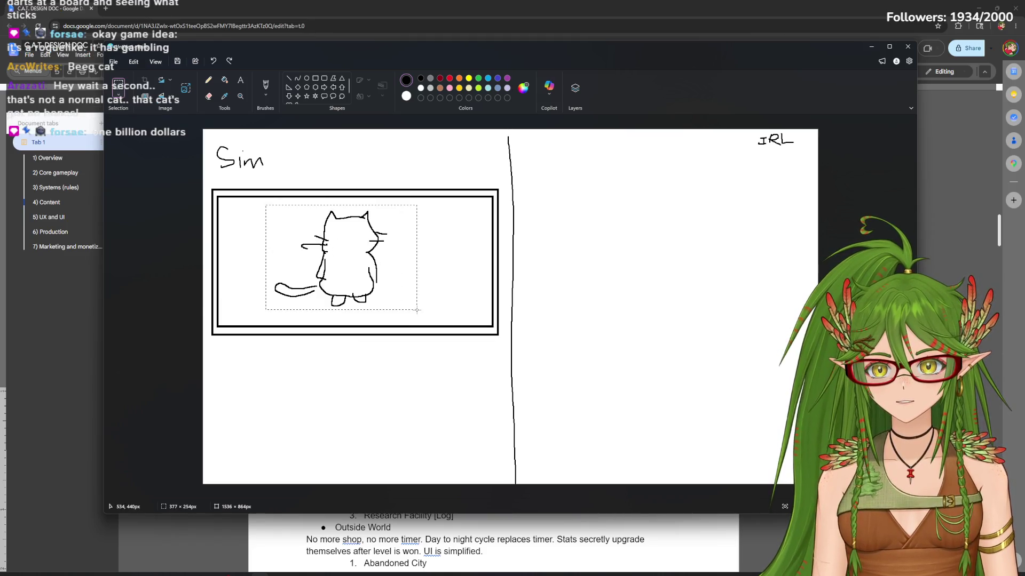
pyautogui.click(350, 325)
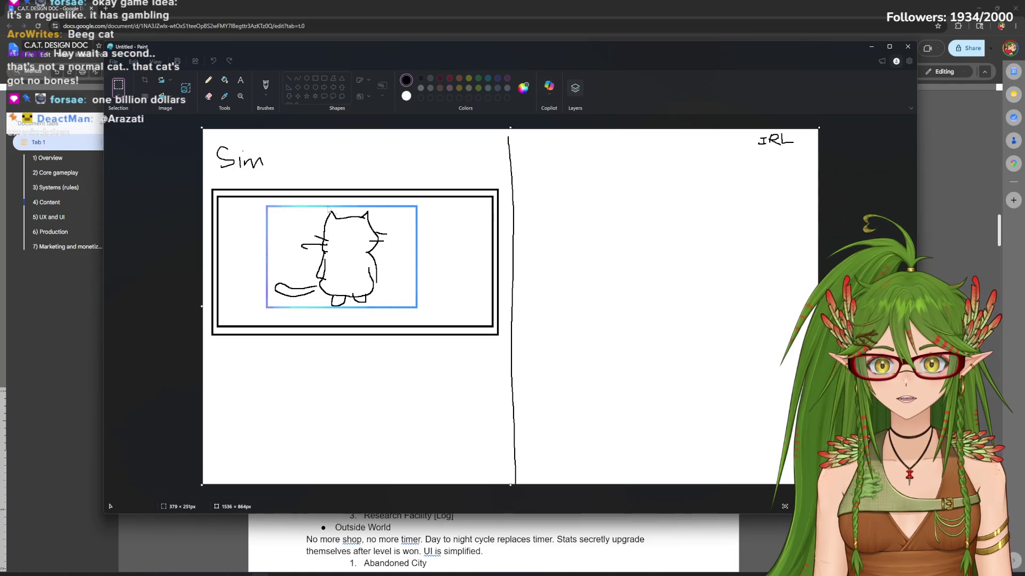
# Bring the Bing sci-fi computer layout image results to the front over the design doc
pyautogui.moveTo(484, 46); pyautogui.dragTo(471, 74)
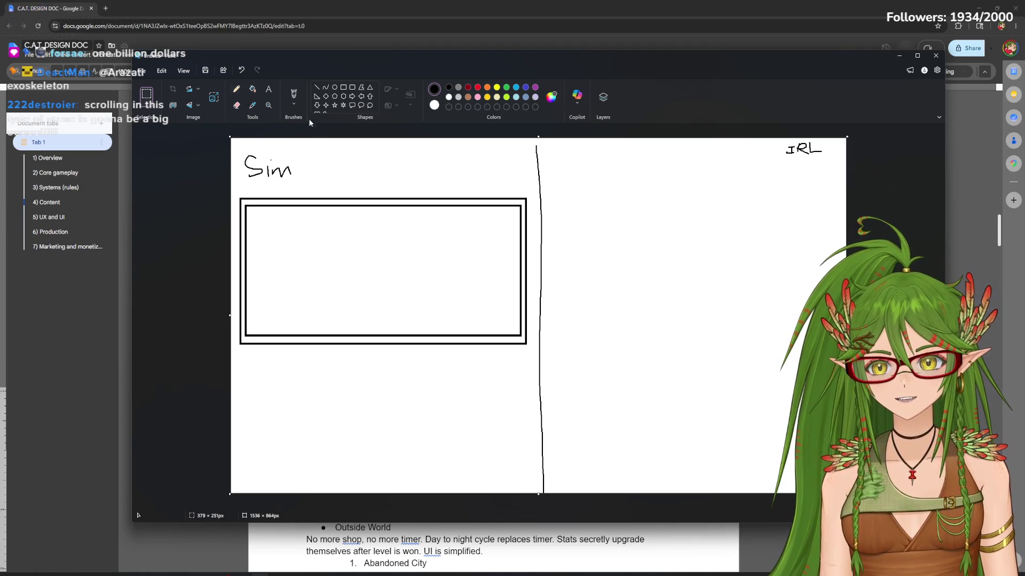
pyautogui.click(236, 89)
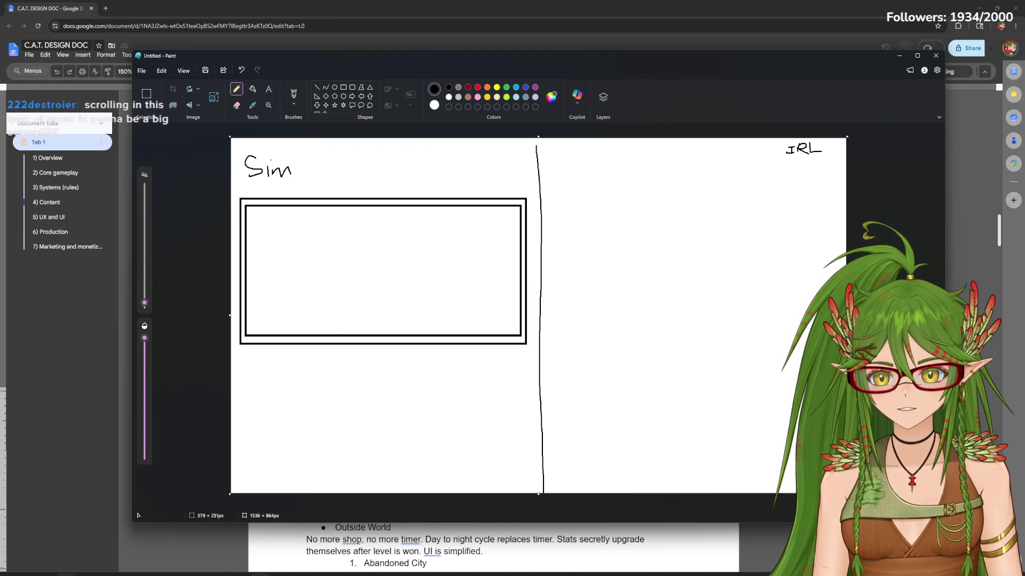
pyautogui.click(188, 539)
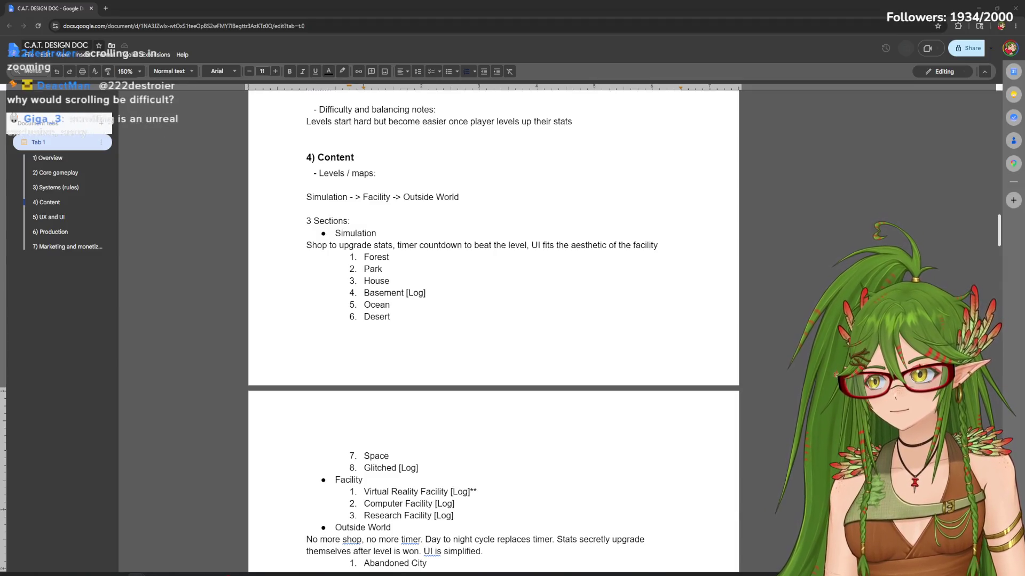
pyautogui.click(200, 521)
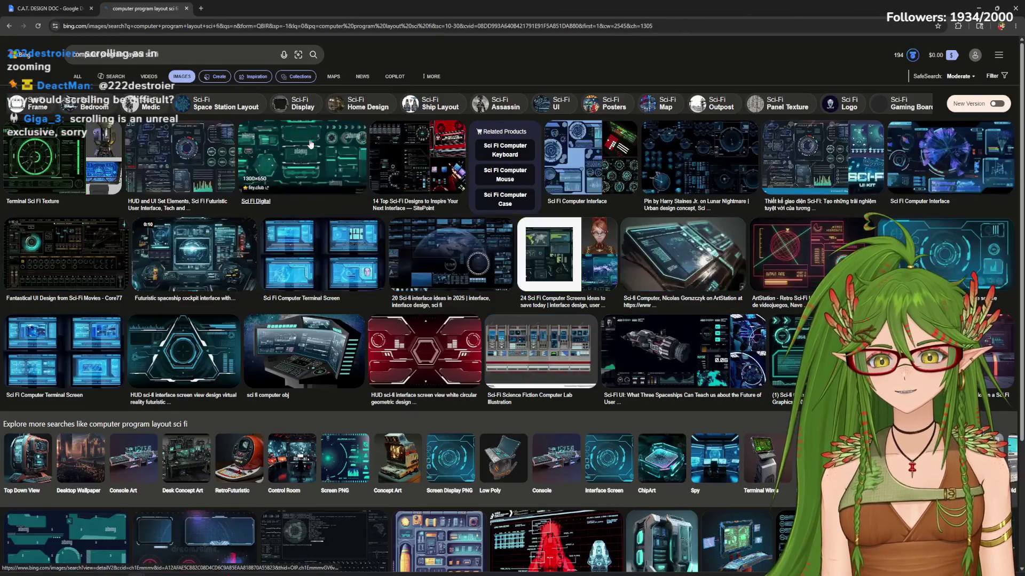
pyautogui.moveTo(451, 250)
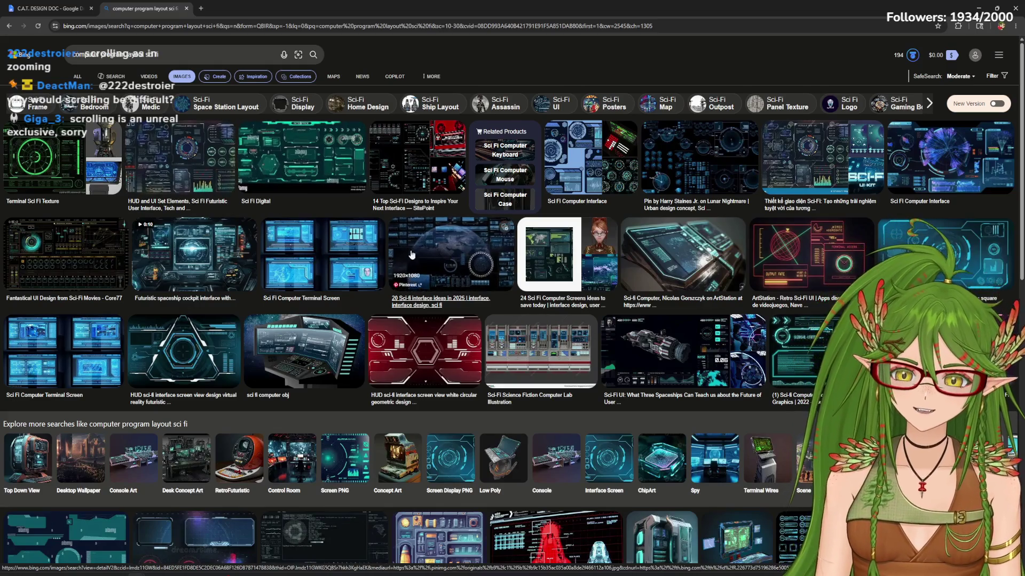
# View the teal HUD, Sci Fi Computer Interface, Blue Neon HUD Frames and Computer Lab references, then return to Paint
pyautogui.click(301, 156)
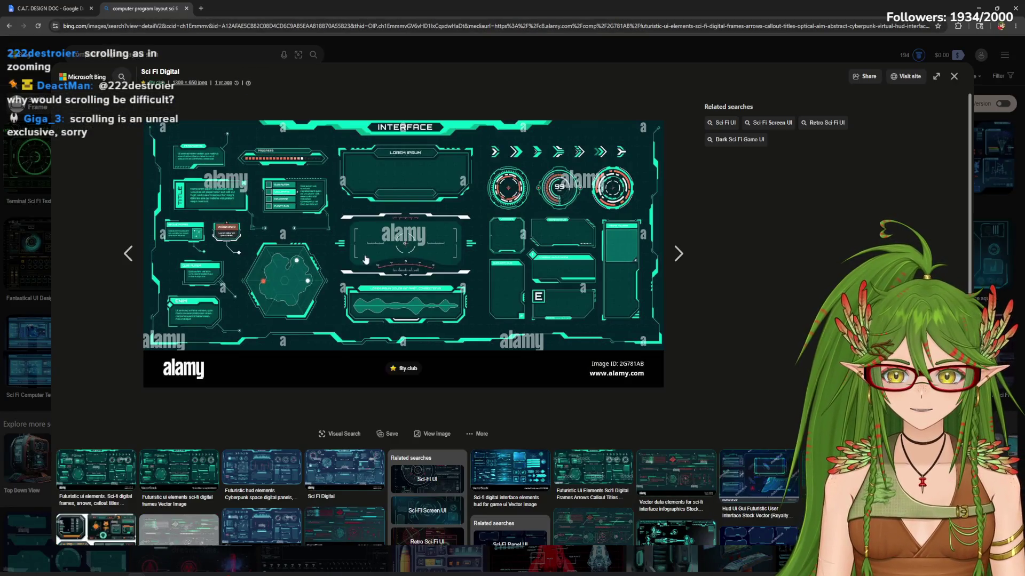
pyautogui.click(953, 77)
pyautogui.click(588, 168)
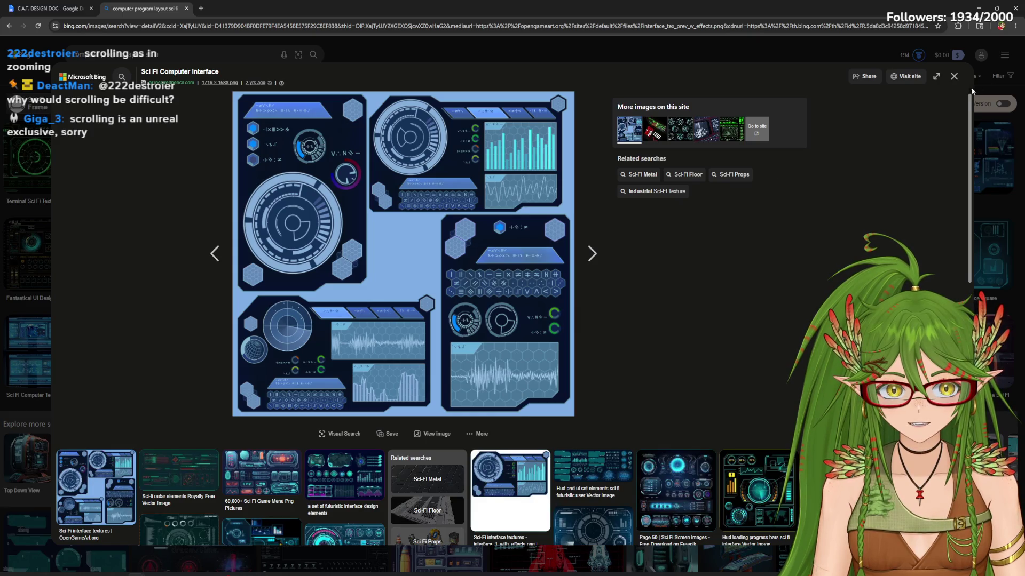
pyautogui.click(954, 76)
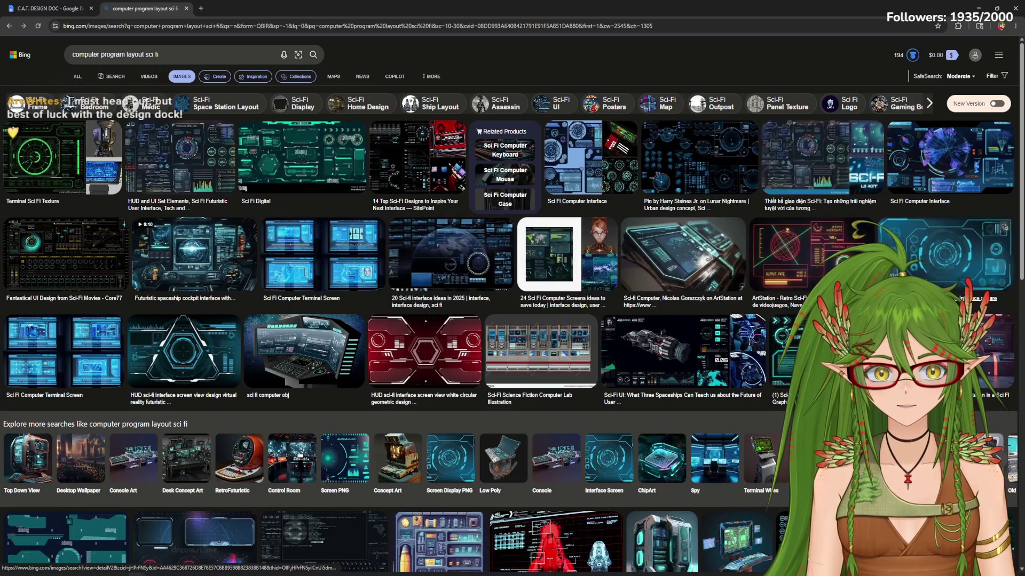
pyautogui.scroll(-1, 743, 489)
pyautogui.click(743, 490)
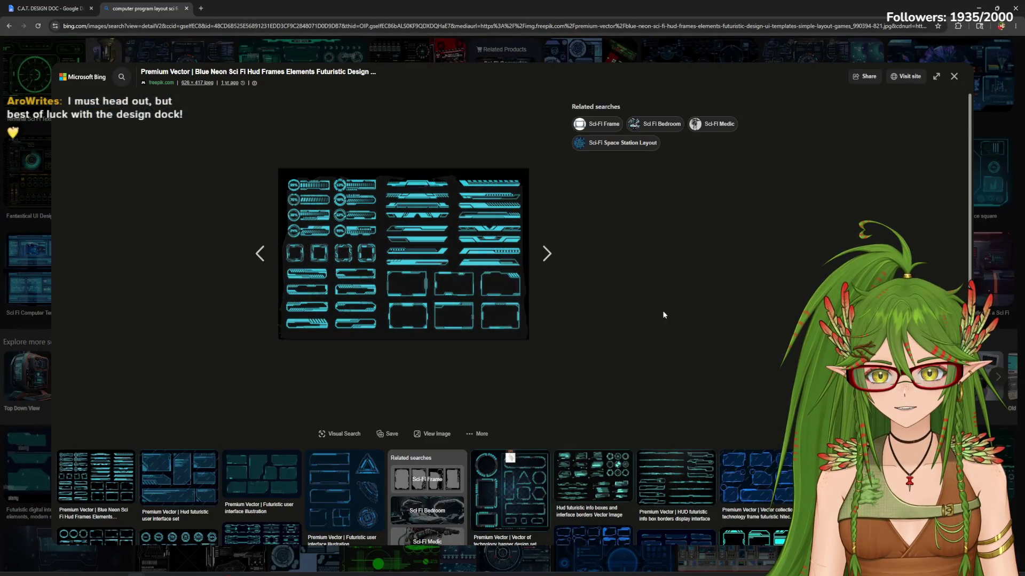
pyautogui.click(954, 77)
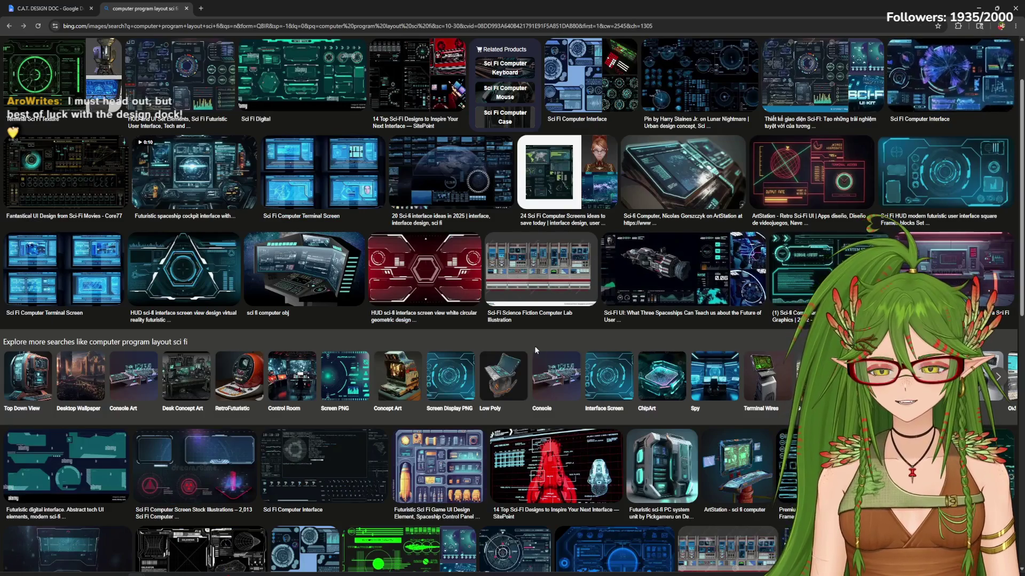
pyautogui.click(541, 272)
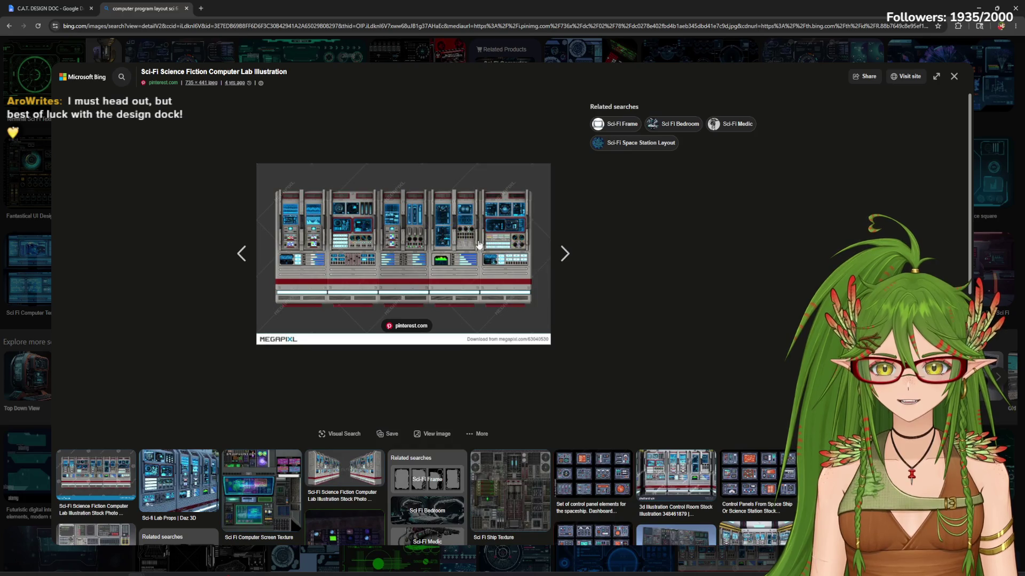
pyautogui.click(274, 555)
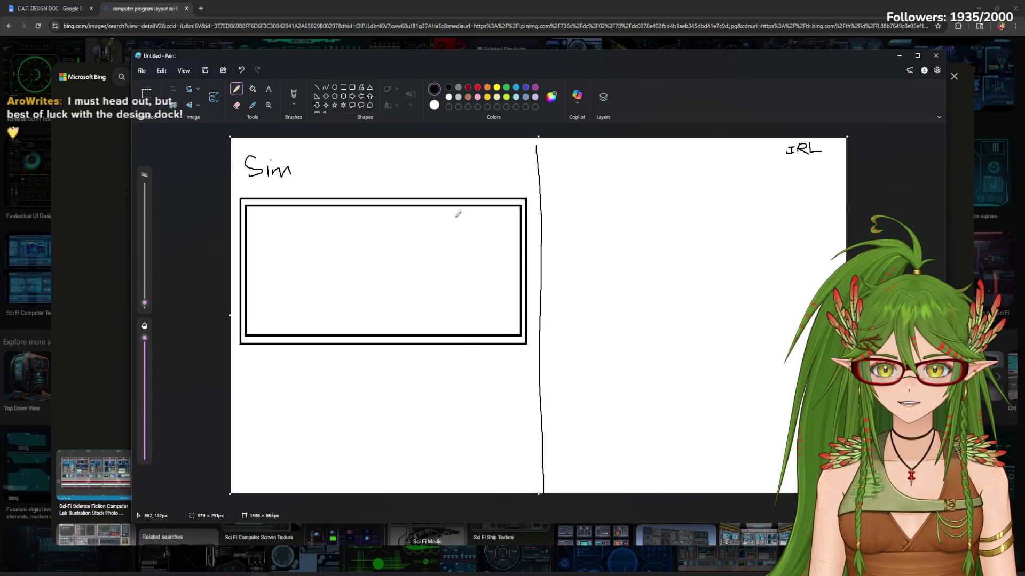
# Sketch the vitals panel corner and draw a long thin bar across the top of the Sim frame
pyautogui.moveTo(497, 289)
pyautogui.mouseDown()
pyautogui.moveTo(503, 321)
pyautogui.moveTo(497, 289)
pyautogui.moveTo(468, 284)
pyautogui.moveTo(489, 275)
pyautogui.mouseUp()
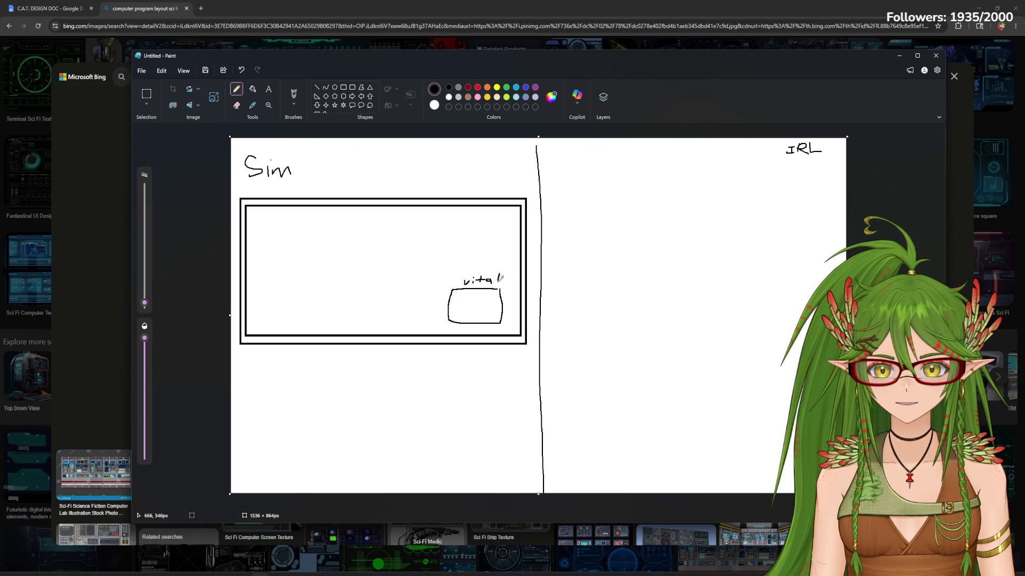
pyautogui.moveTo(782, 65)
pyautogui.mouseDown()
pyautogui.moveTo(751, 187)
pyautogui.moveTo(807, 306)
pyautogui.moveTo(717, 418)
pyautogui.moveTo(804, 400)
pyautogui.moveTo(798, 375)
pyautogui.moveTo(712, 334)
pyautogui.moveTo(728, 61)
pyautogui.moveTo(748, 48)
pyautogui.mouseUp()
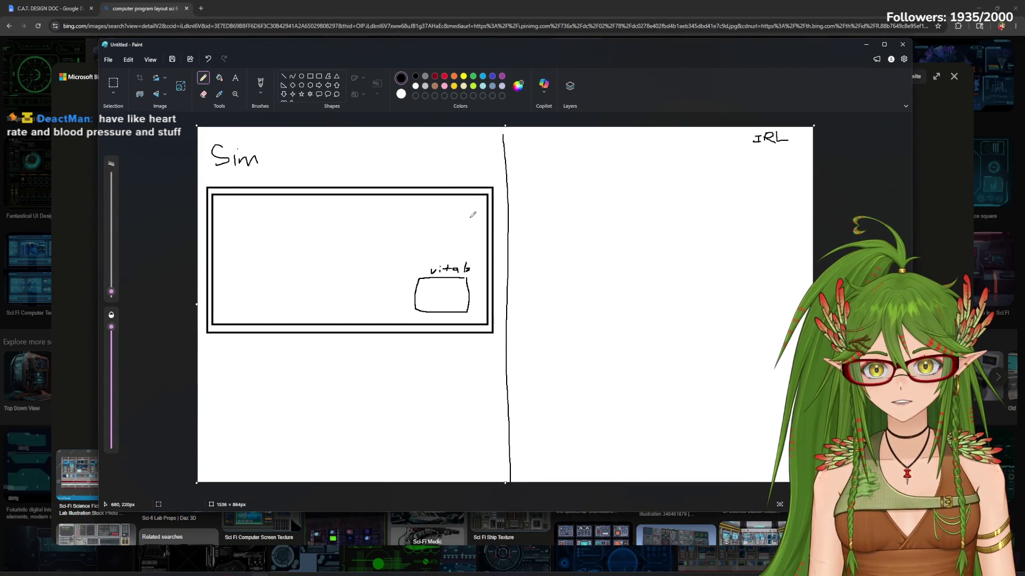
pyautogui.click(310, 76)
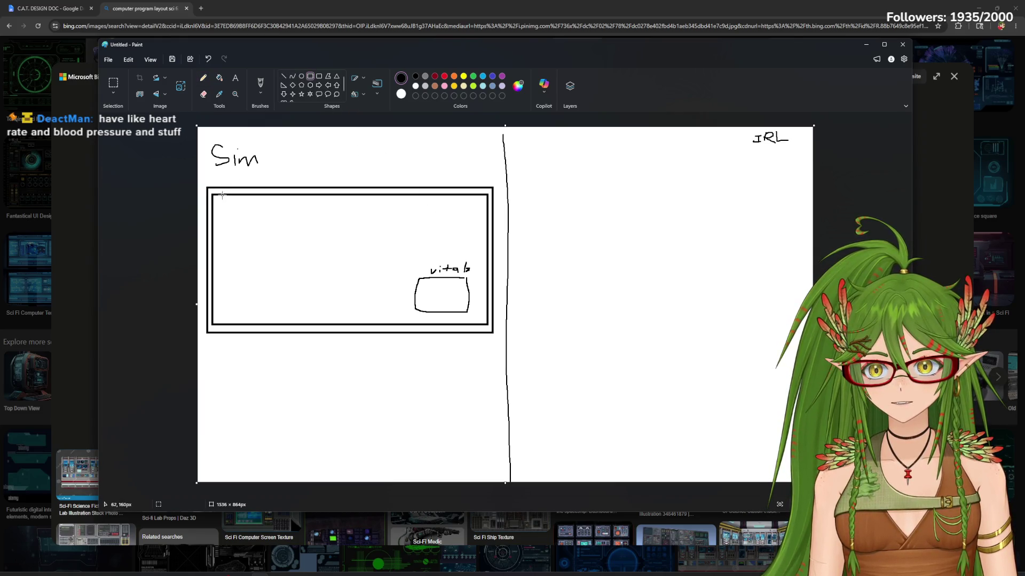
pyautogui.moveTo(216, 200); pyautogui.dragTo(308, 205)
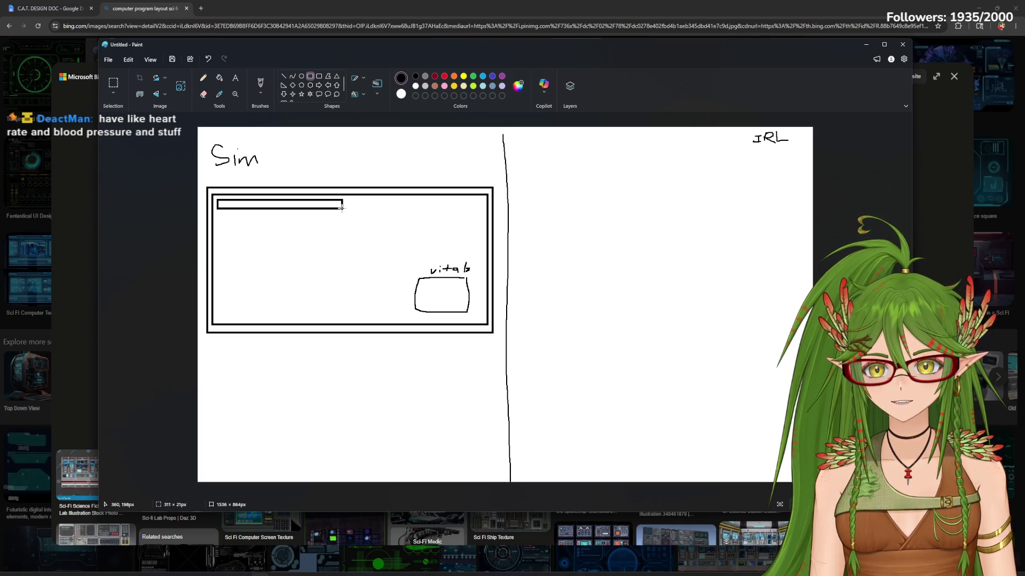
pyautogui.moveTo(308, 205); pyautogui.dragTo(342, 206)
pyautogui.click(242, 197)
# Copy-paste the whole drawing, drag the copy aside, then undo it away
pyautogui.hotkey('ctrl', 'a')
pyautogui.hotkey('ctrl', 'c')
pyautogui.hotkey('ctrl', 'v')
pyautogui.moveTo(243, 204); pyautogui.dragTo(361, 232)
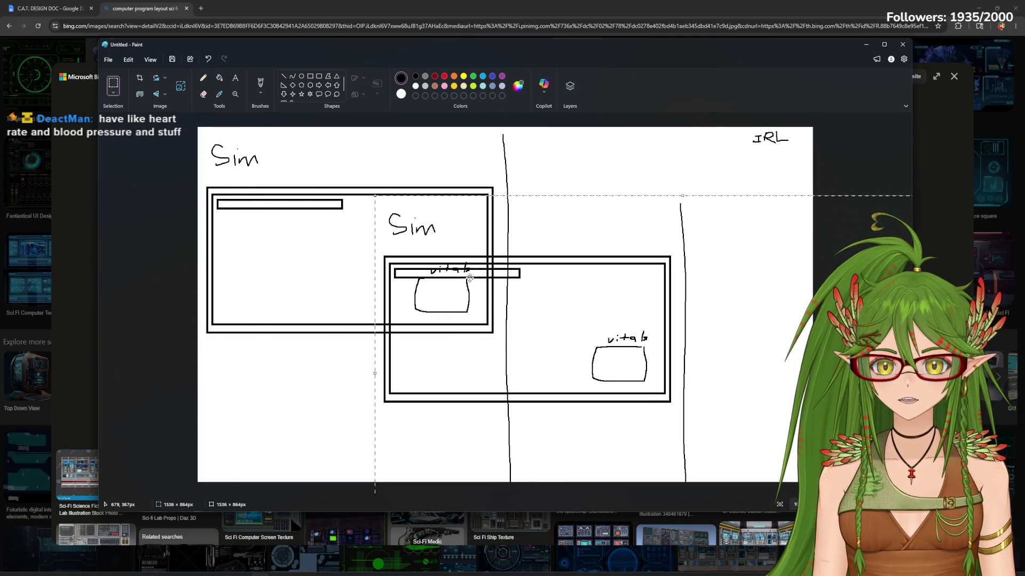
pyautogui.hotkey('ctrl', 'z')
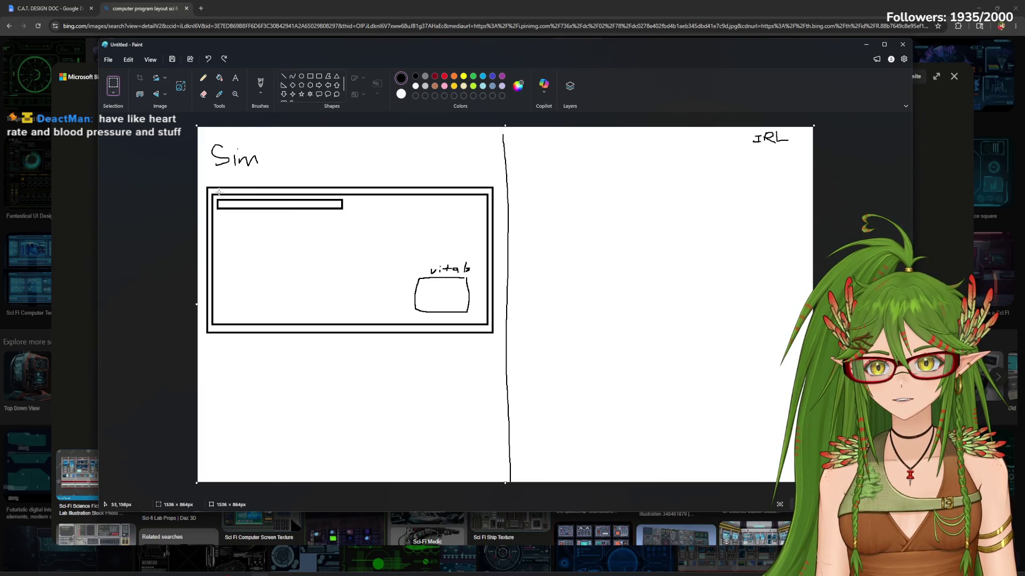
# Duplicate the thin bar, move the copy down, erase it, and undo to remove the top bar
pyautogui.moveTo(342, 215); pyautogui.dragTo(350, 214)
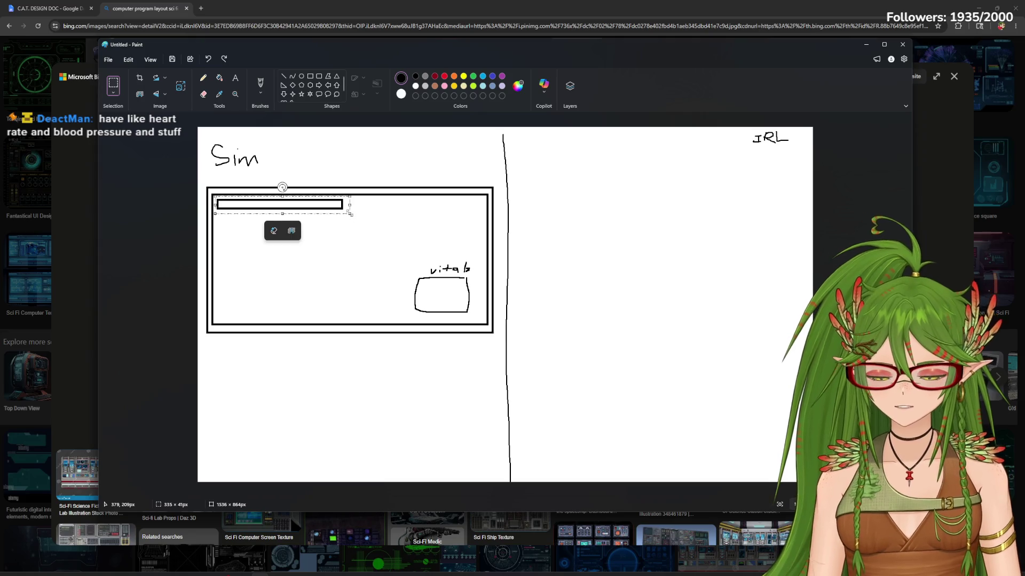
pyautogui.hotkey('ctrl', 'c')
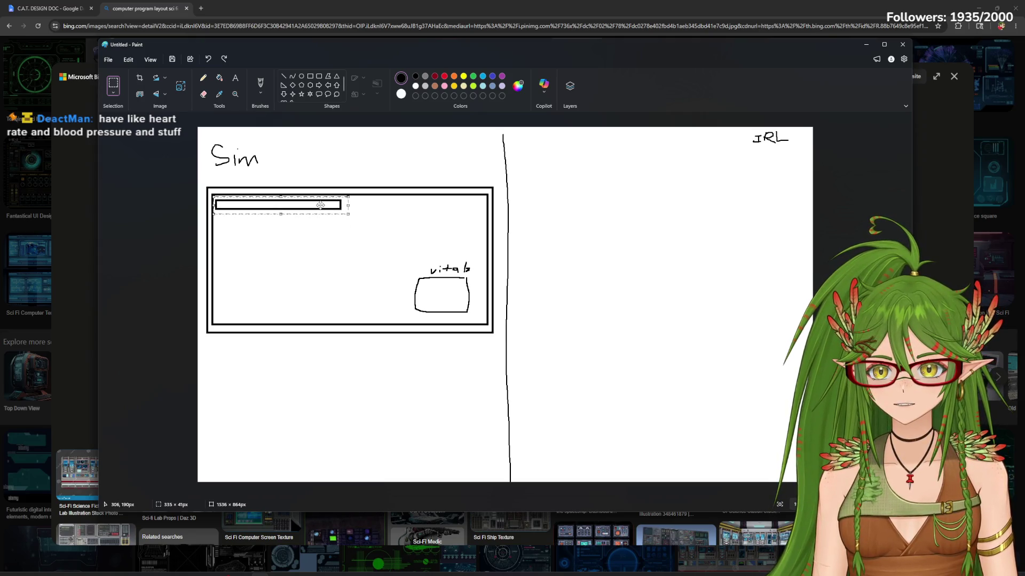
pyautogui.hotkey('ctrl', 'v')
pyautogui.moveTo(317, 138); pyautogui.dragTo(334, 217)
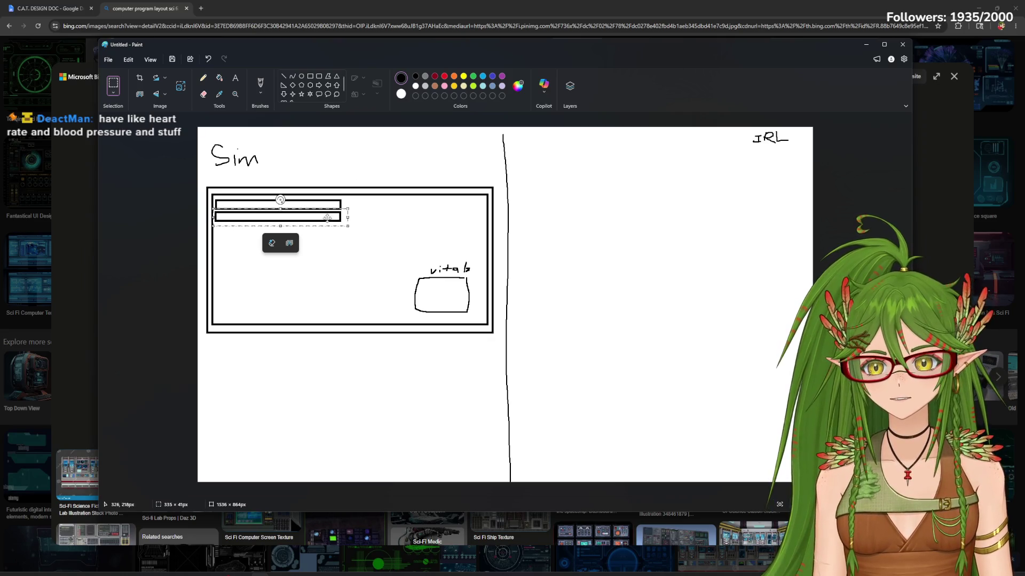
pyautogui.moveTo(326, 217); pyautogui.dragTo(366, 251)
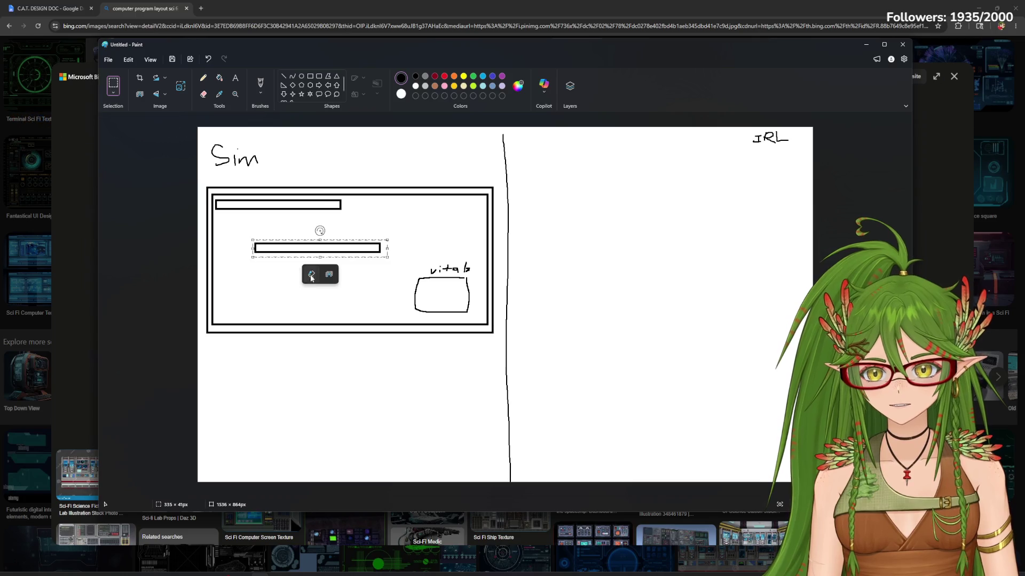
pyautogui.click(312, 275)
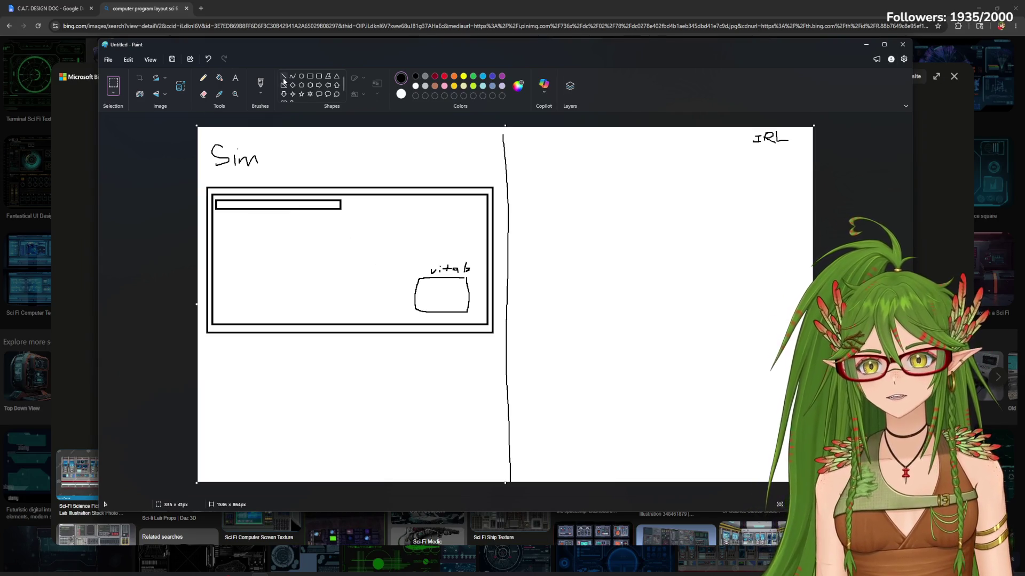
pyautogui.hotkey('ctrl', 'z')
pyautogui.click(202, 78)
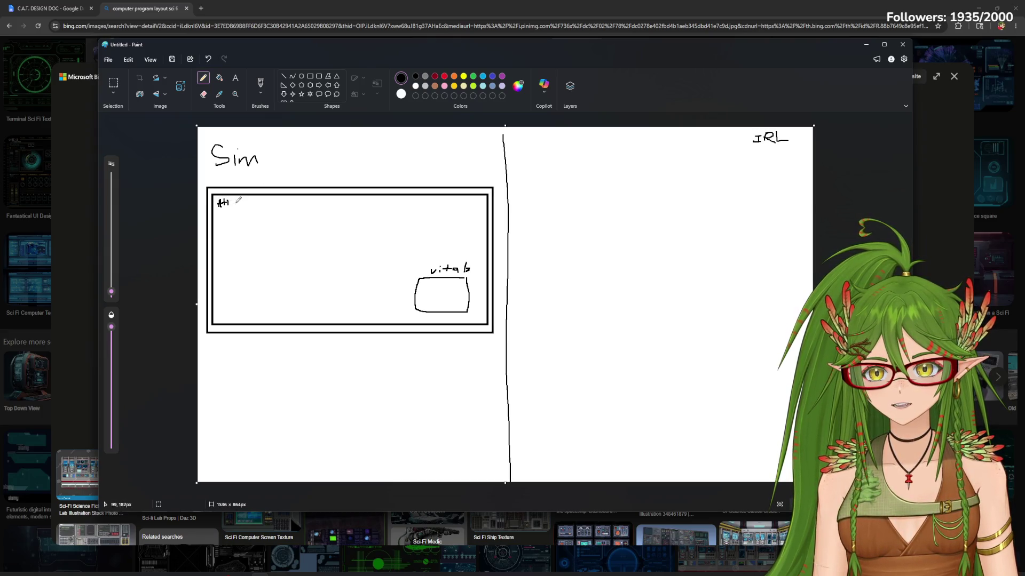
# Draw a short rectangular bar beside the txt label
pyautogui.click(310, 75)
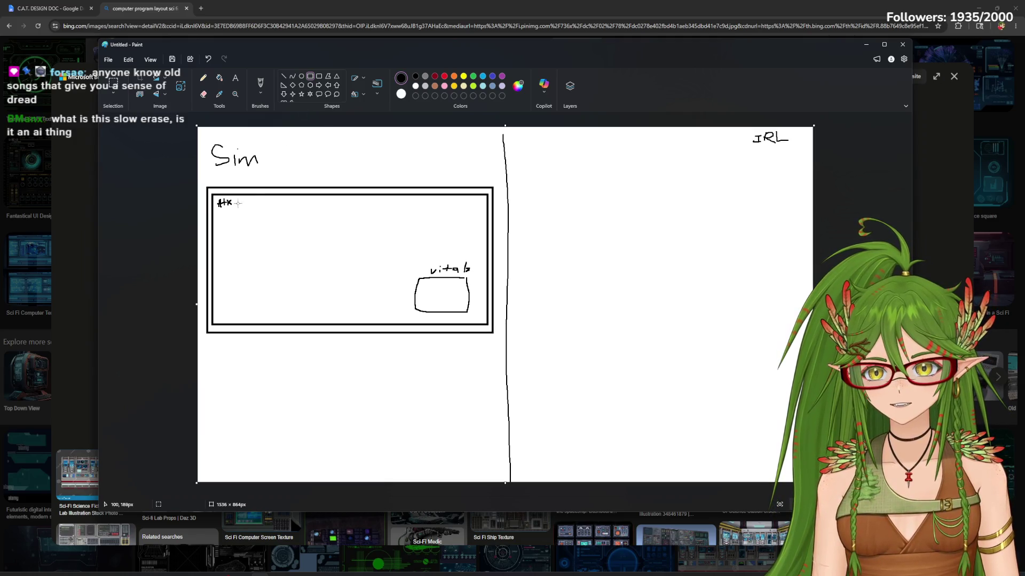
pyautogui.moveTo(237, 199); pyautogui.dragTo(334, 204)
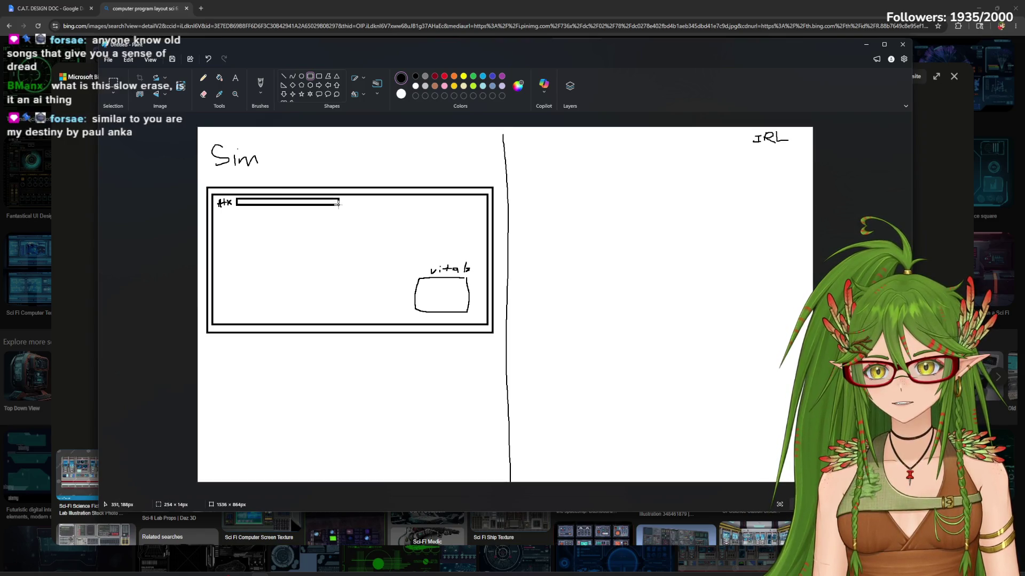
pyautogui.moveTo(333, 204); pyautogui.dragTo(323, 205)
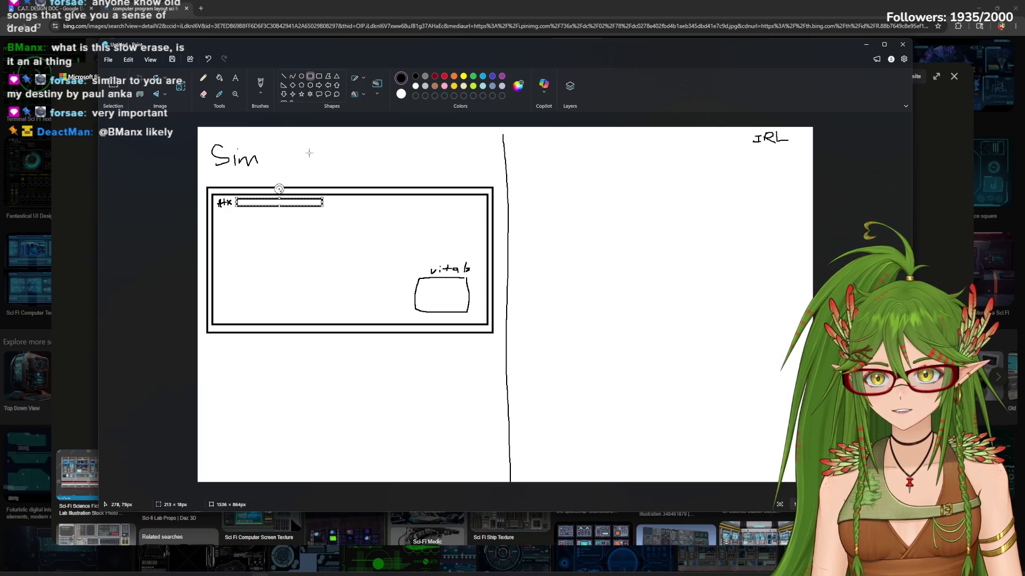
pyautogui.click(284, 78)
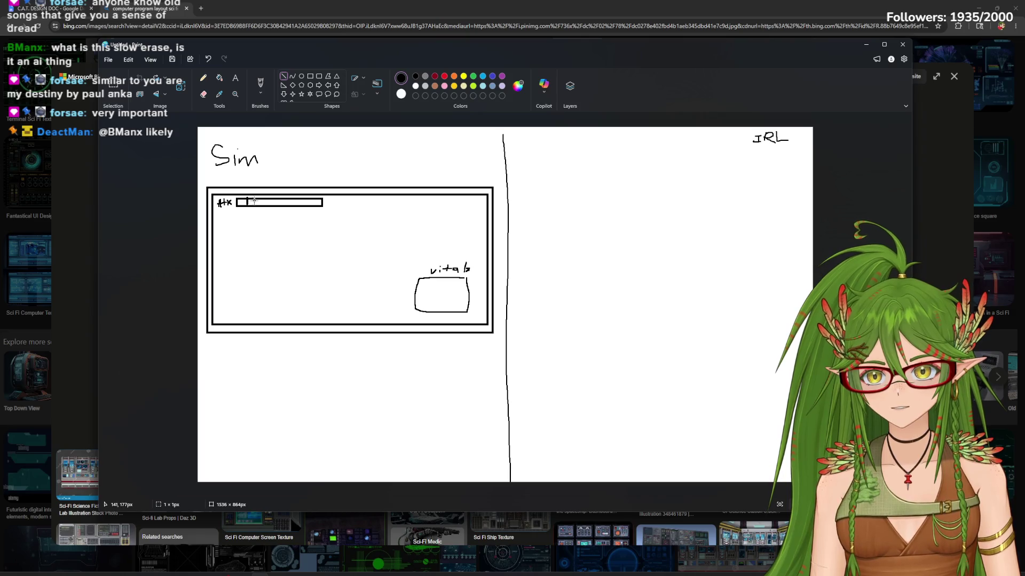
# Divide the bar into cells with two line ticks and start a pencil icon, undoing a stray scribble
pyautogui.moveTo(263, 197); pyautogui.dragTo(270, 205)
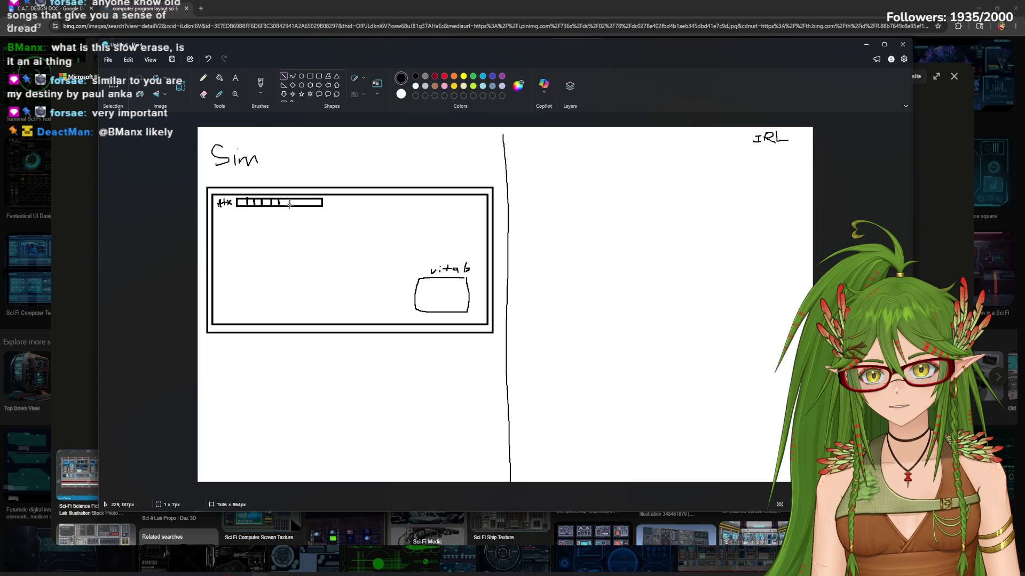
pyautogui.moveTo(312, 199); pyautogui.dragTo(312, 207)
pyautogui.click(203, 78)
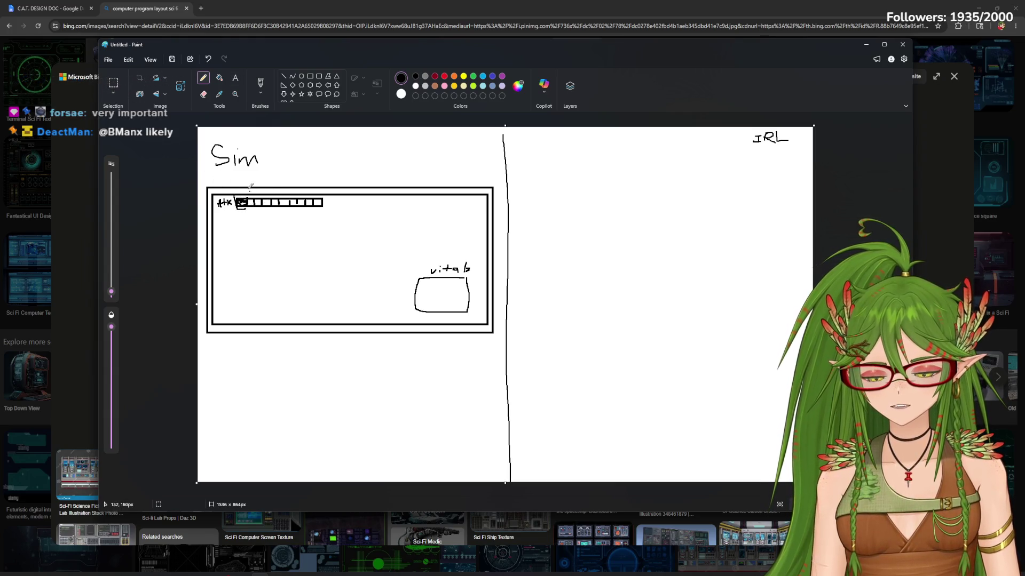
pyautogui.hotkey('ctrl', 'z')
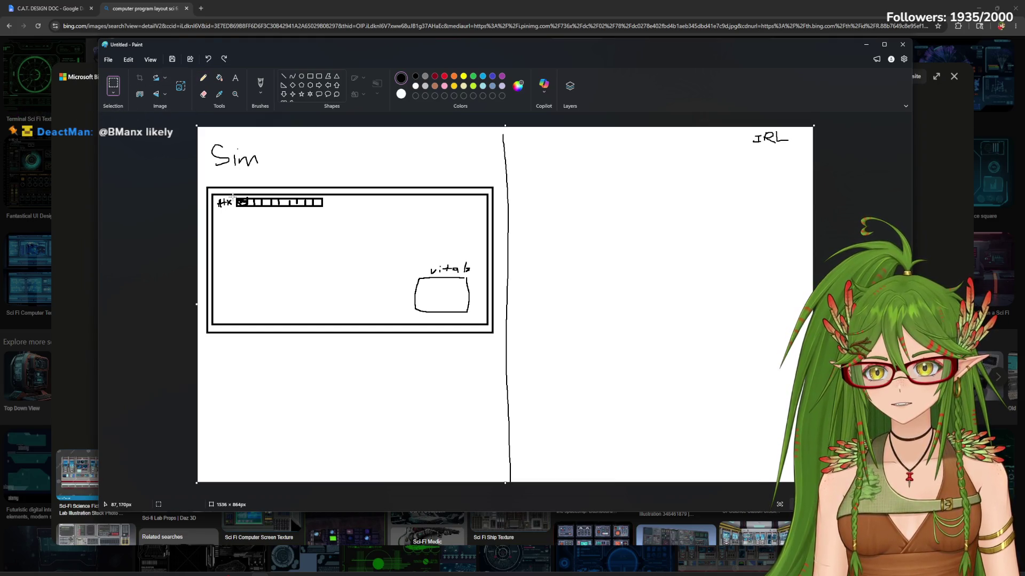
# Paste eight copies of the box row and stack them into a column of nine rows
pyautogui.moveTo(232, 196); pyautogui.dragTo(335, 211)
pyautogui.hotkey('ctrl', 'c')
pyautogui.hotkey('ctrl', 'v')
pyautogui.moveTo(274, 135); pyautogui.dragTo(309, 217)
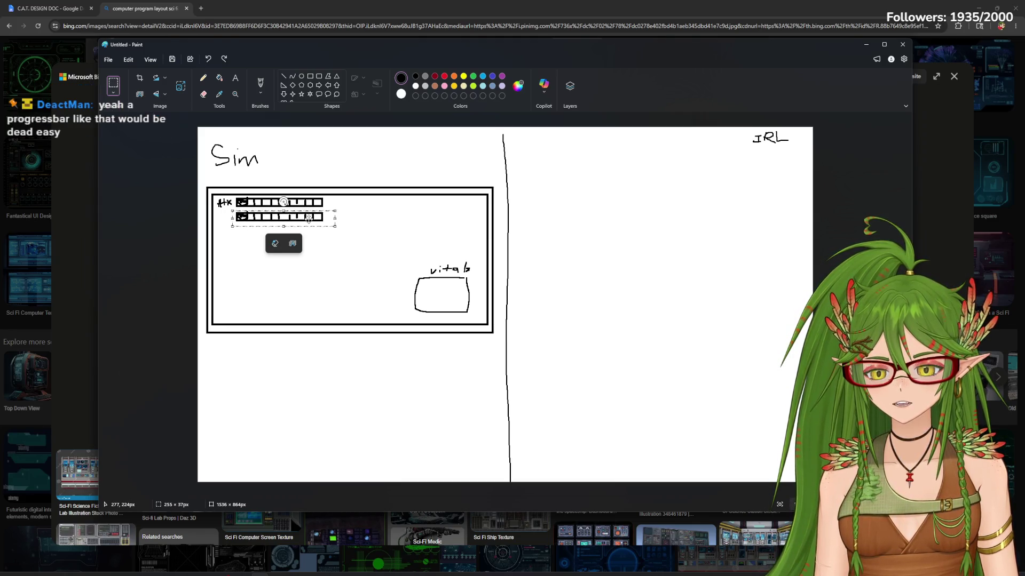
pyautogui.hotkey('ctrl', 'v')
pyautogui.moveTo(278, 128); pyautogui.dragTo(311, 229)
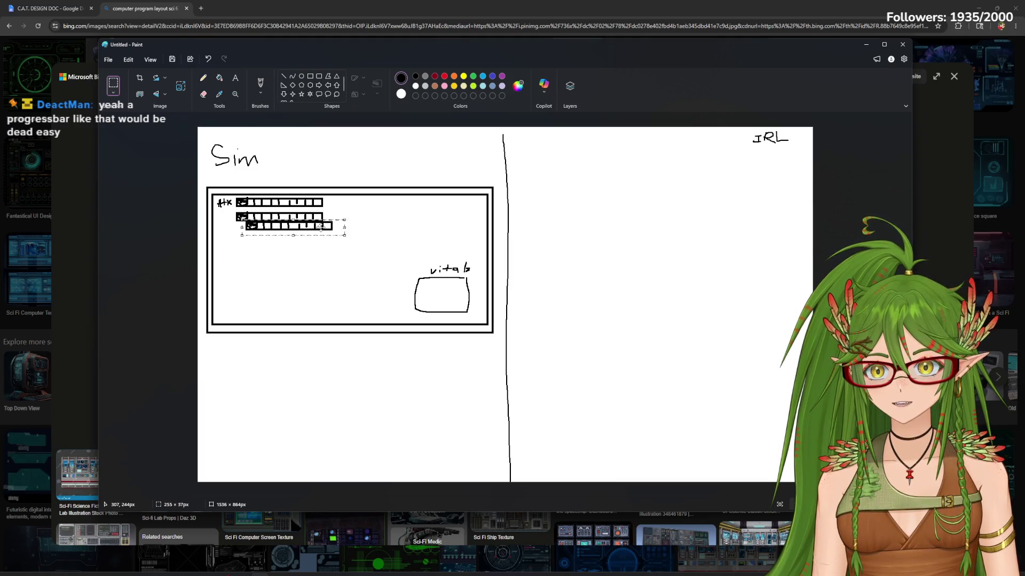
pyautogui.hotkey('ctrl', 'v')
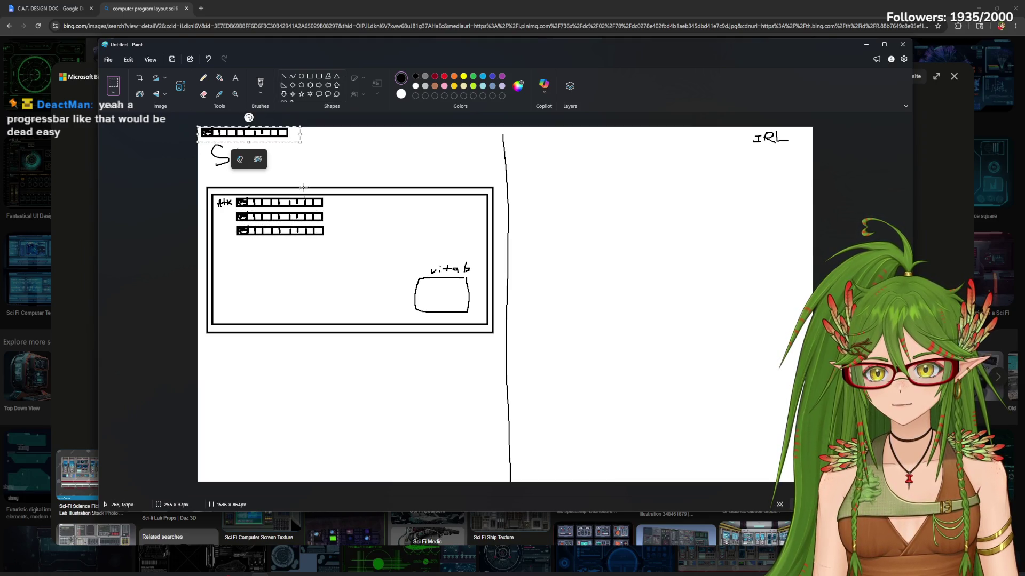
pyautogui.moveTo(279, 134); pyautogui.dragTo(309, 245)
pyautogui.hotkey('ctrl', 'v')
pyautogui.moveTo(278, 133); pyautogui.dragTo(314, 261)
pyautogui.hotkey('ctrl', 'v')
pyautogui.moveTo(278, 135); pyautogui.dragTo(314, 277)
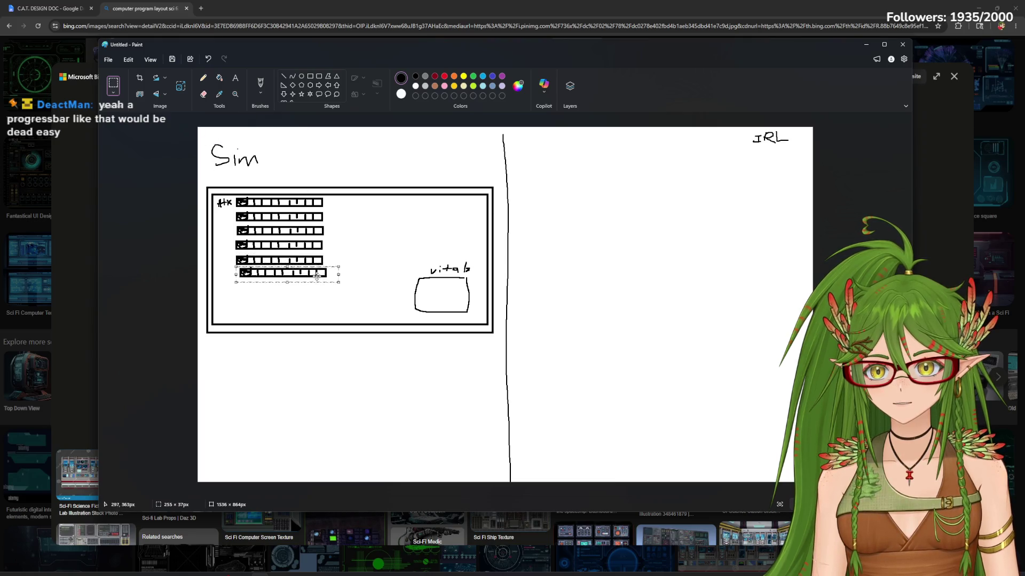
pyautogui.hotkey('ctrl', 'v')
pyautogui.moveTo(274, 145); pyautogui.dragTo(308, 298)
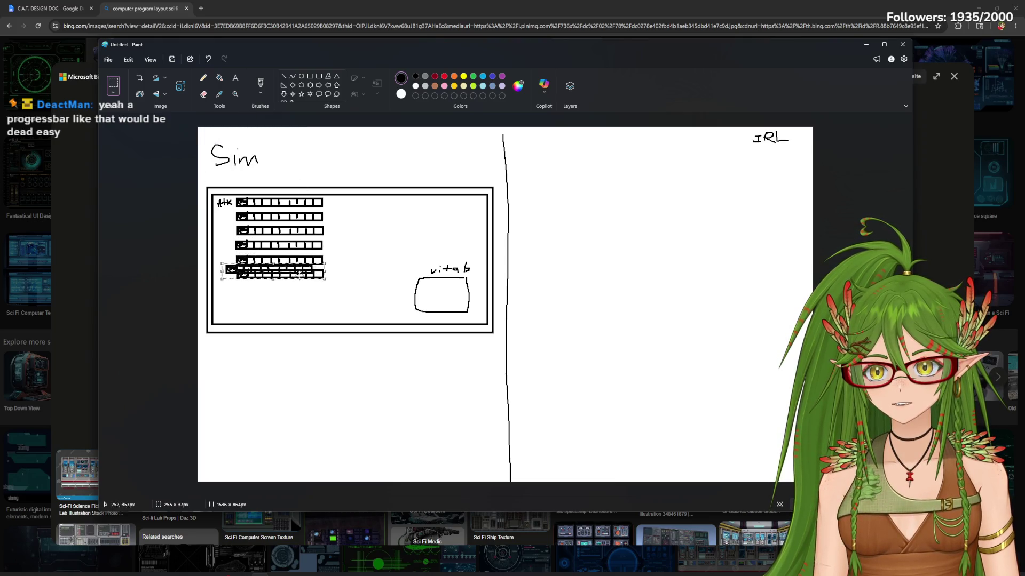
pyautogui.hotkey('ctrl', 'v')
pyautogui.moveTo(276, 136); pyautogui.dragTo(316, 296)
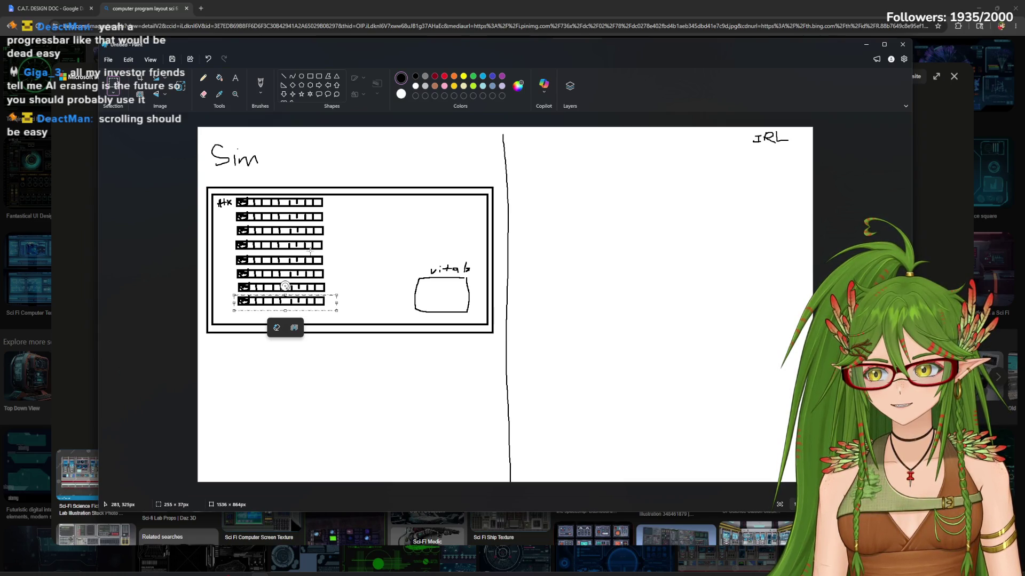
pyautogui.hotkey('ctrl', 'v')
pyautogui.moveTo(257, 136); pyautogui.dragTo(297, 314)
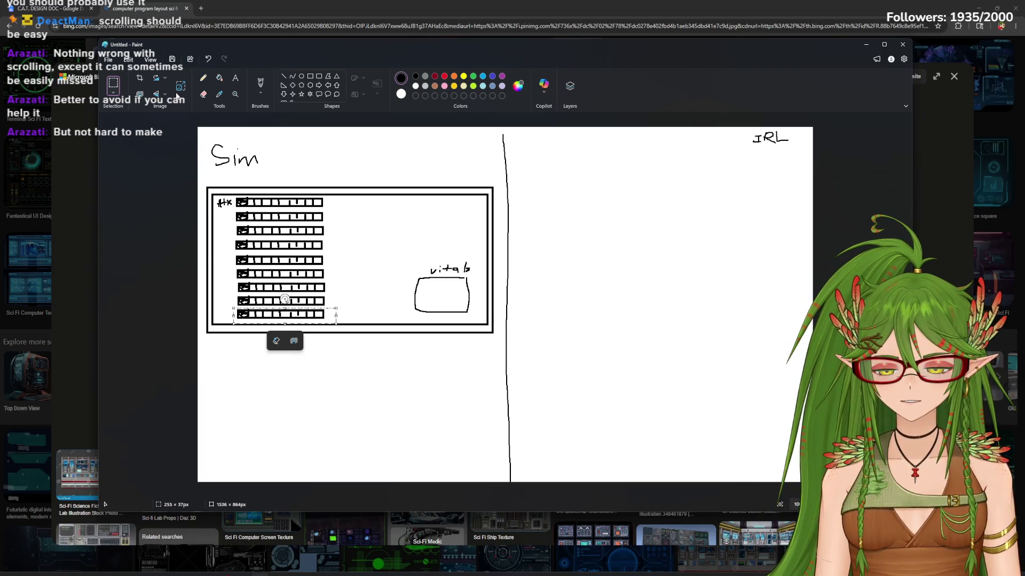
# Draw a downward arrow beside the row column, then switch to the design doc
pyautogui.click(203, 78)
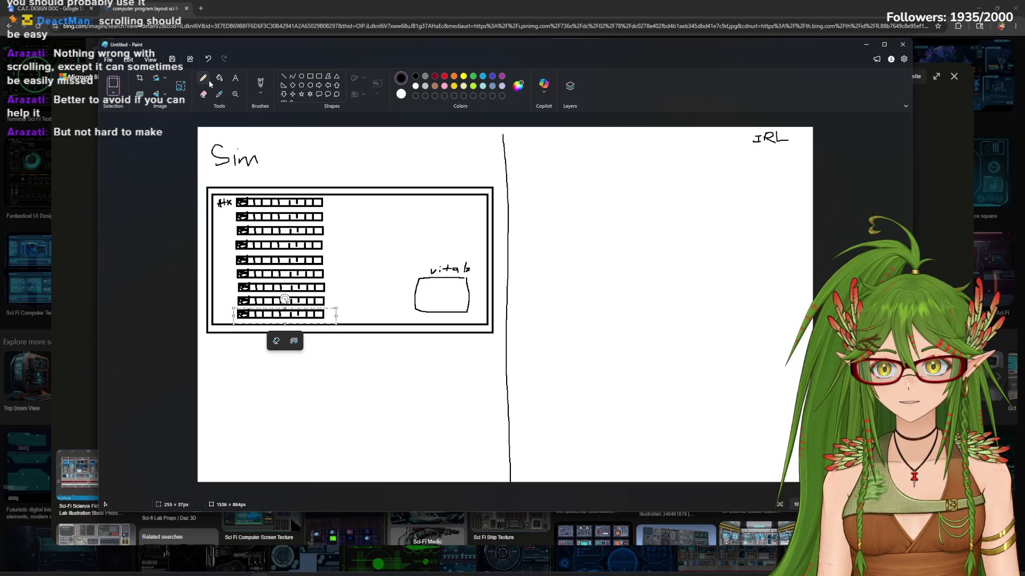
pyautogui.moveTo(223, 210)
pyautogui.mouseDown()
pyautogui.moveTo(224, 314)
pyautogui.moveTo(237, 300)
pyautogui.mouseUp()
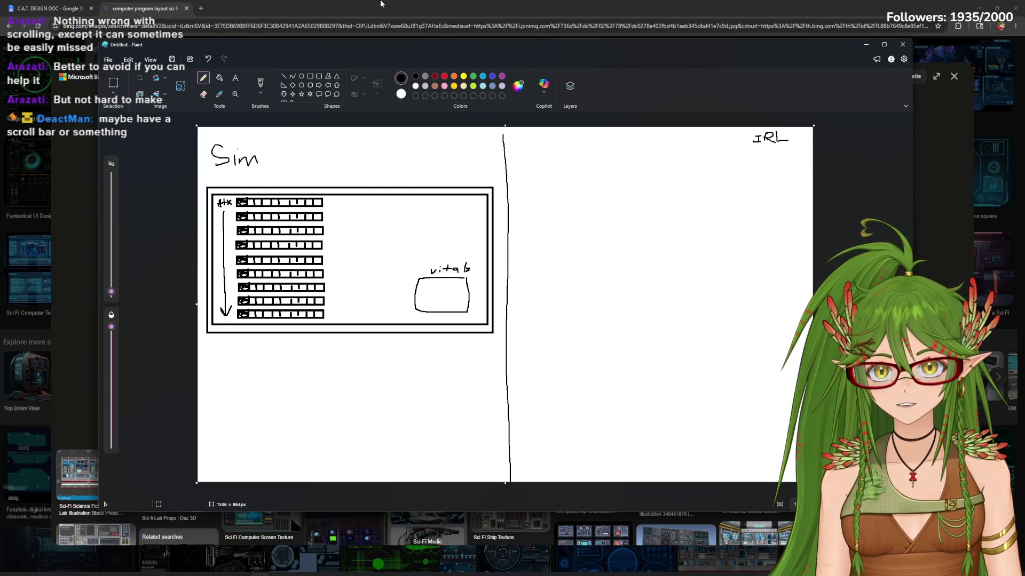
pyautogui.click(48, 8)
pyautogui.scroll(-2, 439, 431)
pyautogui.scroll(-2, 438, 431)
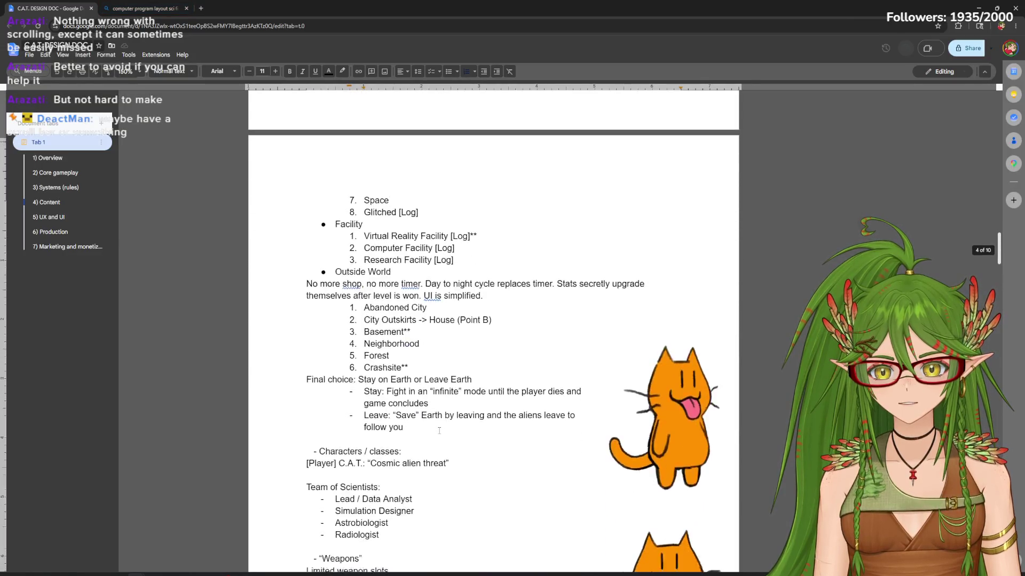
pyautogui.scroll(-5, 439, 431)
pyautogui.scroll(-1, 439, 431)
pyautogui.scroll(-4, 439, 431)
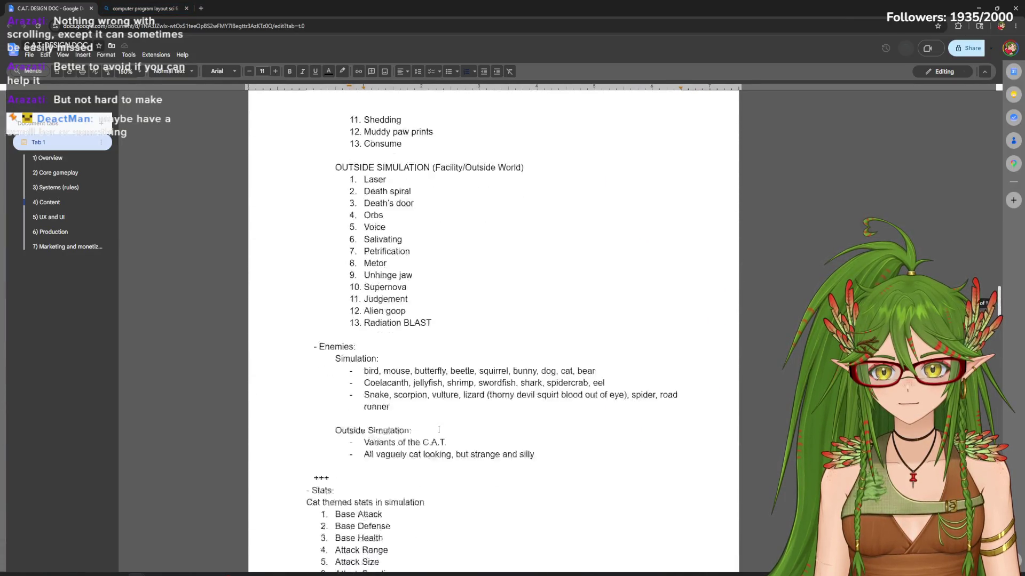
pyautogui.scroll(-4, 439, 431)
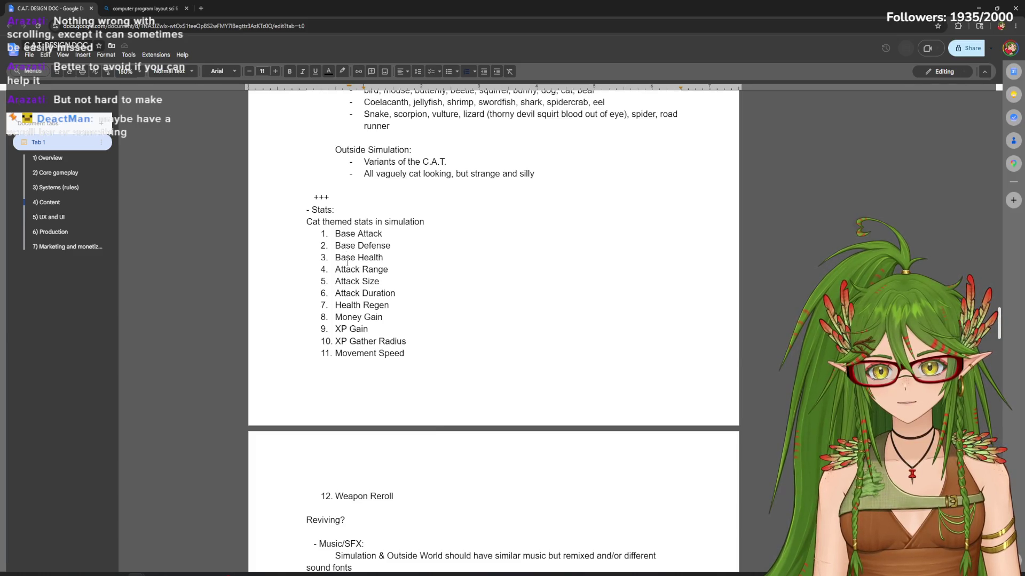
# Bring the Paint wireframe back to the front with Alt+Tab
pyautogui.hotkey('alt', 'Tab')
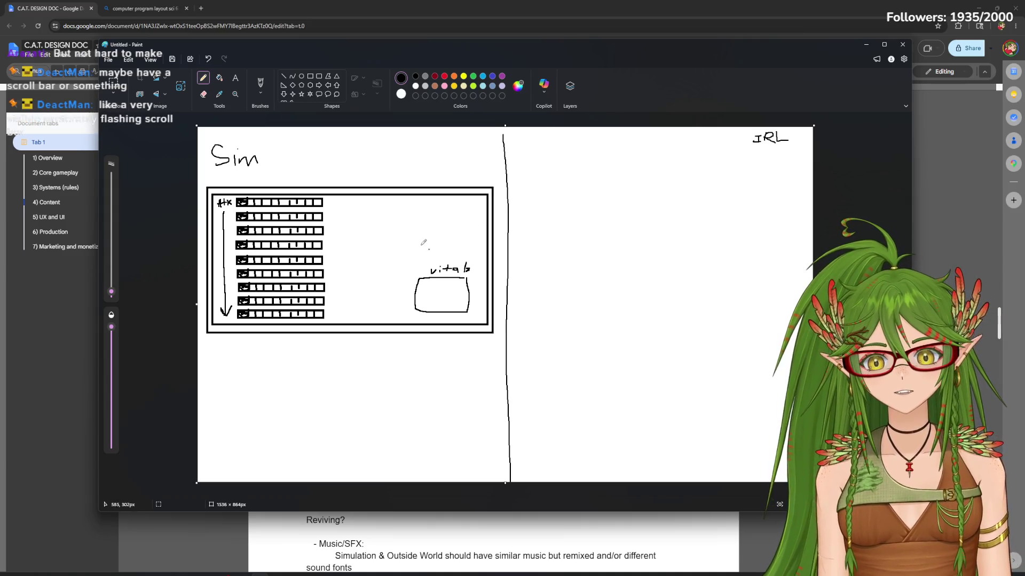
# Draw a pulse line inside the vitals box, redoing it once
pyautogui.moveTo(416, 290); pyautogui.dragTo(449, 293)
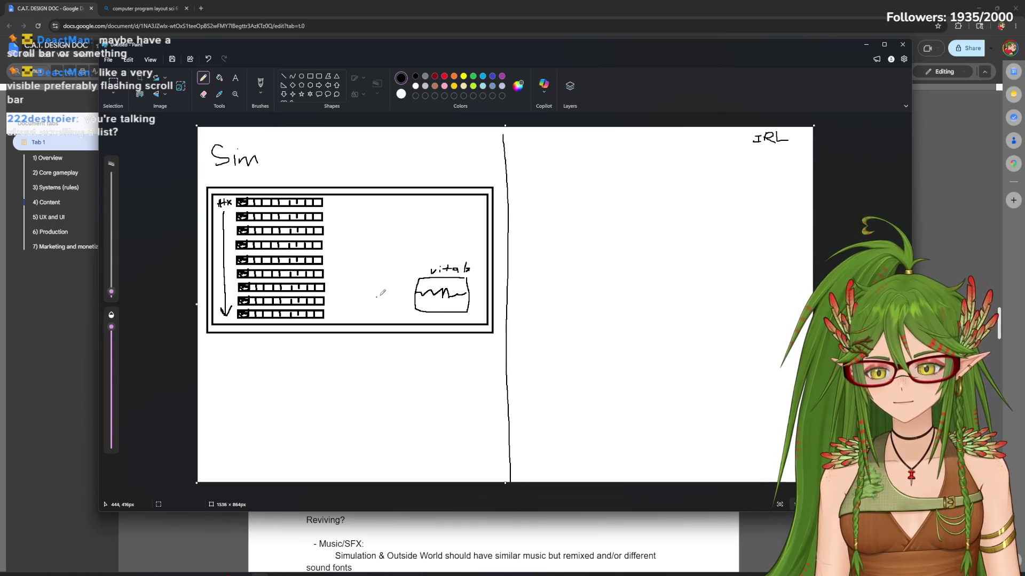
pyautogui.hotkey('ctrl', 'z')
pyautogui.moveTo(415, 291); pyautogui.dragTo(436, 291)
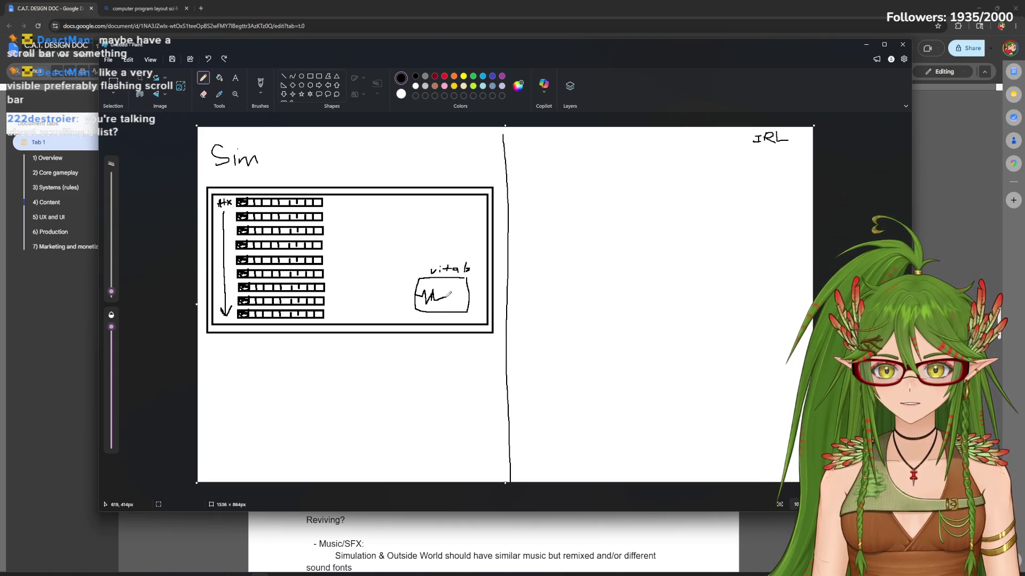
# Glance at the reference tabs, return to Paint and draw a scrollbar line beside the list
pyautogui.click(166, 7)
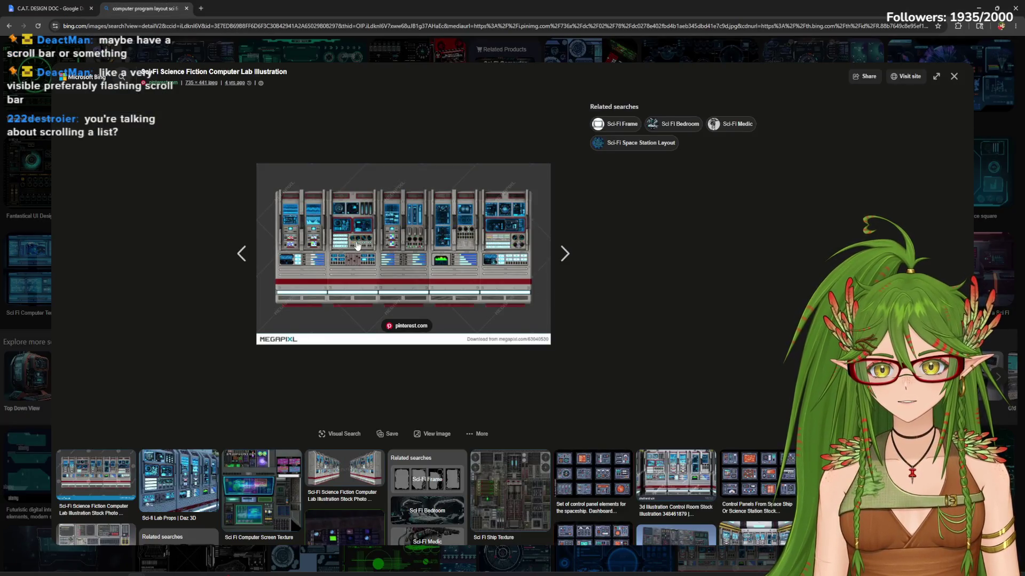
pyautogui.click(46, 5)
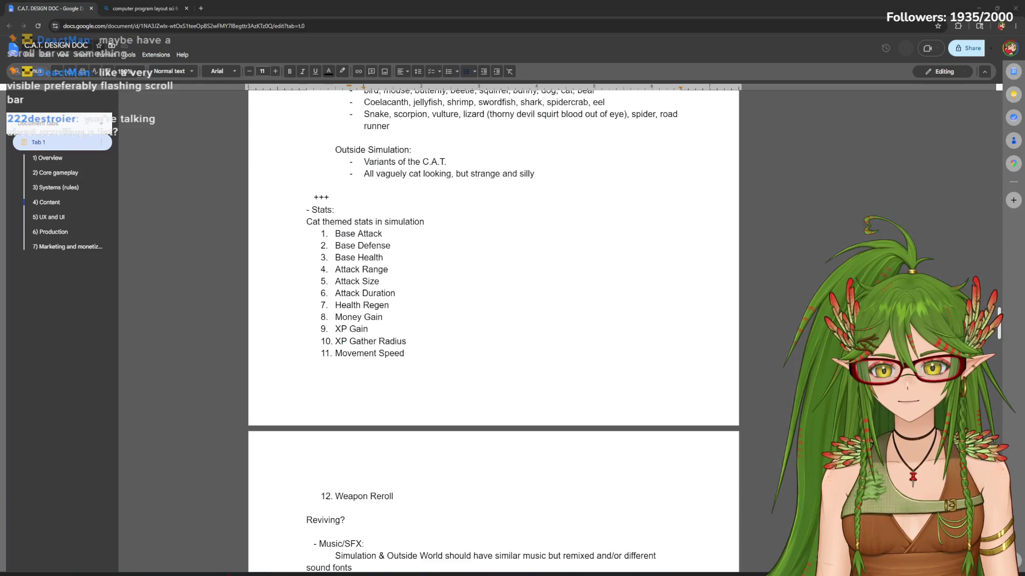
pyautogui.hotkey('alt', 'Tab')
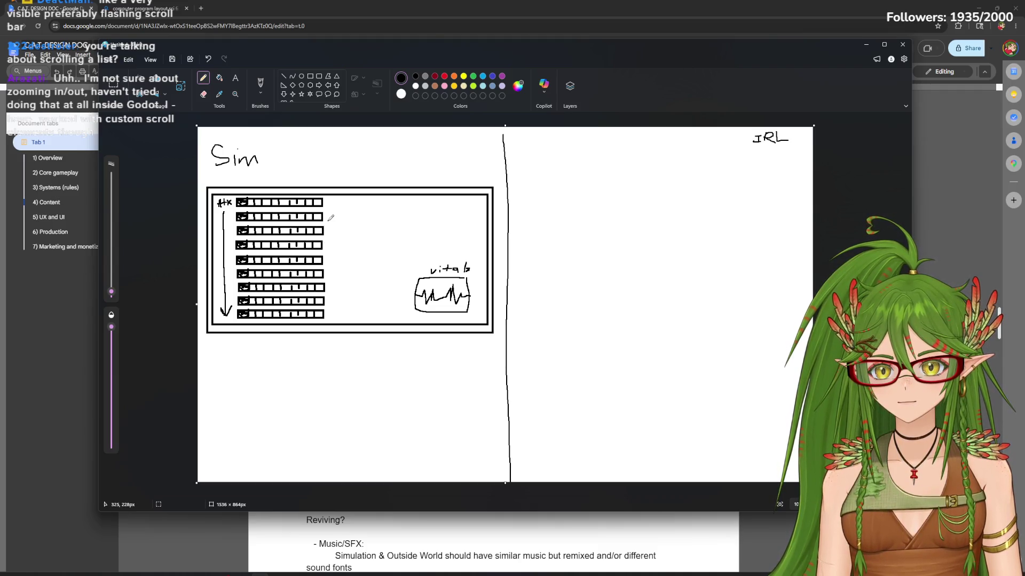
pyautogui.moveTo(334, 198)
pyautogui.mouseDown()
pyautogui.moveTo(335, 304)
pyautogui.moveTo(335, 201)
pyautogui.mouseUp()
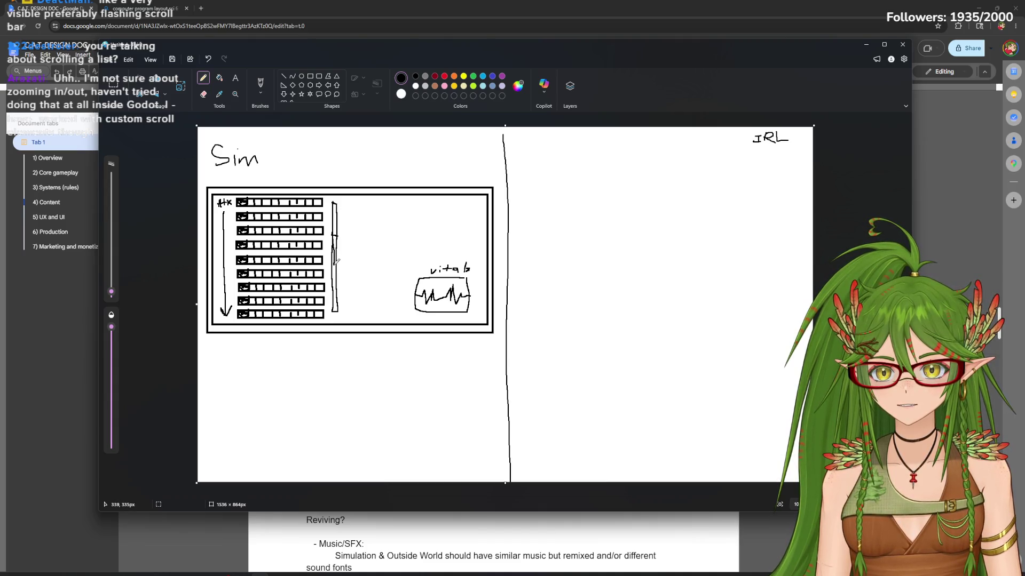
pyautogui.moveTo(334, 248); pyautogui.dragTo(333, 261)
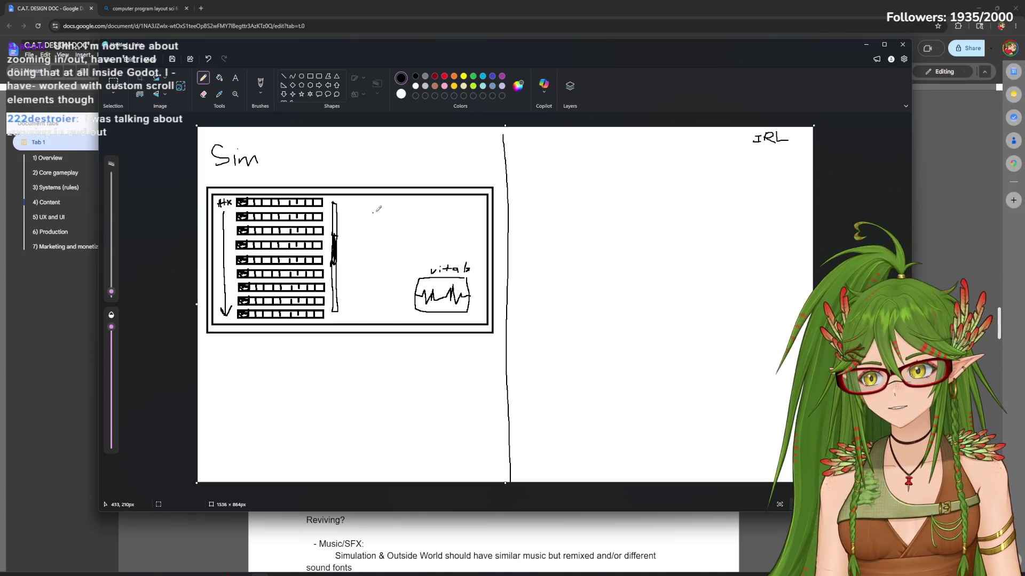
# Draw a rectangular panel in the frame's upper right, undoing a misshapen attempt
pyautogui.click(310, 75)
pyautogui.moveTo(342, 200); pyautogui.dragTo(481, 259)
pyautogui.hotkey('ctrl', 'z')
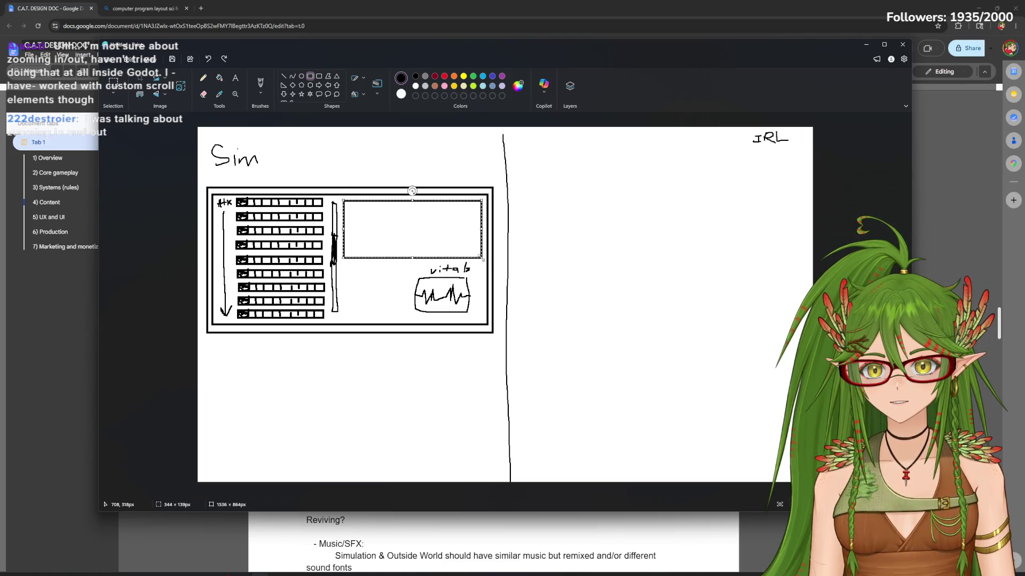
pyautogui.click(203, 78)
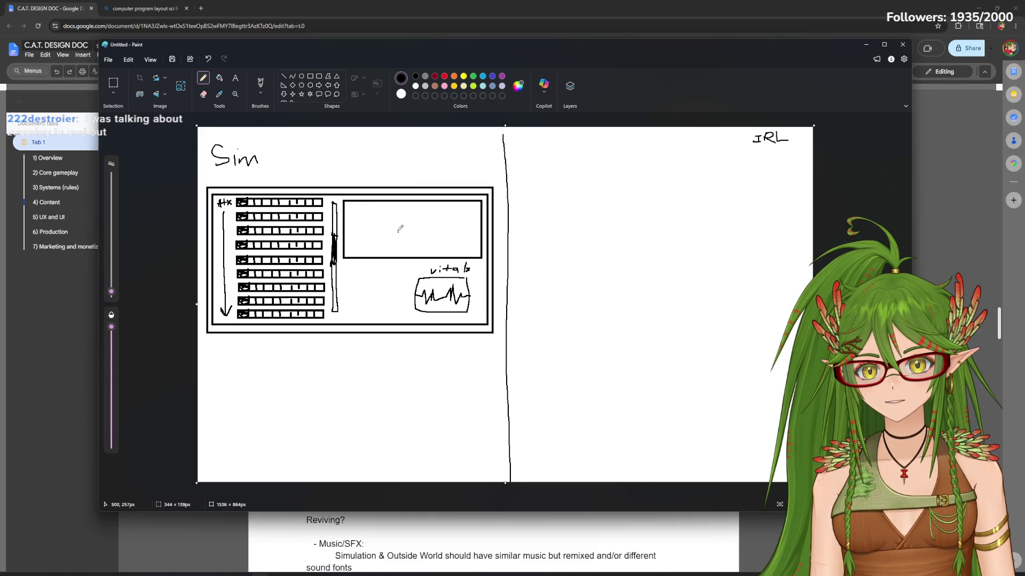
# Try inner shapes in the upper panel, undo them, and zoom in on the sketch
pyautogui.moveTo(365, 213)
pyautogui.mouseDown()
pyautogui.moveTo(449, 211)
pyautogui.moveTo(366, 239)
pyautogui.moveTo(461, 211)
pyautogui.moveTo(370, 234)
pyautogui.mouseUp()
pyautogui.hotkey('ctrl', 'z')
pyautogui.hotkey('ctrl', 'z')
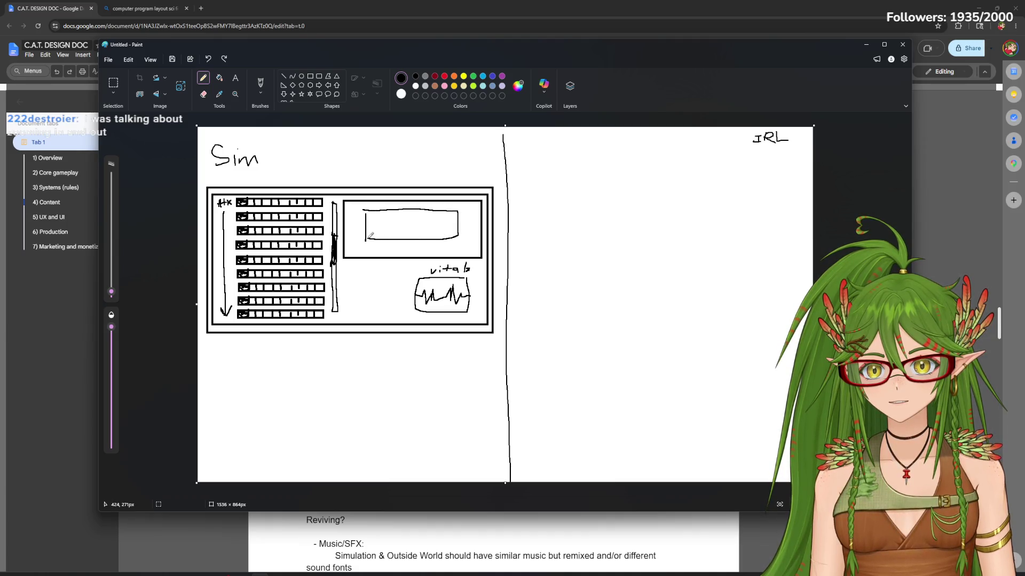
pyautogui.hotkey('ctrl', 'z')
pyautogui.hotkey('ctrl', 'z')
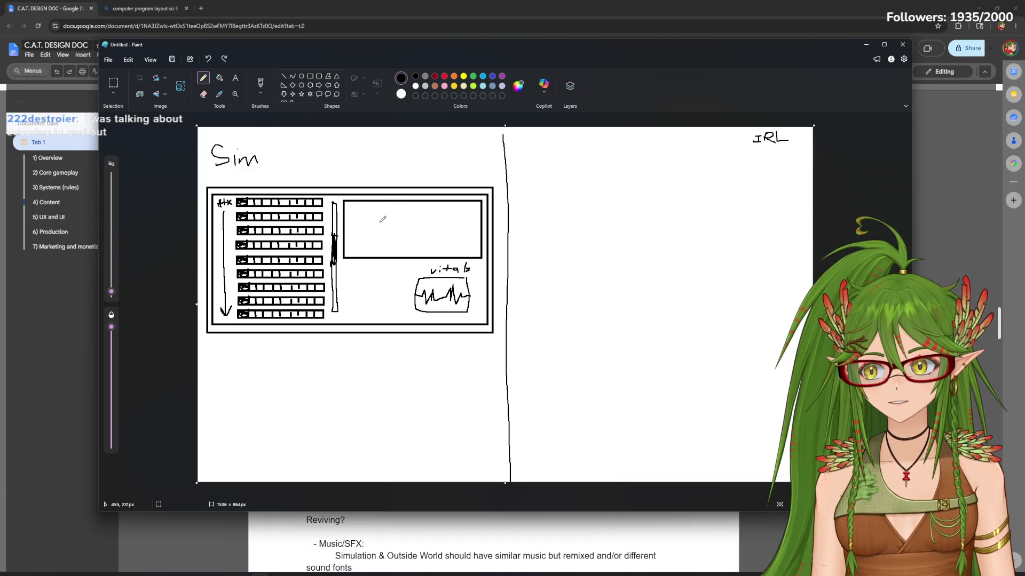
pyautogui.hotkey('ctrl', '+')
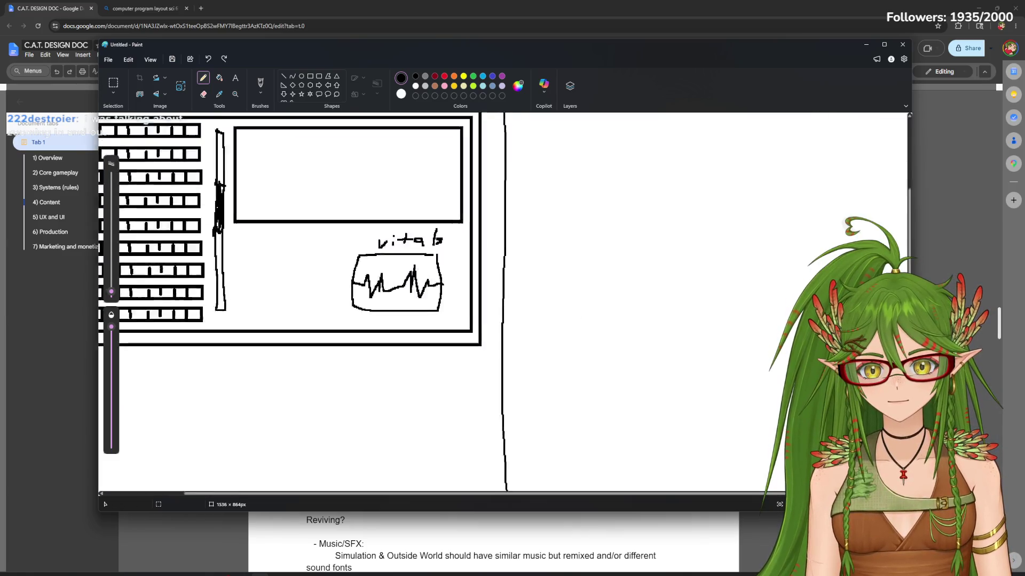
pyautogui.keyDown('ctrl'); pyautogui.scroll(-3, 388, 225); pyautogui.keyUp('ctrl')
pyautogui.keyDown('ctrl'); pyautogui.scroll(2, 392, 229); pyautogui.keyUp('ctrl')
pyautogui.keyDown('ctrl'); pyautogui.scroll(-1, 392, 229); pyautogui.keyUp('ctrl')
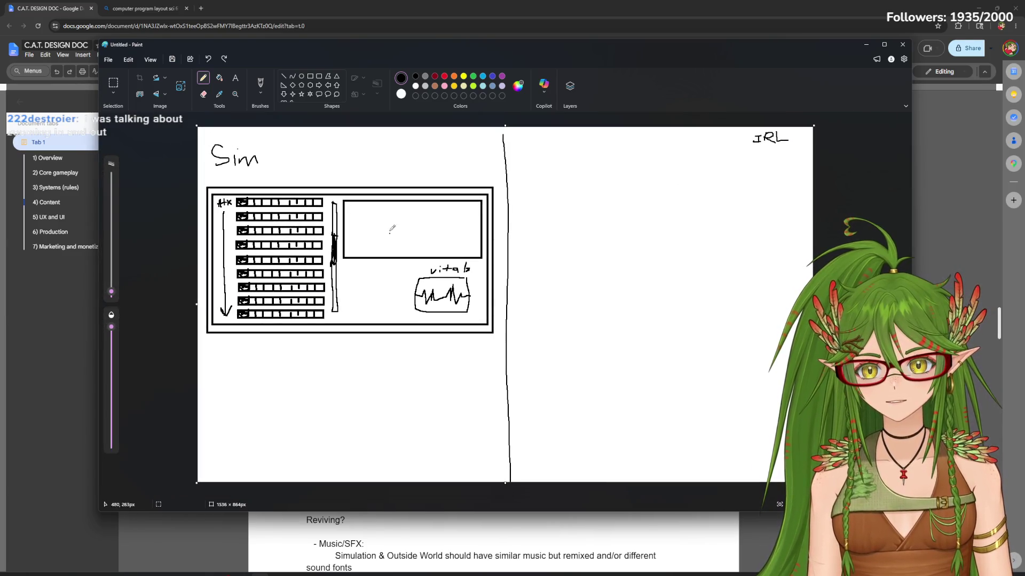
pyautogui.moveTo(377, 224)
pyautogui.mouseDown()
pyautogui.moveTo(436, 237)
pyautogui.moveTo(408, 256)
pyautogui.moveTo(454, 245)
pyautogui.mouseUp()
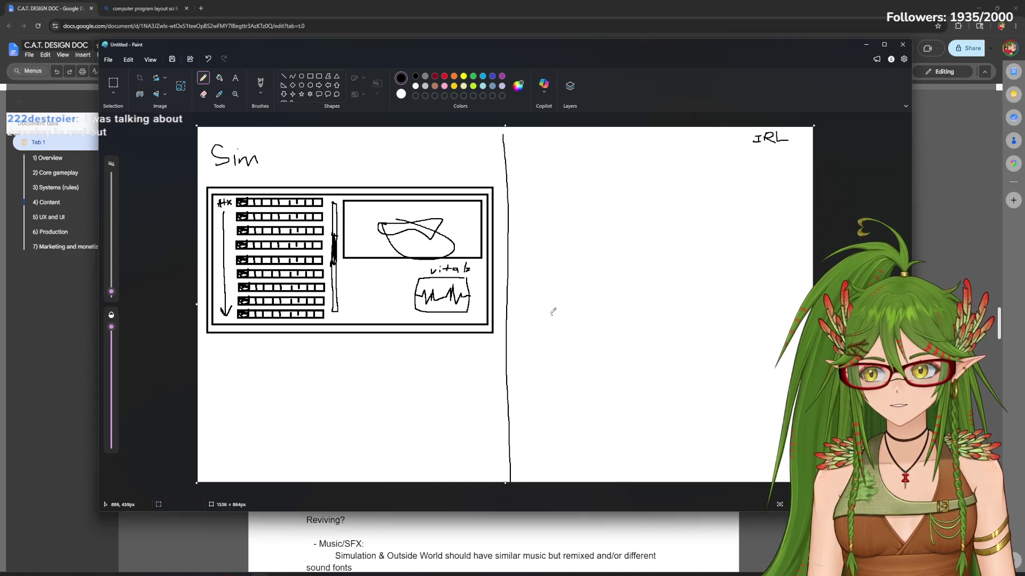
pyautogui.hotkey('ctrl', 'z')
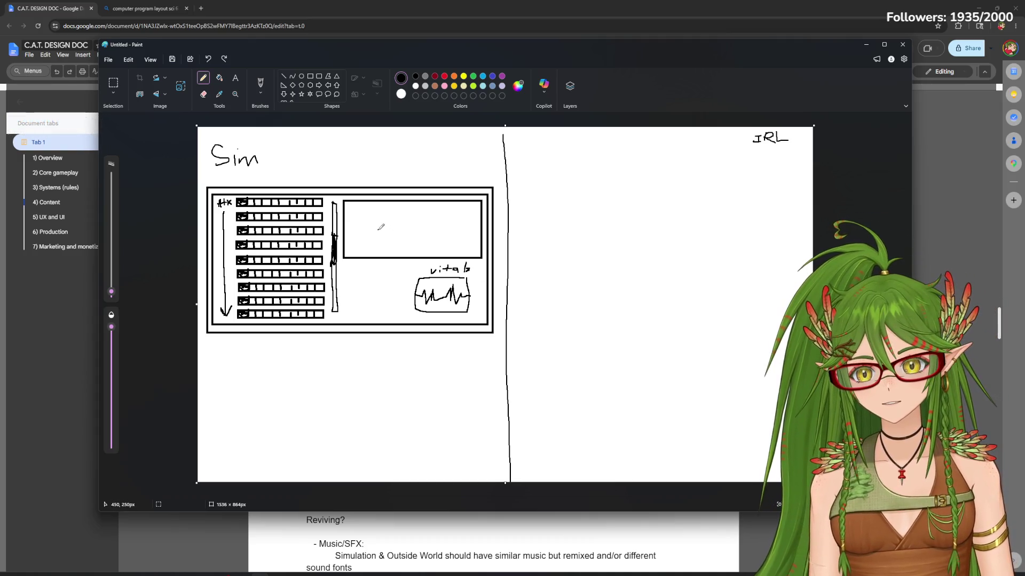
# Handwrite 'Run Diagnosis' with '200 eyes' beneath, and draw a '?' box left of vitals
pyautogui.moveTo(349, 215)
pyautogui.mouseDown()
pyautogui.moveTo(359, 212)
pyautogui.moveTo(349, 239)
pyautogui.mouseUp()
pyautogui.moveTo(347, 216)
pyautogui.mouseDown()
pyautogui.moveTo(364, 212)
pyautogui.moveTo(373, 237)
pyautogui.moveTo(382, 228)
pyautogui.moveTo(383, 240)
pyautogui.moveTo(406, 236)
pyautogui.mouseUp()
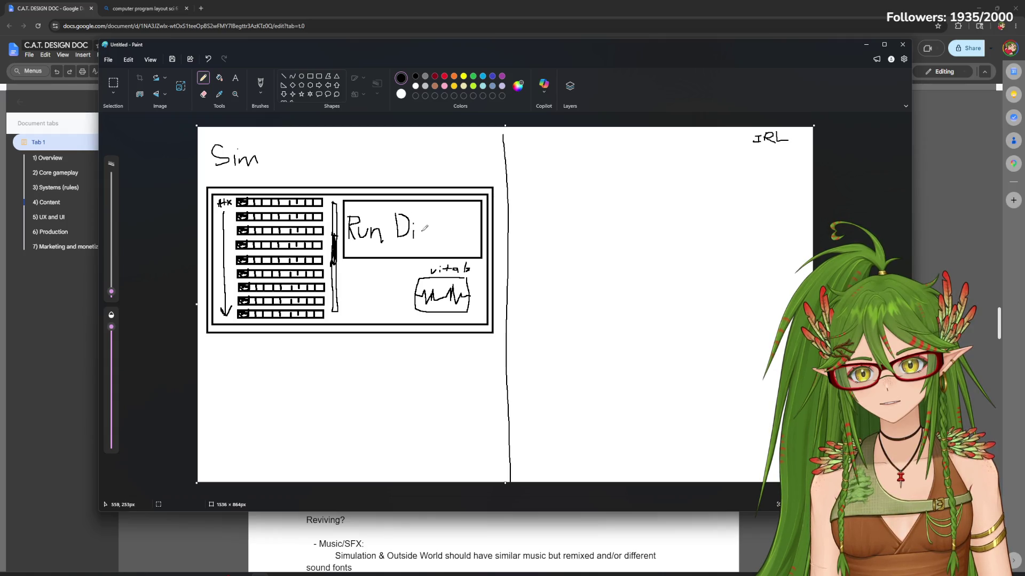
pyautogui.moveTo(434, 233)
pyautogui.mouseDown()
pyautogui.moveTo(425, 245)
pyautogui.moveTo(465, 237)
pyautogui.moveTo(458, 221)
pyautogui.moveTo(478, 237)
pyautogui.mouseUp()
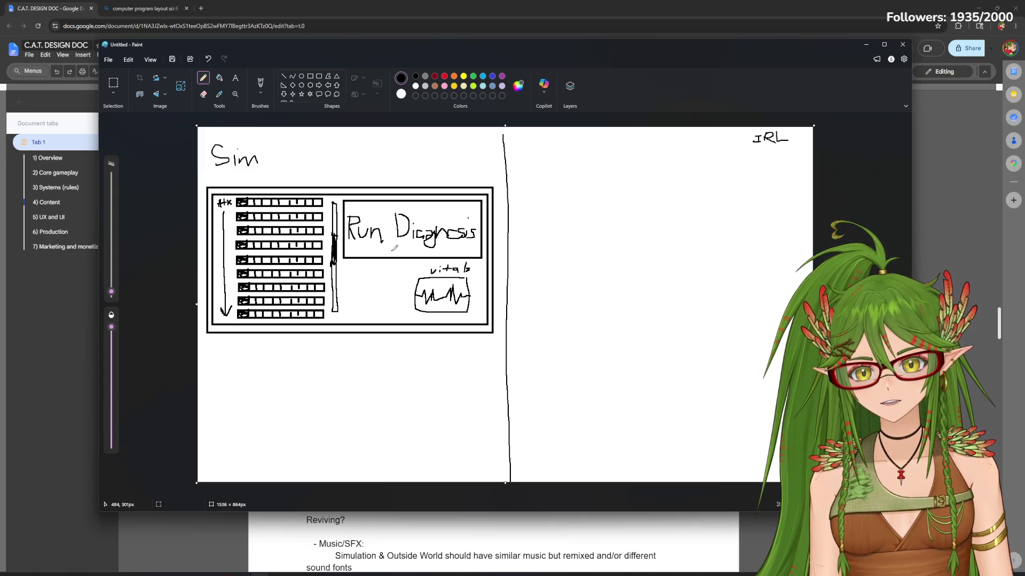
pyautogui.moveTo(394, 247)
pyautogui.mouseDown()
pyautogui.moveTo(393, 256)
pyautogui.moveTo(407, 245)
pyautogui.mouseUp()
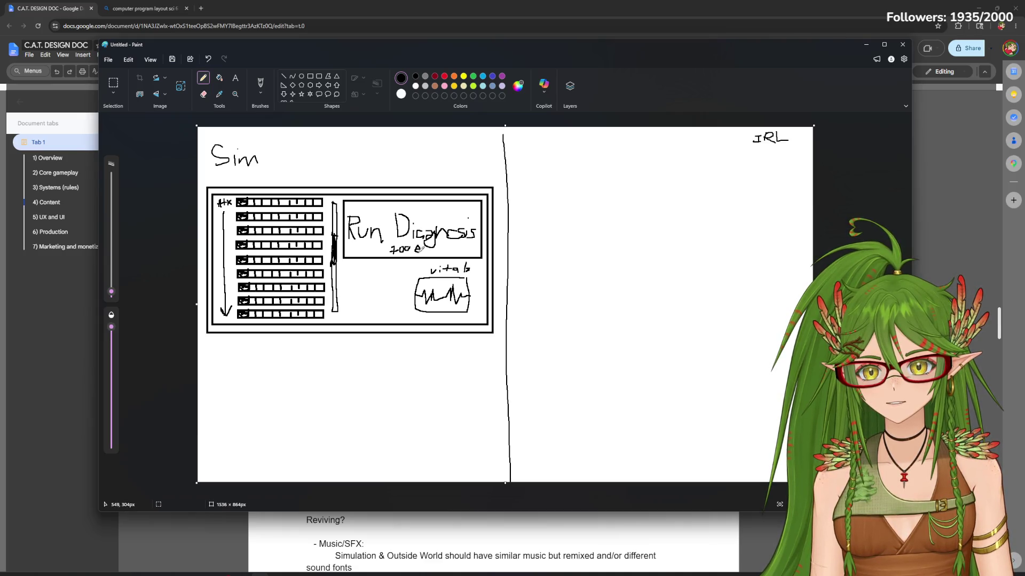
pyautogui.moveTo(429, 247)
pyautogui.mouseDown()
pyautogui.moveTo(432, 259)
pyautogui.moveTo(441, 250)
pyautogui.mouseUp()
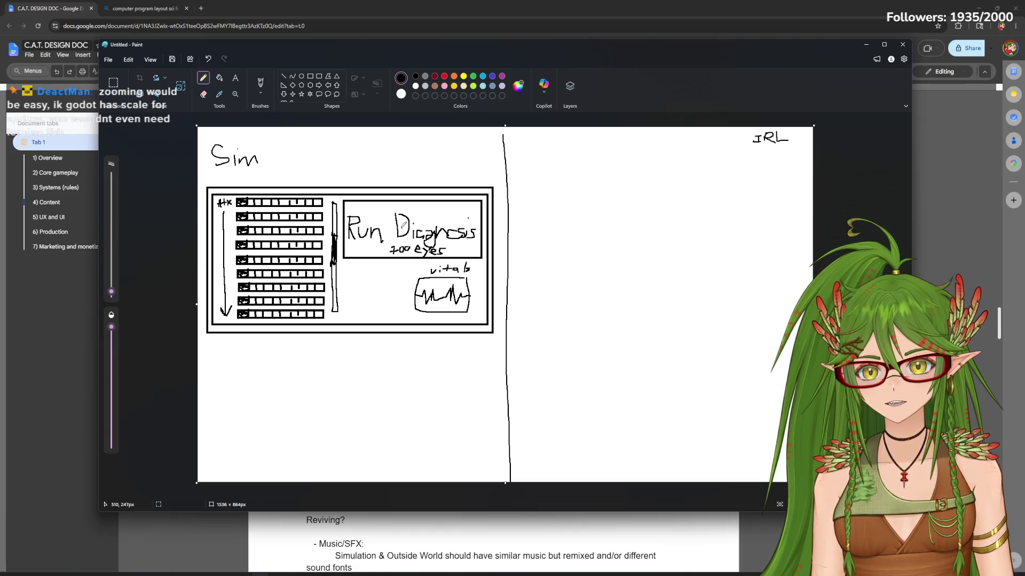
pyautogui.hotkey('ctrl', 'z')
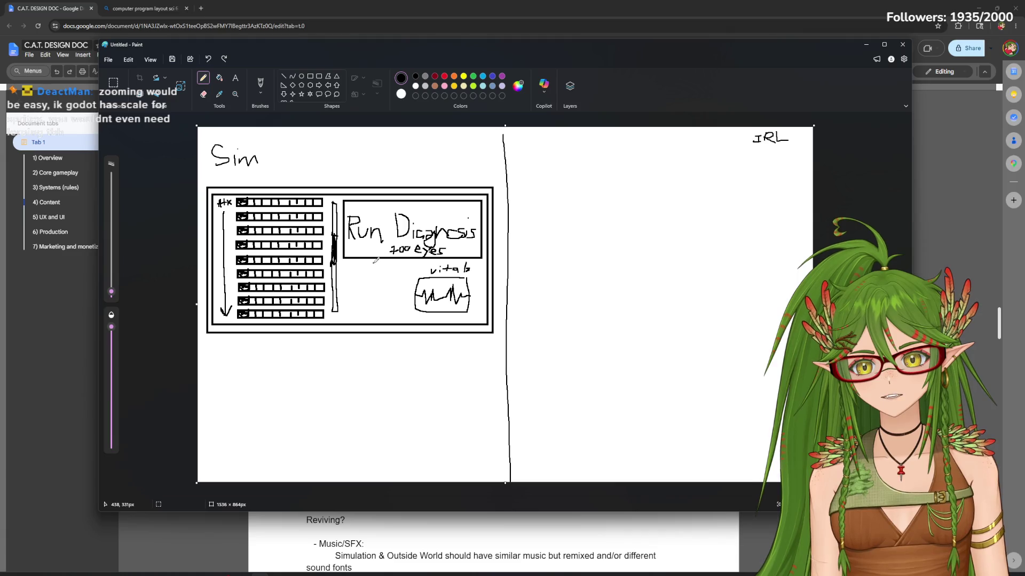
pyautogui.moveTo(412, 279)
pyautogui.mouseDown()
pyautogui.moveTo(408, 312)
pyautogui.moveTo(411, 280)
pyautogui.mouseUp()
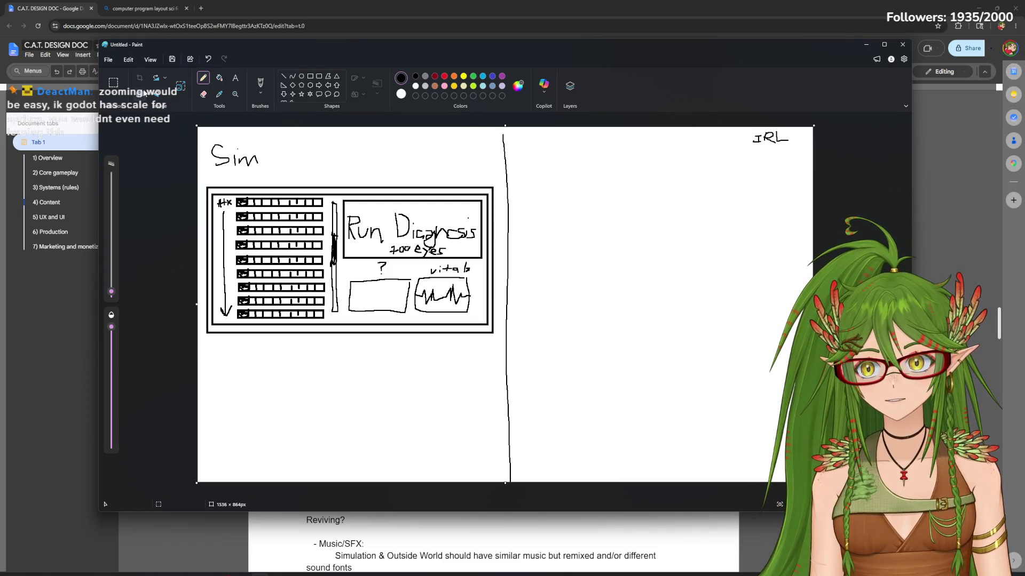
pyautogui.click(112, 83)
# Copy the Sim diagram onto the IRL half and delete its inner contents, leaving an empty frame
pyautogui.moveTo(200, 183); pyautogui.dragTo(499, 340)
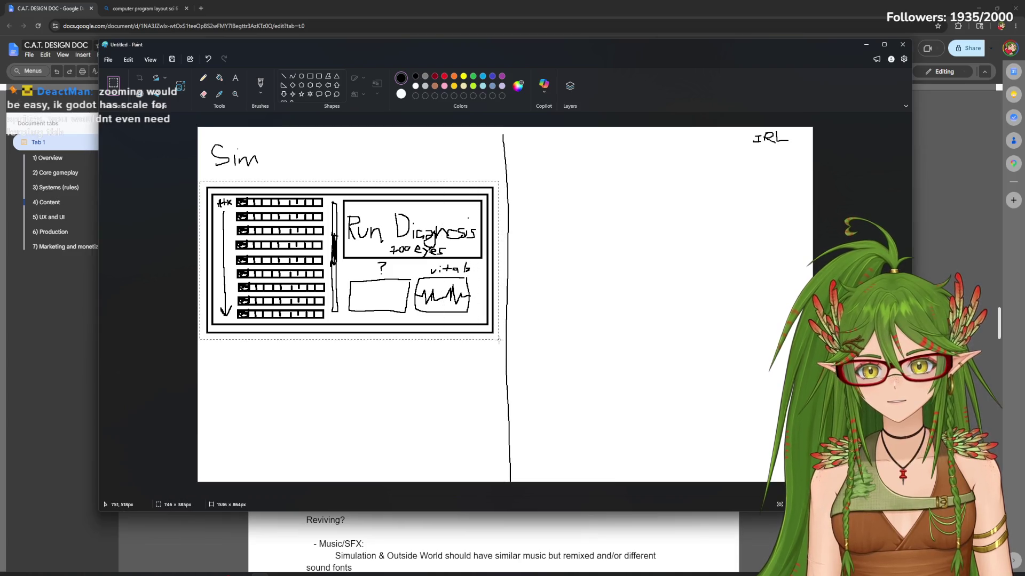
pyautogui.hotkey('ctrl', 'v')
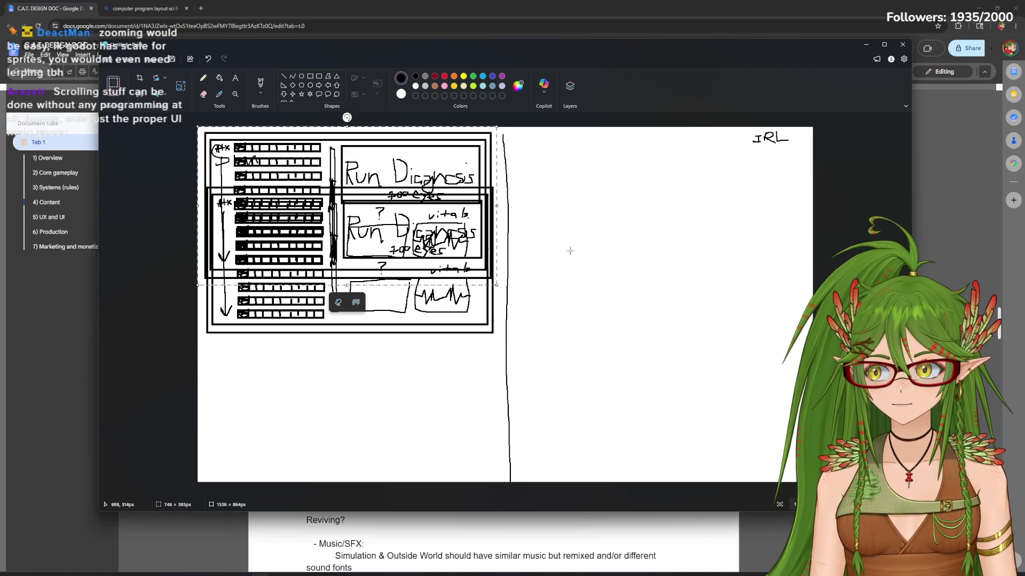
pyautogui.moveTo(227, 132)
pyautogui.mouseDown()
pyautogui.moveTo(537, 171)
pyautogui.moveTo(798, 327)
pyautogui.mouseUp()
pyautogui.click(537, 172)
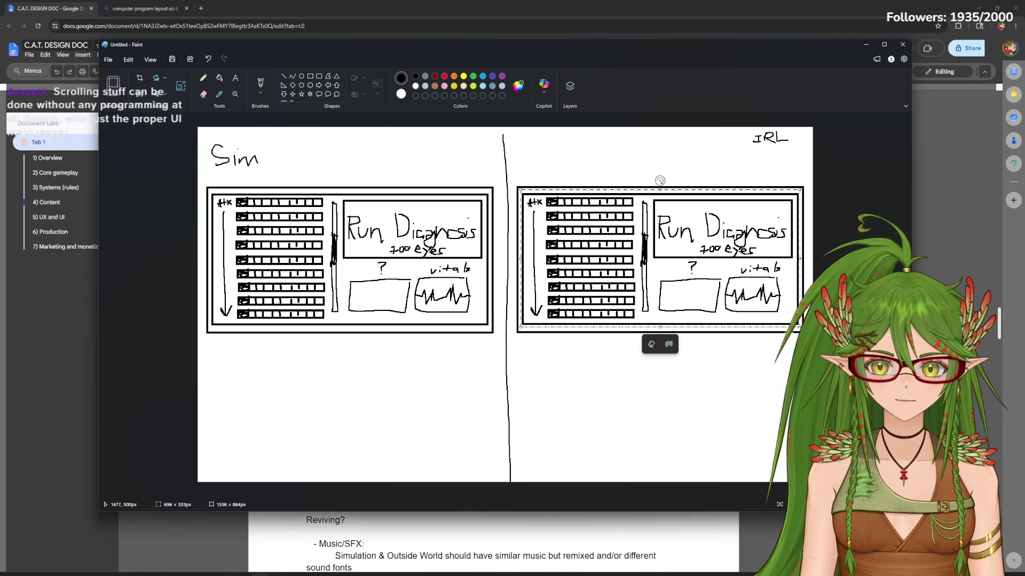
pyautogui.rightClick(661, 251)
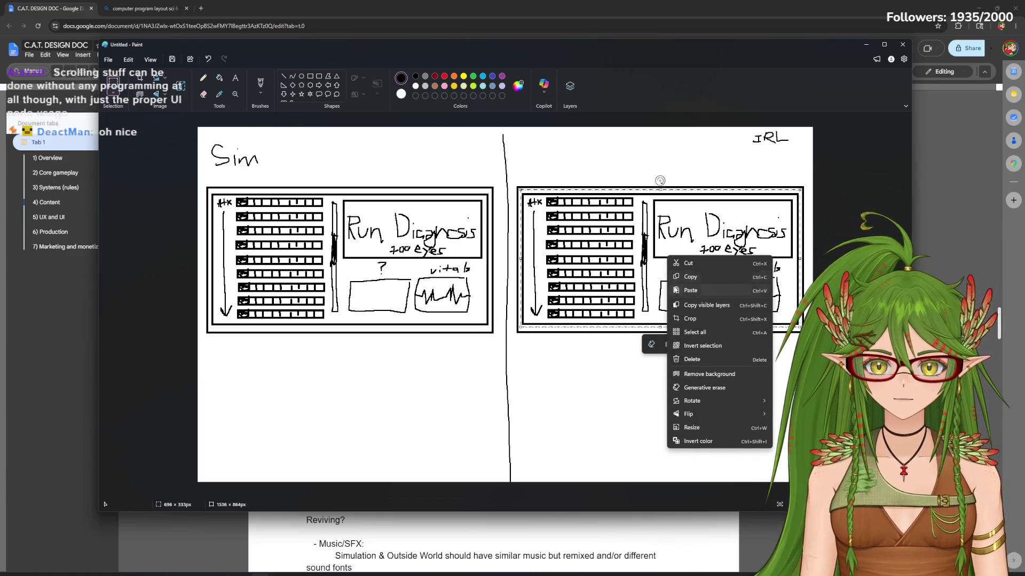
pyautogui.click(748, 346)
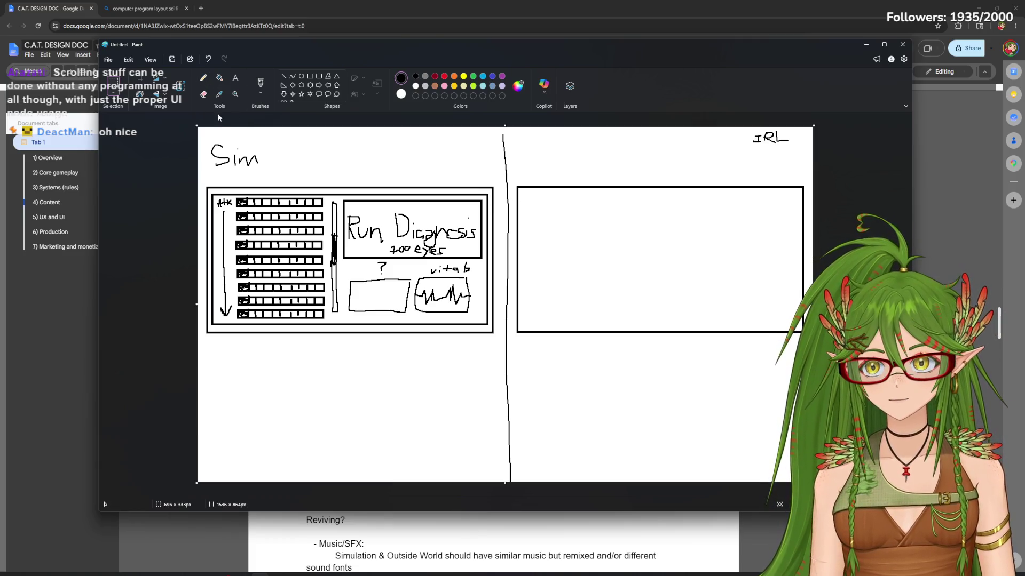
pyautogui.click(203, 78)
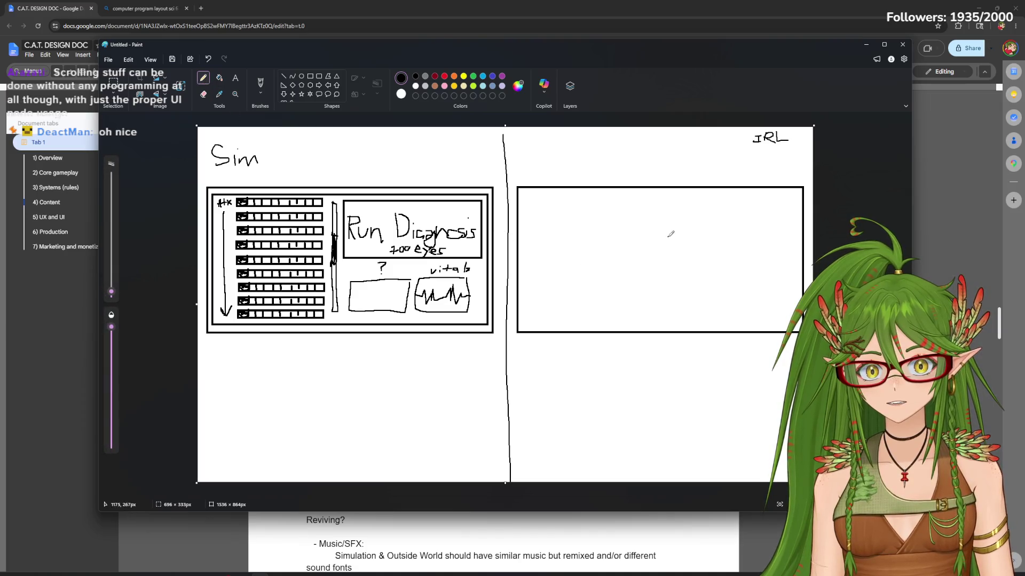
# Draw a large rounded bubble outline inside the IRL frame with two trailing tail strokes
pyautogui.moveTo(673, 192)
pyautogui.mouseDown()
pyautogui.moveTo(603, 206)
pyautogui.moveTo(649, 297)
pyautogui.mouseUp()
pyautogui.hotkey('ctrl', 'z')
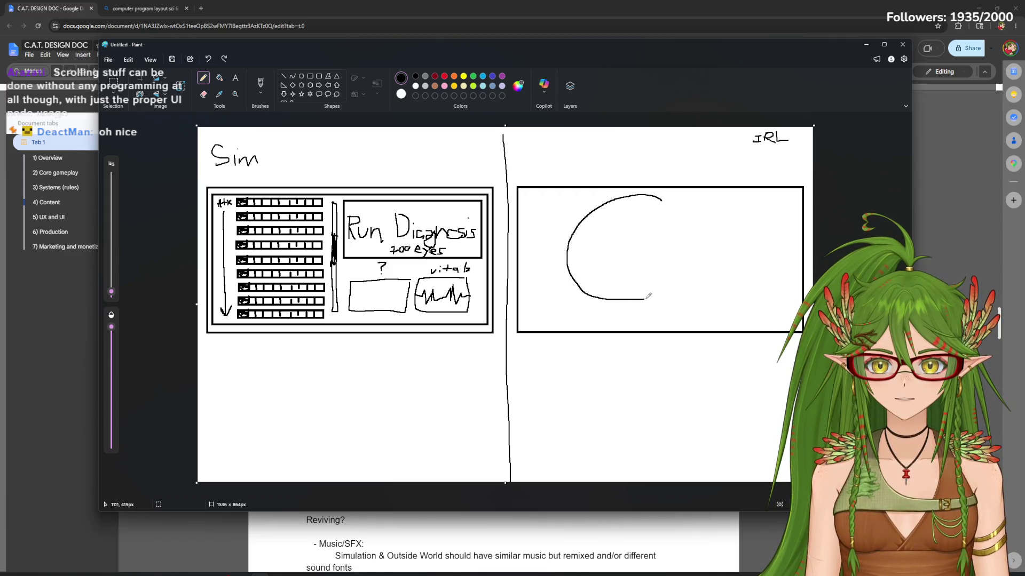
pyautogui.moveTo(660, 194); pyautogui.dragTo(732, 237)
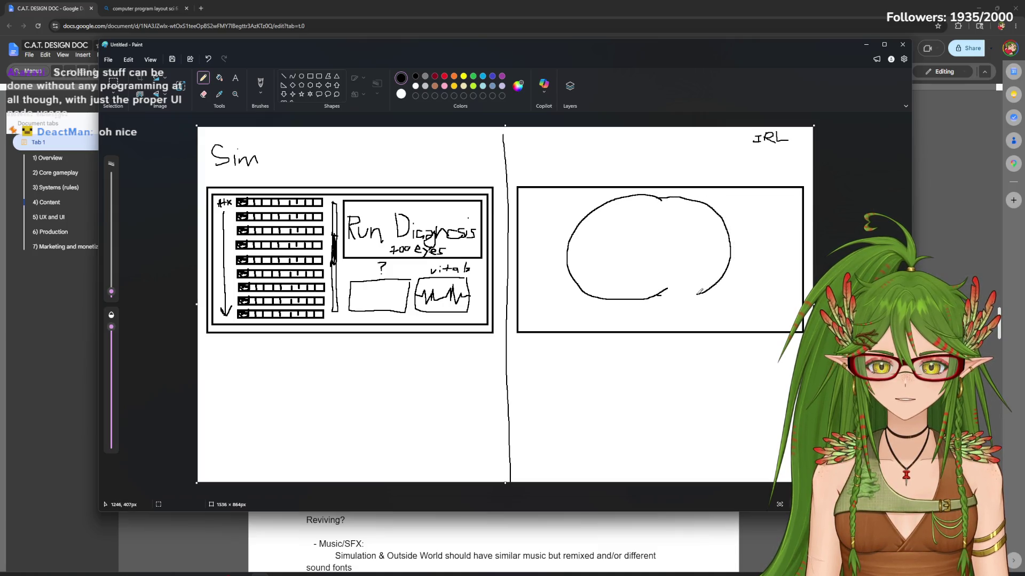
pyautogui.moveTo(697, 305); pyautogui.dragTo(695, 322)
pyautogui.moveTo(668, 288); pyautogui.dragTo(677, 303)
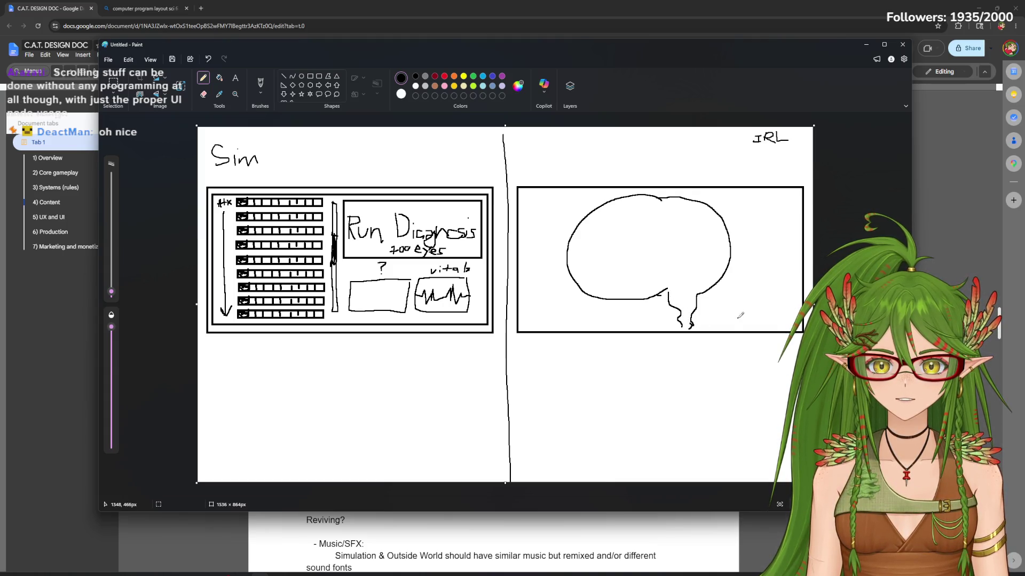
# Select the bubble, nudge and enlarge it, and set it onto the canvas
pyautogui.click(114, 83)
pyautogui.moveTo(544, 192); pyautogui.dragTo(829, 354)
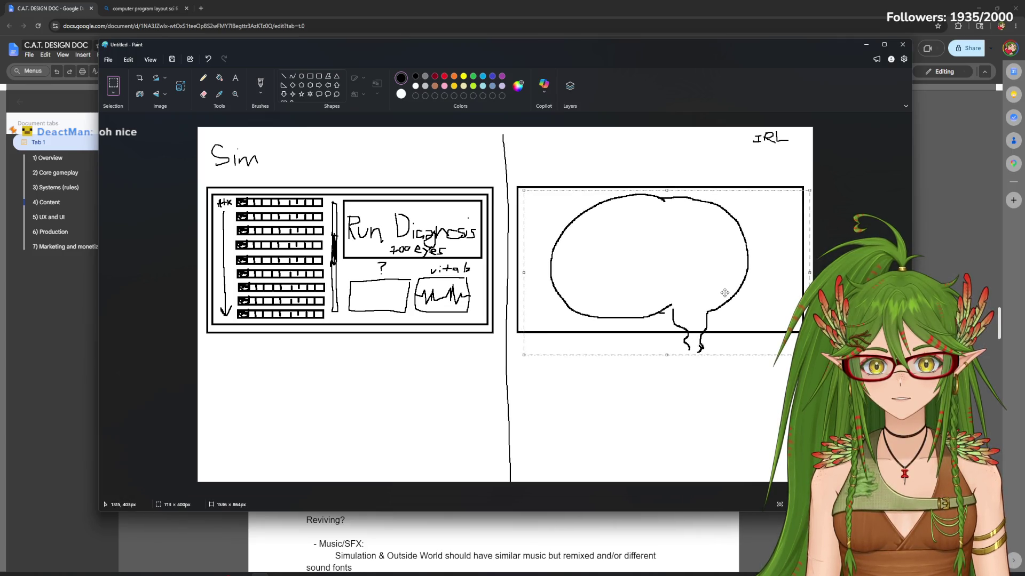
pyautogui.moveTo(740, 292); pyautogui.dragTo(723, 293)
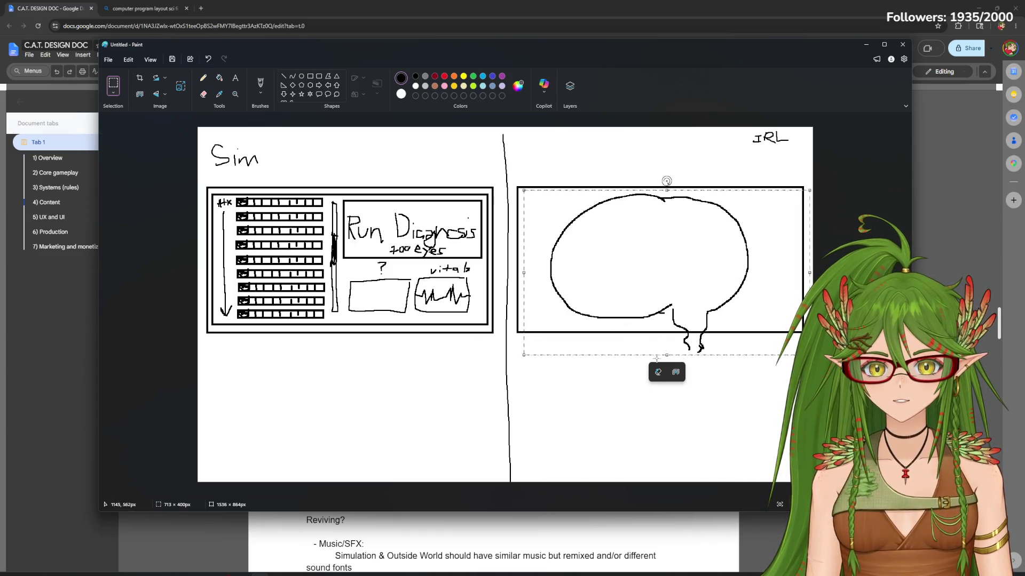
pyautogui.moveTo(686, 305); pyautogui.dragTo(682, 307)
pyautogui.moveTo(808, 351); pyautogui.dragTo(813, 364)
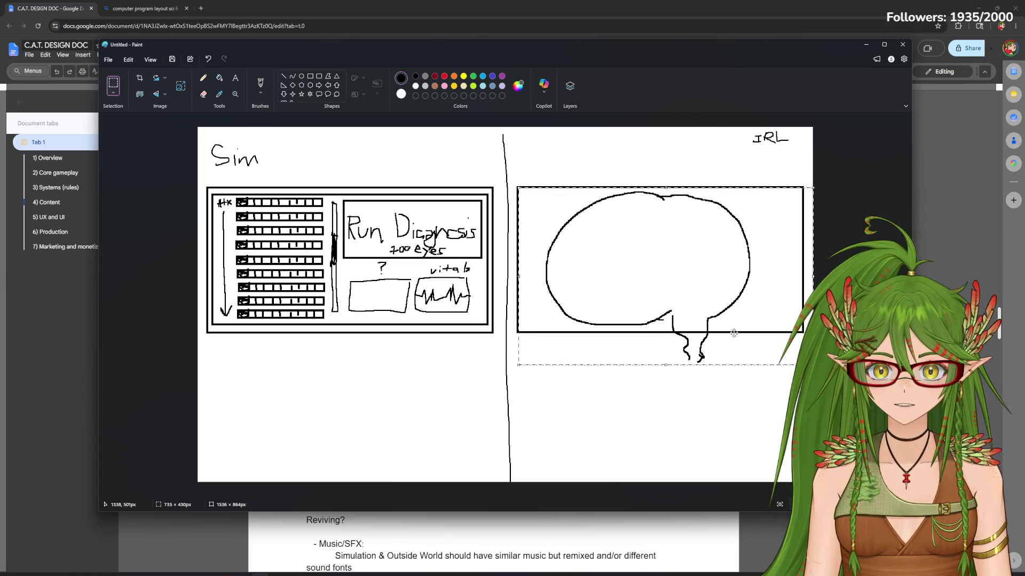
pyautogui.moveTo(734, 332); pyautogui.dragTo(736, 332)
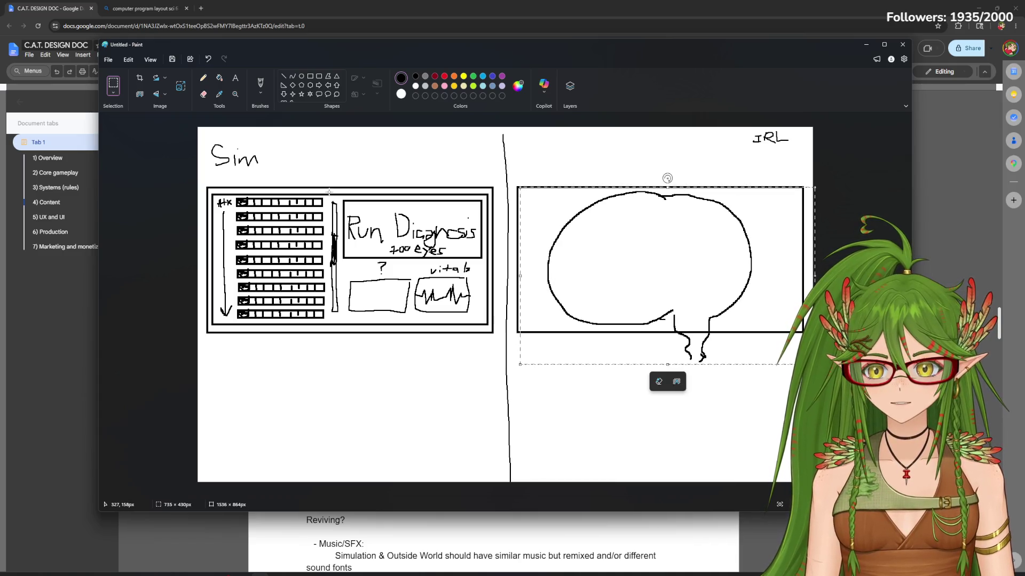
pyautogui.click(204, 78)
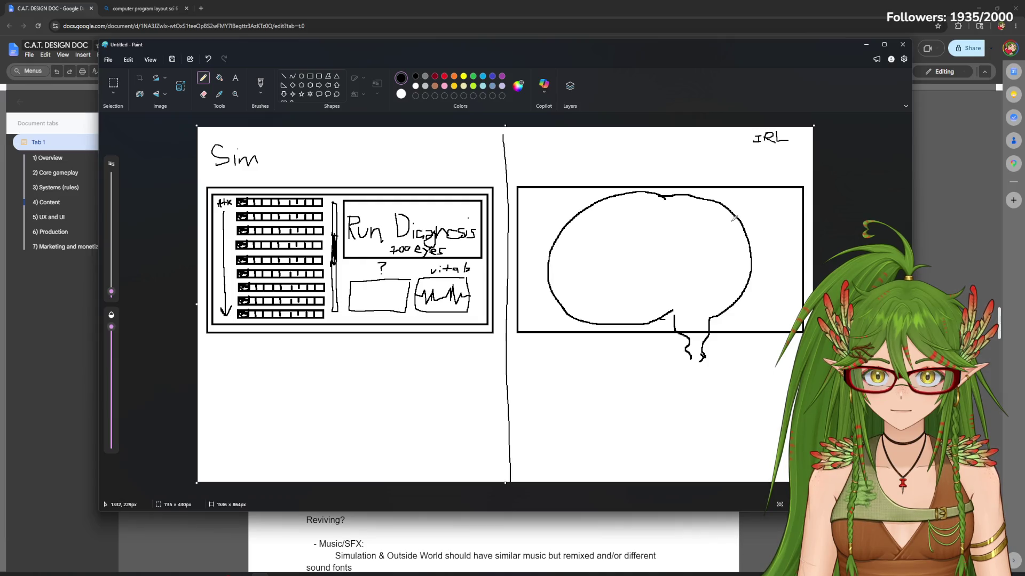
# Scribble dark vertical bars along the IRL box's left and right inner edges with the pencil
pyautogui.moveTo(524, 232); pyautogui.dragTo(524, 272)
pyautogui.moveTo(527, 216); pyautogui.dragTo(526, 288)
pyautogui.moveTo(529, 249); pyautogui.dragTo(528, 288)
pyautogui.moveTo(528, 215); pyautogui.dragTo(528, 303)
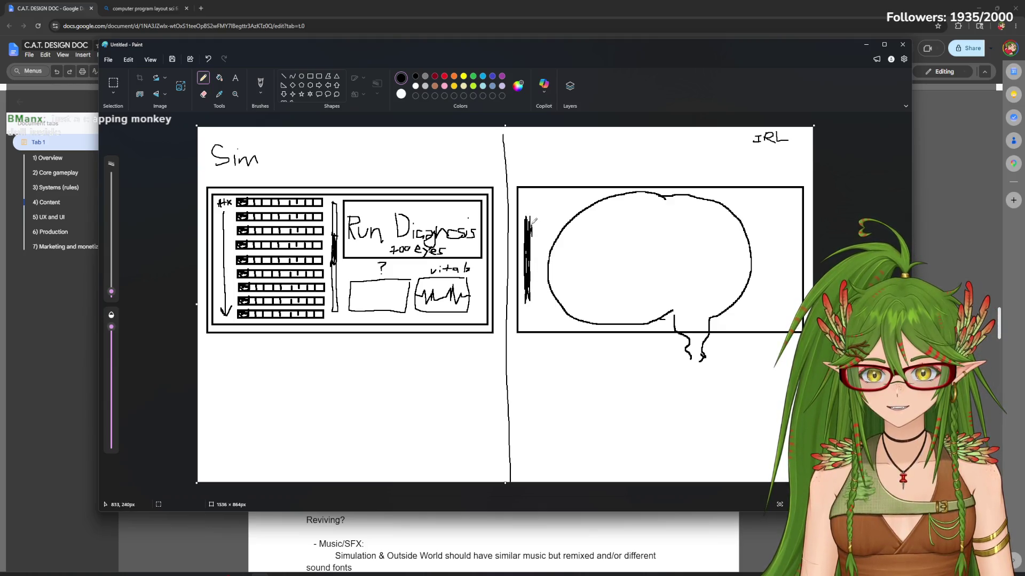
pyautogui.moveTo(776, 249); pyautogui.dragTo(780, 307)
pyautogui.moveTo(781, 211)
pyautogui.mouseDown()
pyautogui.moveTo(783, 285)
pyautogui.moveTo(781, 189)
pyautogui.moveTo(783, 294)
pyautogui.moveTo(791, 185)
pyautogui.mouseUp()
pyautogui.moveTo(791, 305); pyautogui.dragTo(789, 197)
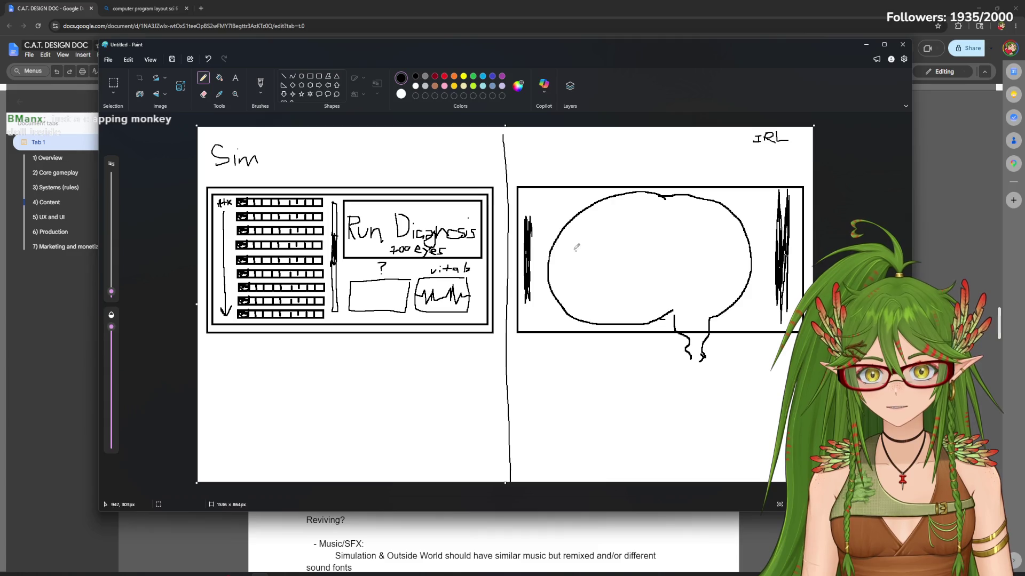
pyautogui.moveTo(527, 220); pyautogui.dragTo(520, 293)
pyautogui.moveTo(540, 200)
pyautogui.mouseDown()
pyautogui.moveTo(538, 322)
pyautogui.moveTo(537, 194)
pyautogui.moveTo(537, 248)
pyautogui.mouseUp()
pyautogui.hotkey('ctrl', 'z')
pyautogui.hotkey('ctrl', 'z')
pyautogui.hotkey('ctrl', 'z')
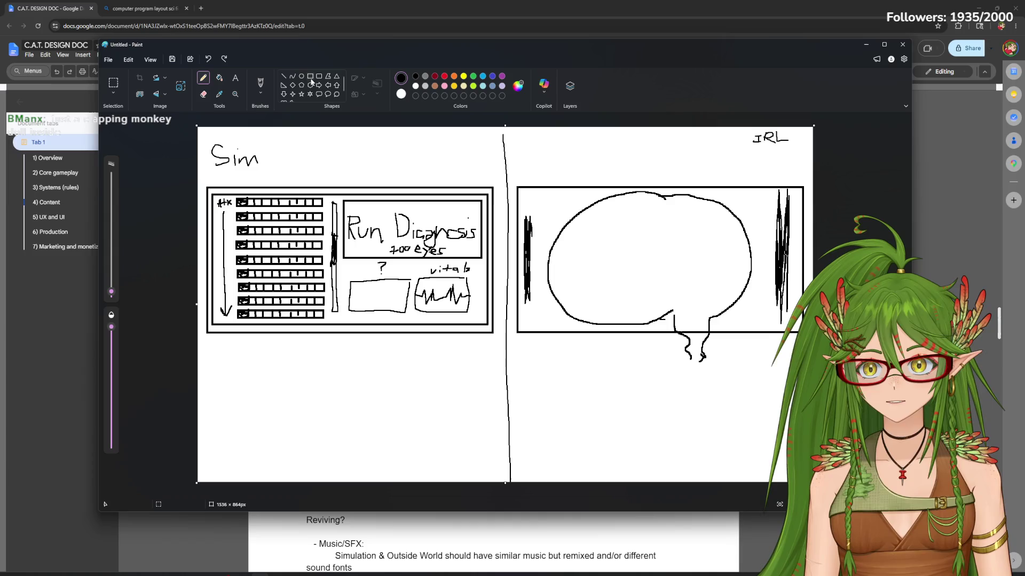
# Draw thin rectangles on both edges and fill them black, undoing an accidental box fill
pyautogui.click(310, 75)
pyautogui.moveTo(522, 190); pyautogui.dragTo(536, 327)
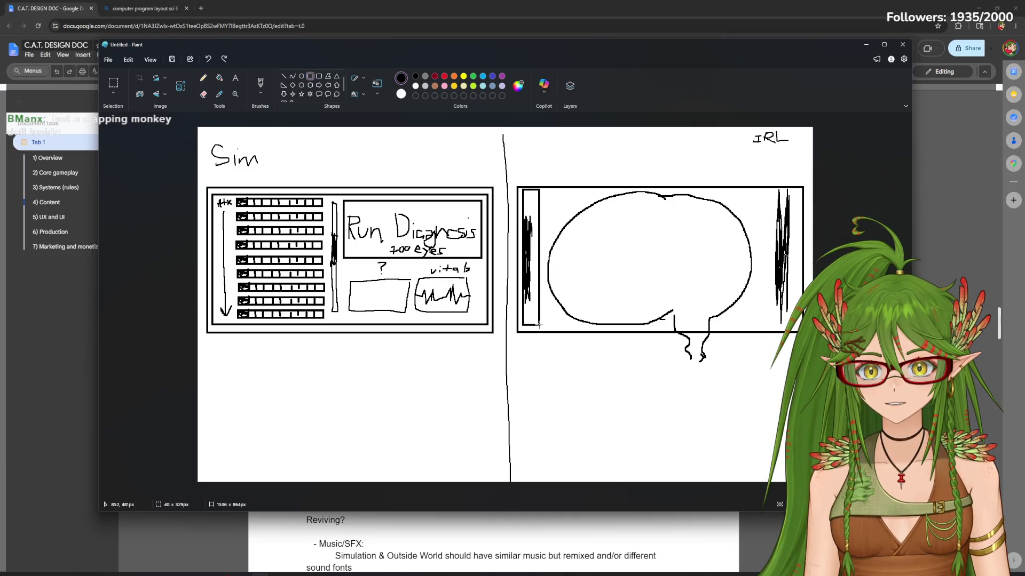
pyautogui.moveTo(773, 188); pyautogui.dragTo(784, 319)
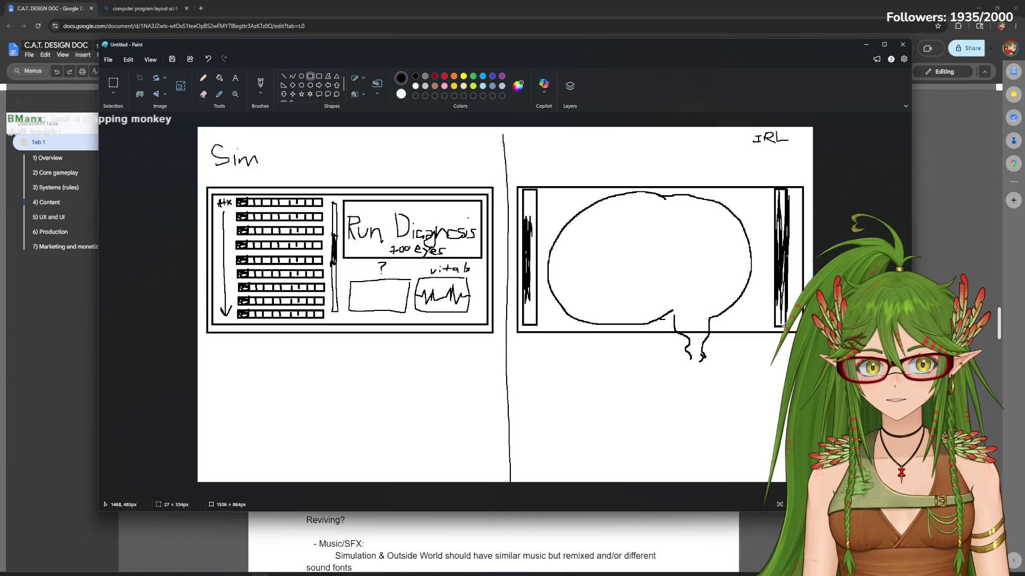
pyautogui.click(203, 77)
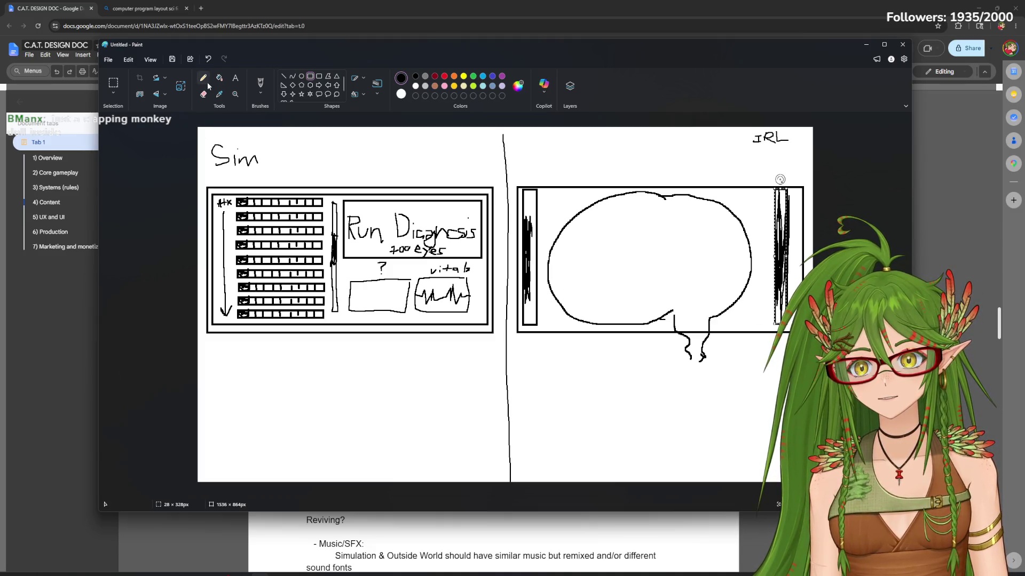
pyautogui.click(532, 298)
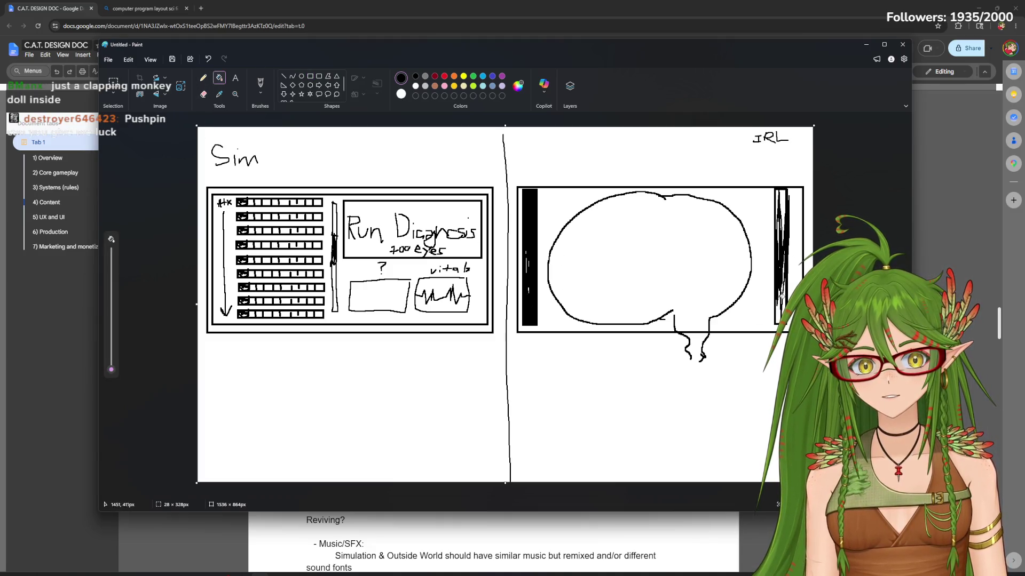
pyautogui.click(783, 201)
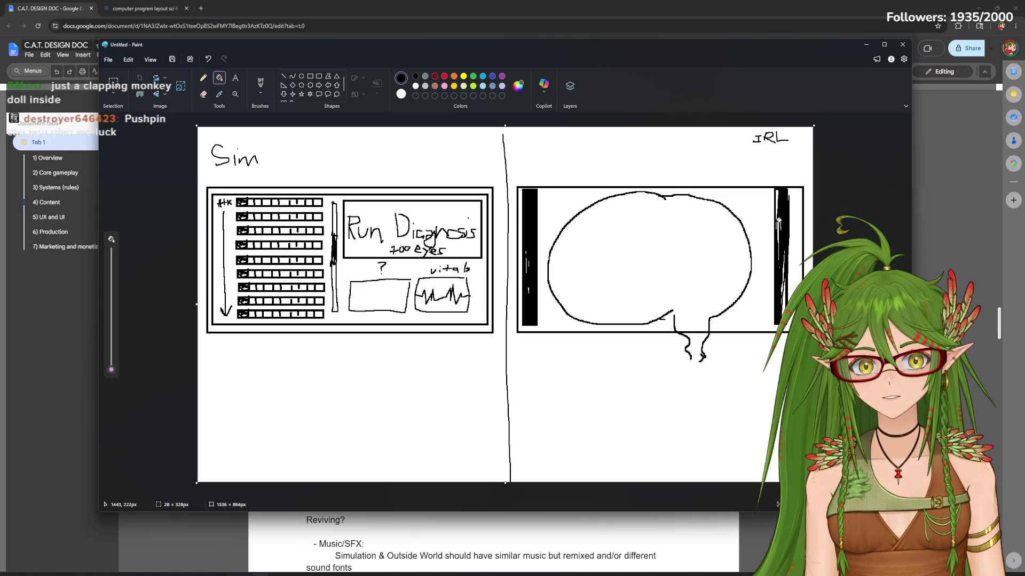
pyautogui.click(779, 223)
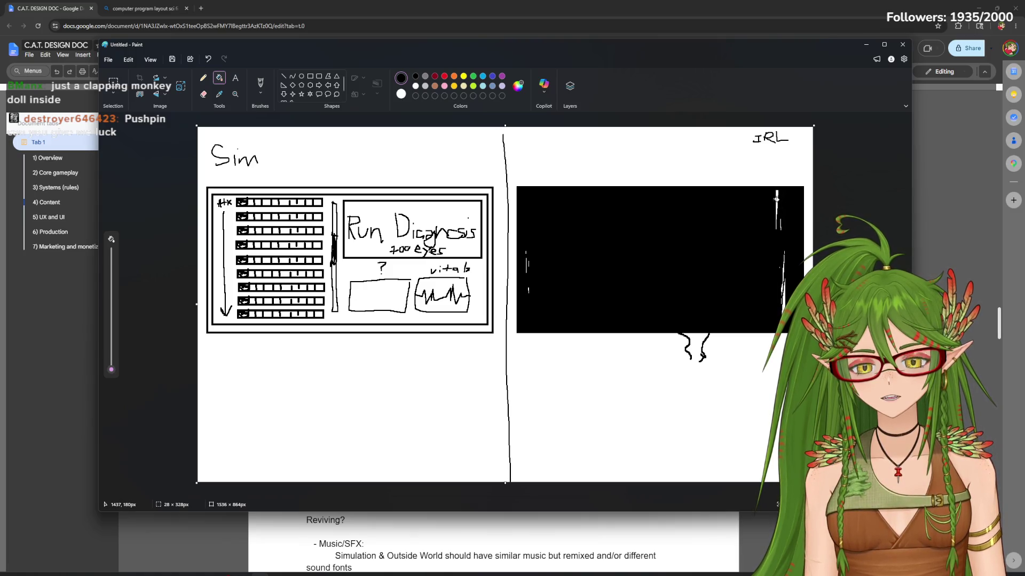
pyautogui.hotkey('ctrl', 'z')
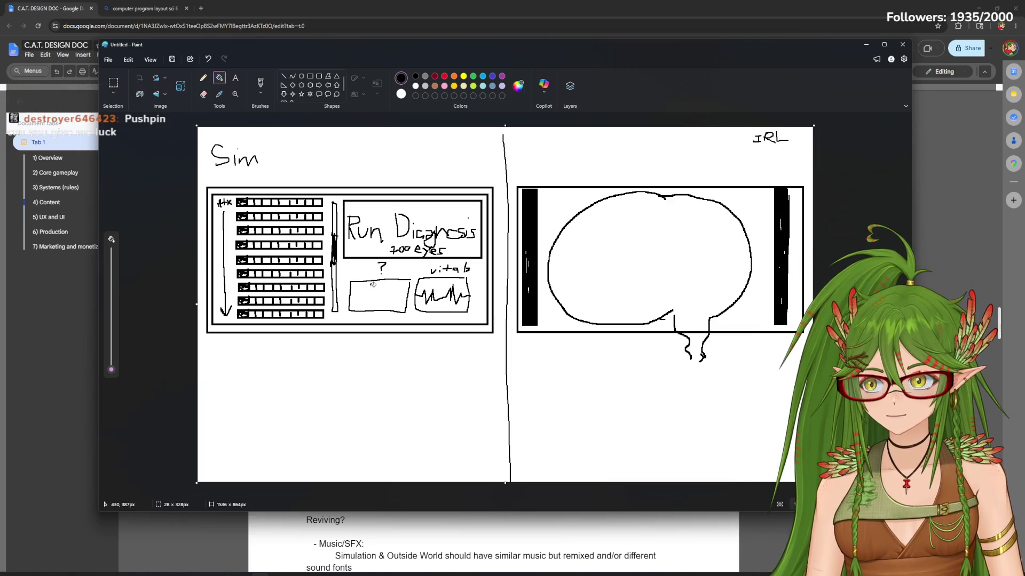
# Draw an inner loop in the bubble and write 'Evolve', undoing a stray circle
pyautogui.click(203, 78)
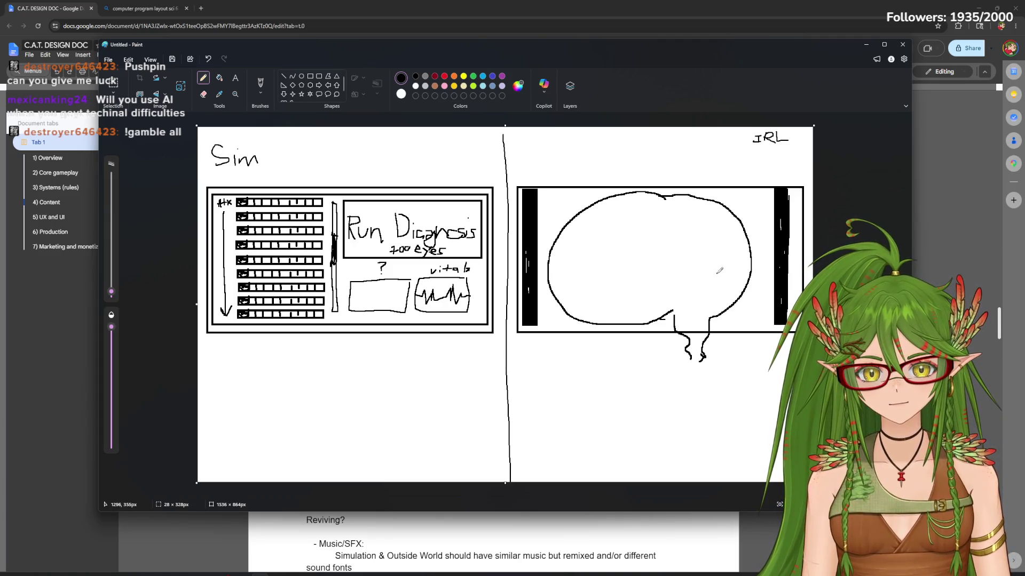
pyautogui.moveTo(724, 253); pyautogui.dragTo(725, 253)
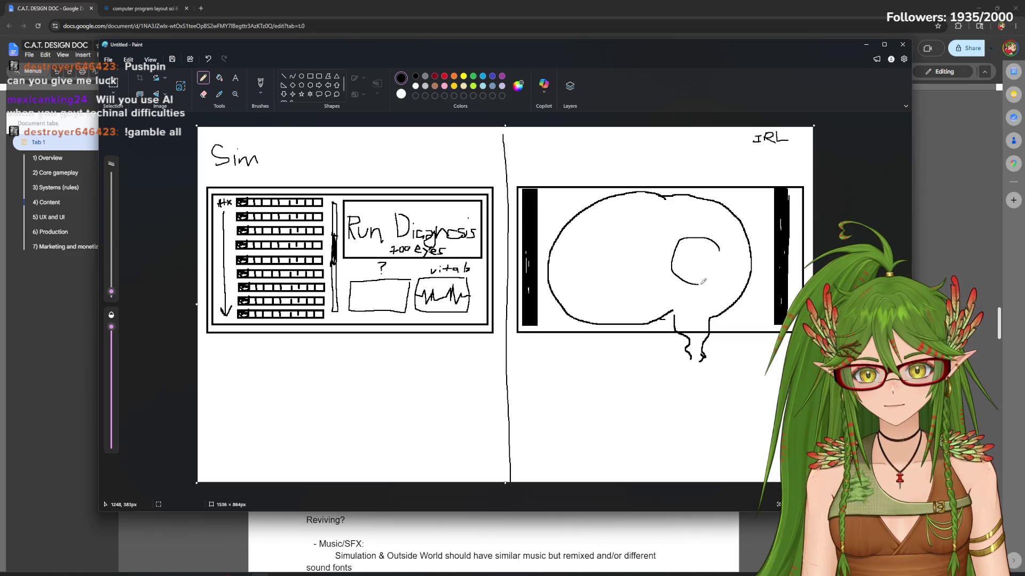
pyautogui.hotkey('ctrl', 'z')
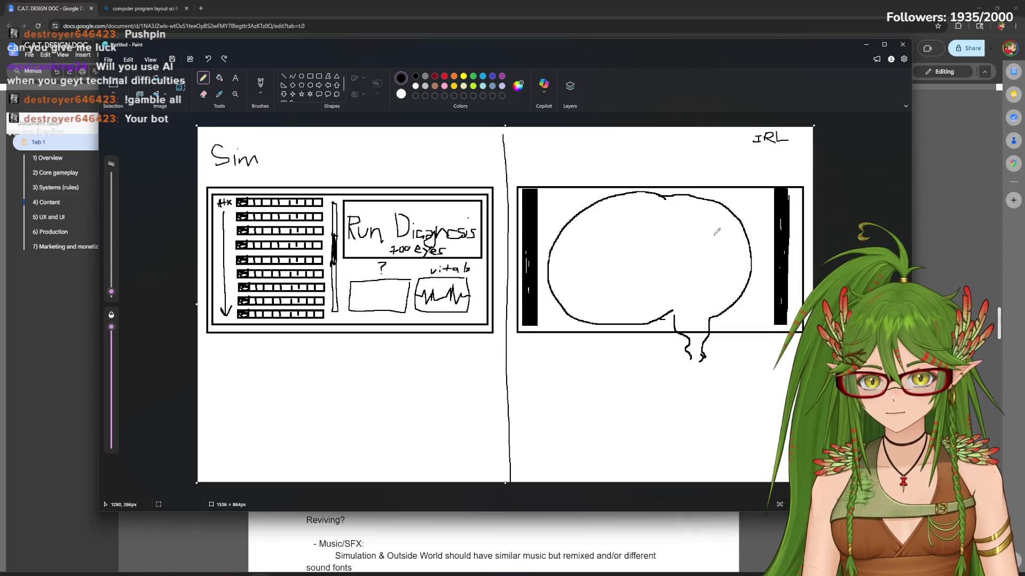
pyautogui.moveTo(711, 214)
pyautogui.mouseDown()
pyautogui.moveTo(642, 210)
pyautogui.moveTo(591, 244)
pyautogui.mouseUp()
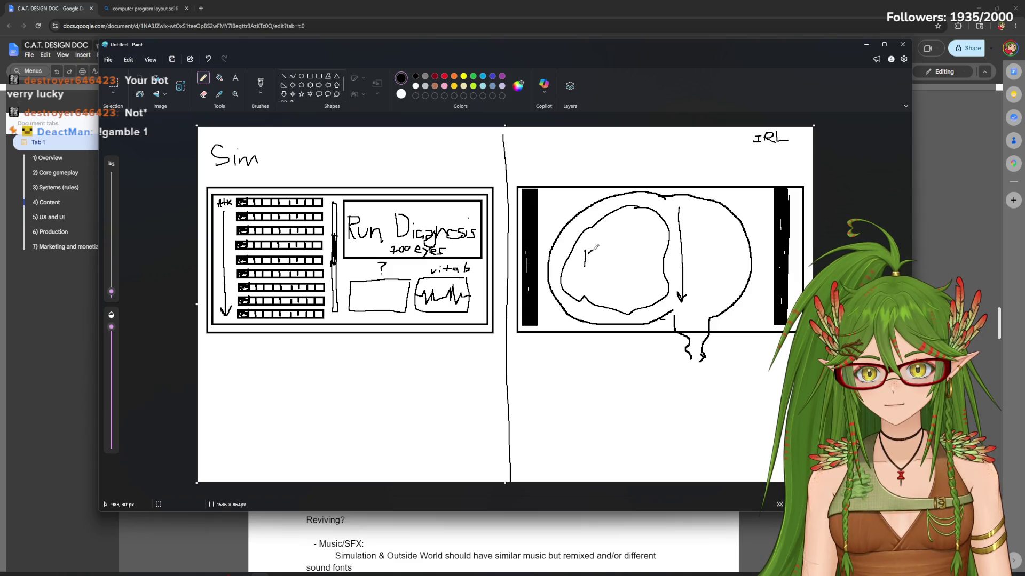
pyautogui.moveTo(595, 256); pyautogui.dragTo(609, 257)
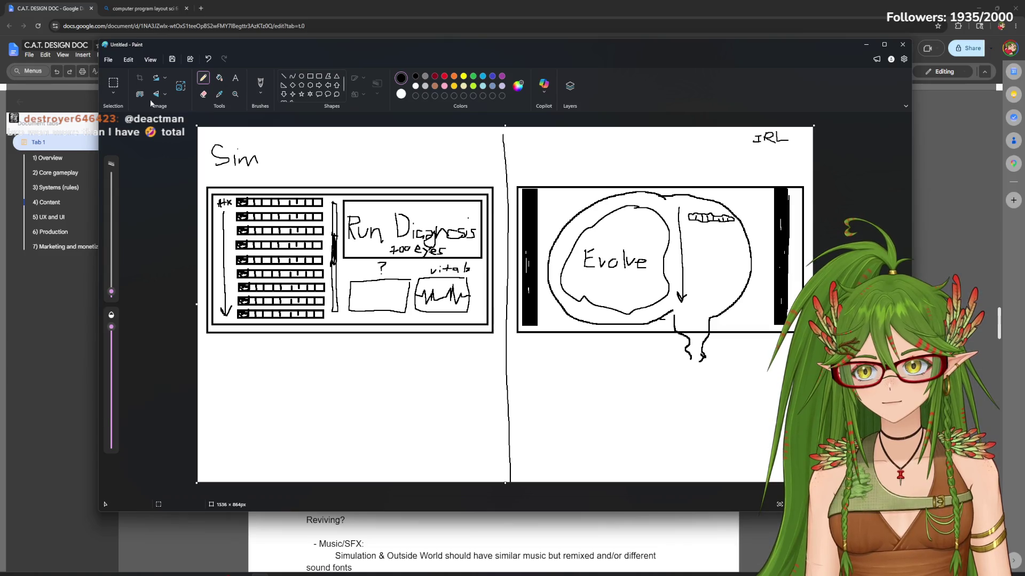
pyautogui.click(118, 94)
# Lasso the small bar sketch and paste three copies stacked below the original
pyautogui.click(145, 133)
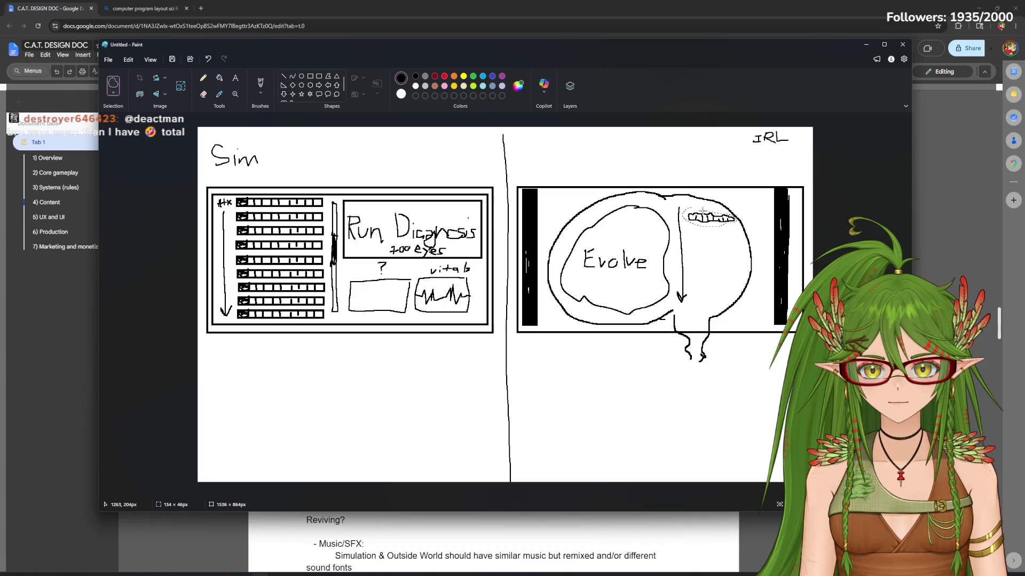
pyautogui.moveTo(702, 210); pyautogui.dragTo(708, 198)
pyautogui.hotkey('ctrl', 'c')
pyautogui.hotkey('ctrl', 'v')
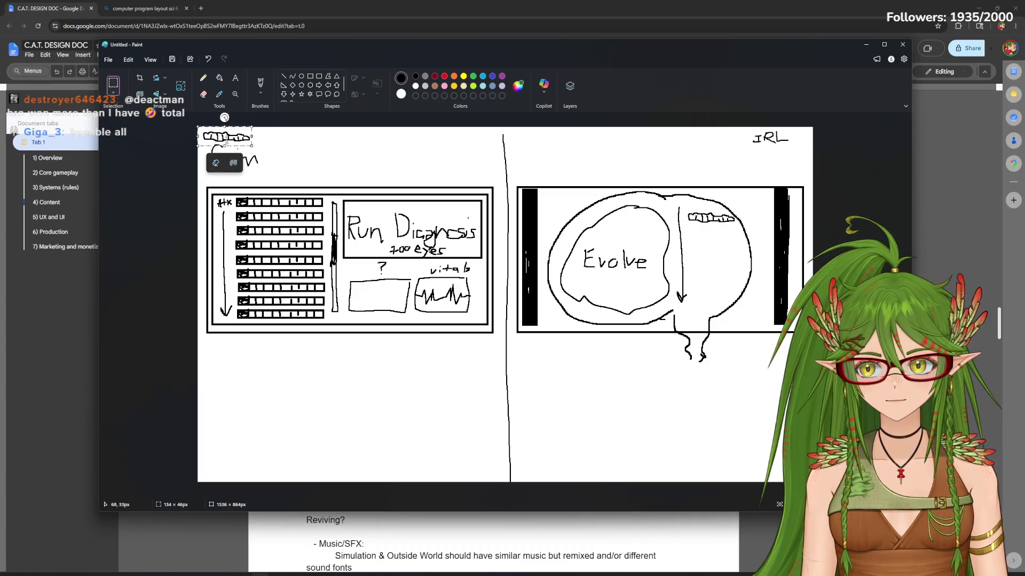
pyautogui.moveTo(225, 148); pyautogui.dragTo(714, 226)
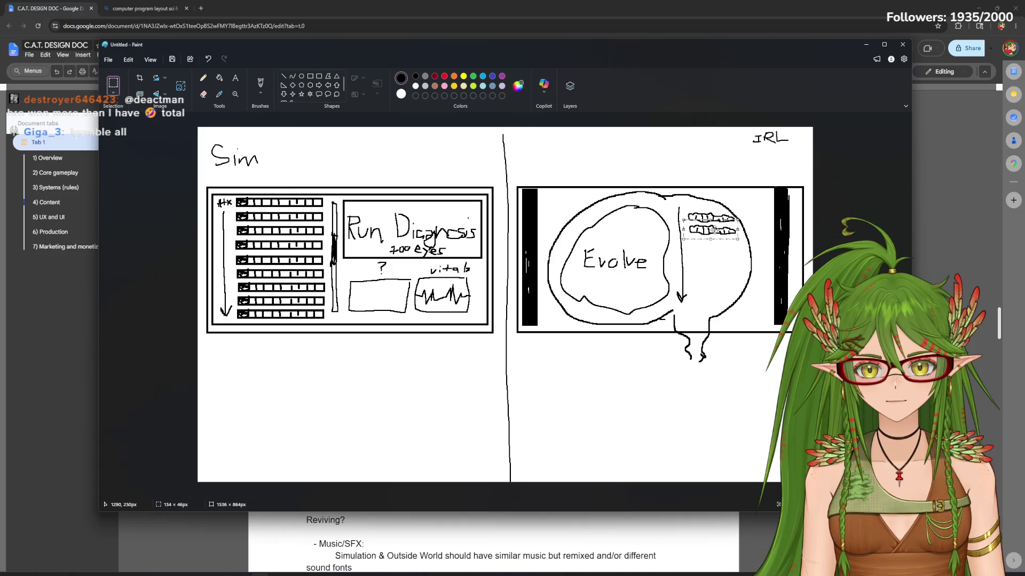
pyautogui.hotkey('ctrl', 'v')
pyautogui.moveTo(224, 148); pyautogui.dragTo(732, 243)
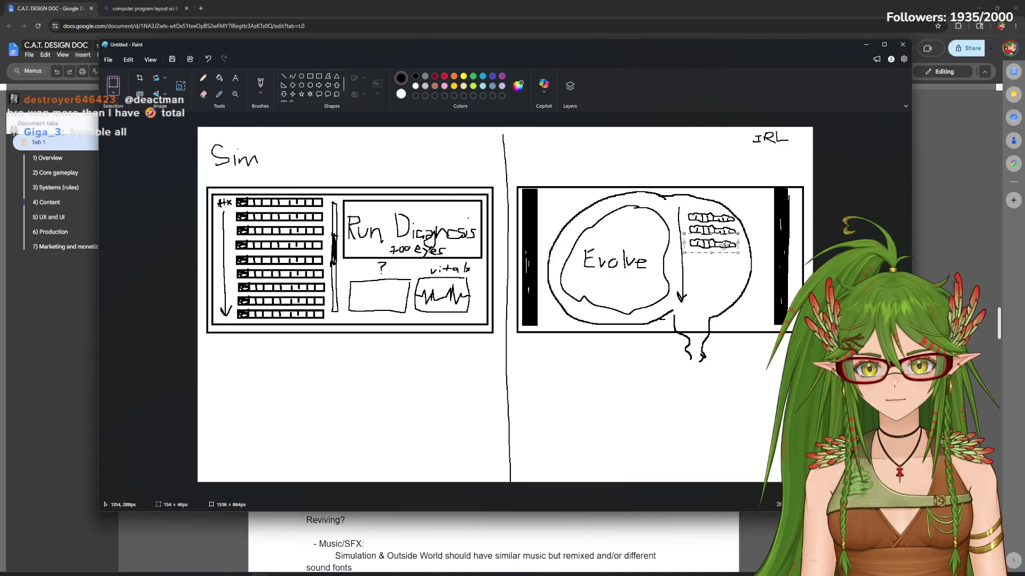
pyautogui.hotkey('ctrl', 'v')
pyautogui.moveTo(225, 148); pyautogui.dragTo(713, 262)
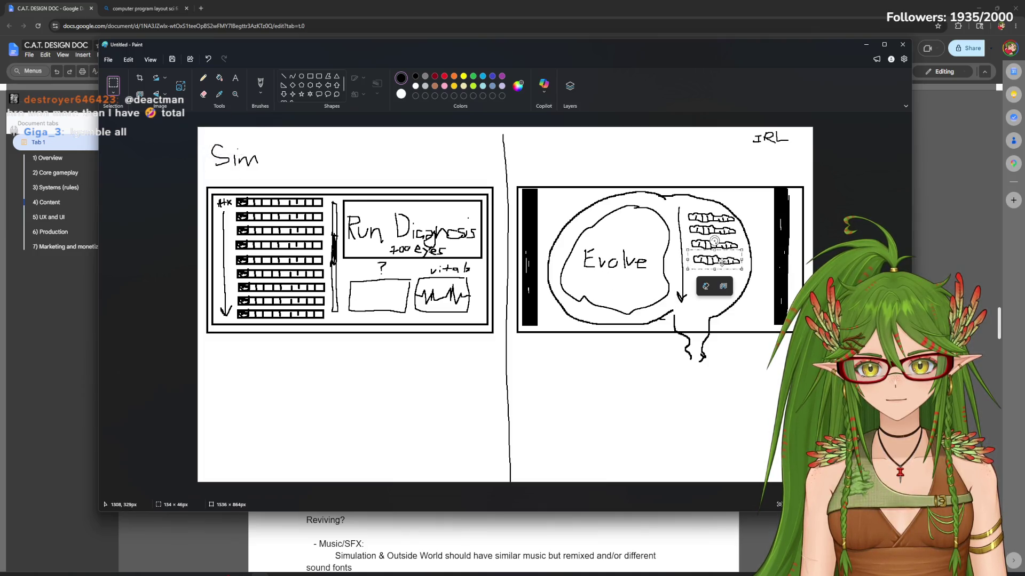
# Paste three more bar copies to finish the column, nudge the last into line, and move Paint aside
pyautogui.hotkey('ctrl', 'v')
pyautogui.moveTo(241, 140); pyautogui.dragTo(730, 272)
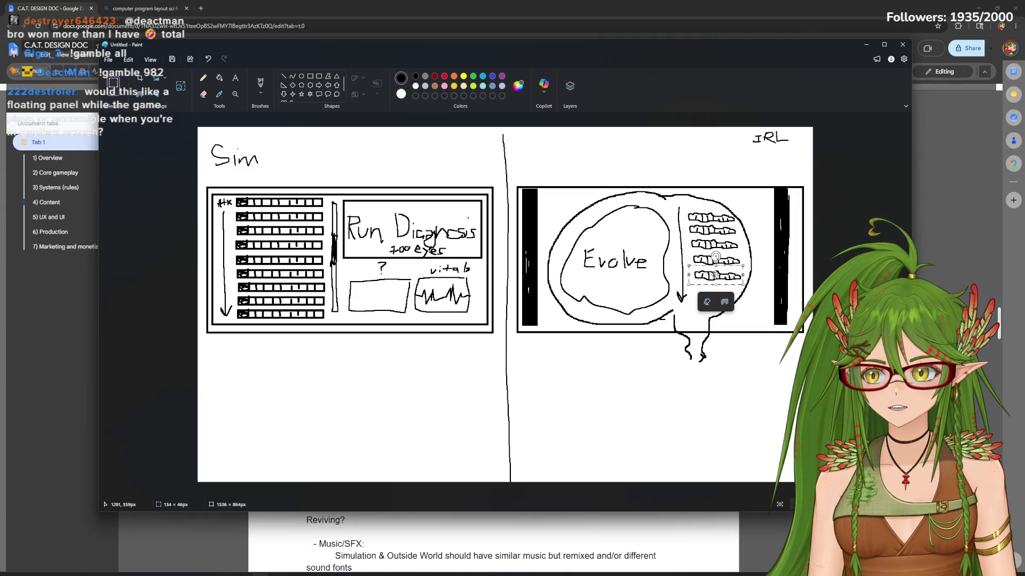
pyautogui.hotkey('ctrl', 'v')
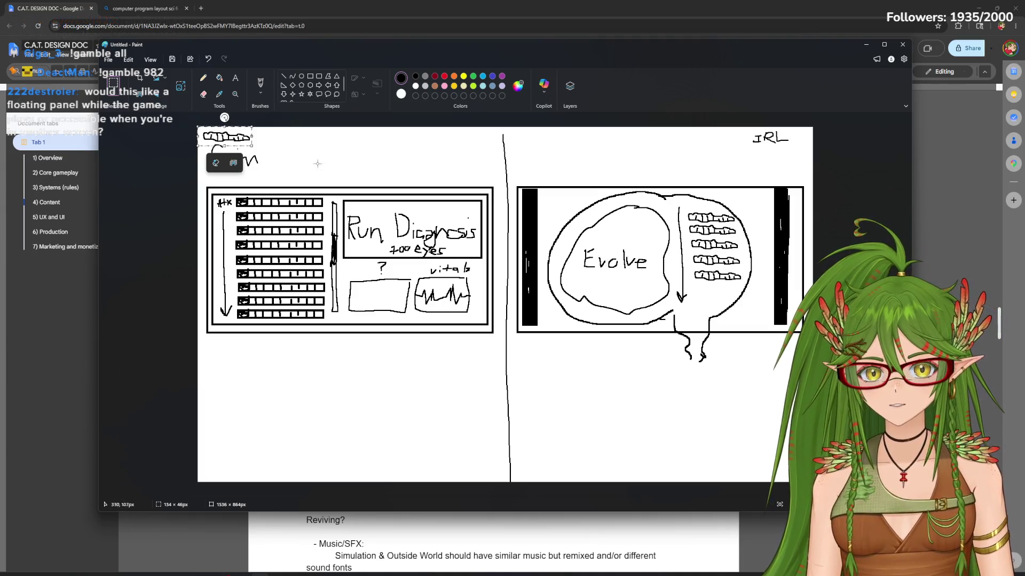
pyautogui.moveTo(225, 160); pyautogui.dragTo(727, 288)
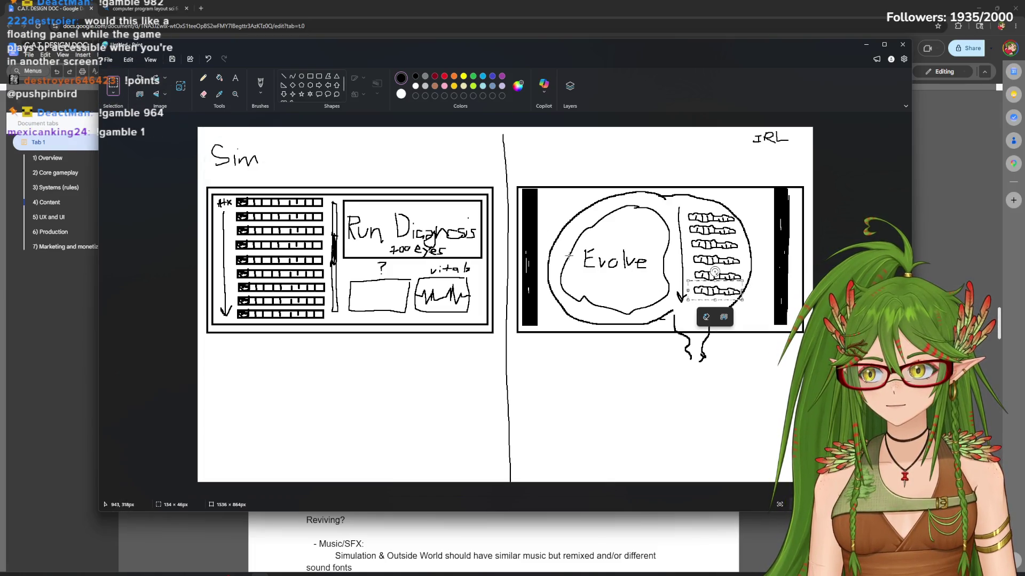
pyautogui.hotkey('ctrl', 'v')
pyautogui.moveTo(230, 152); pyautogui.dragTo(713, 310)
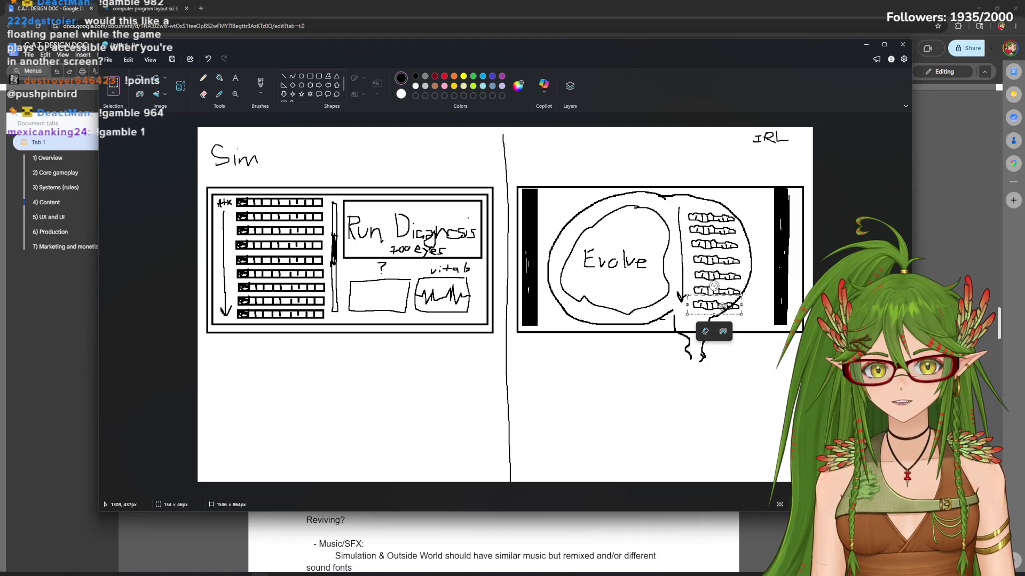
pyautogui.moveTo(721, 301); pyautogui.dragTo(719, 303)
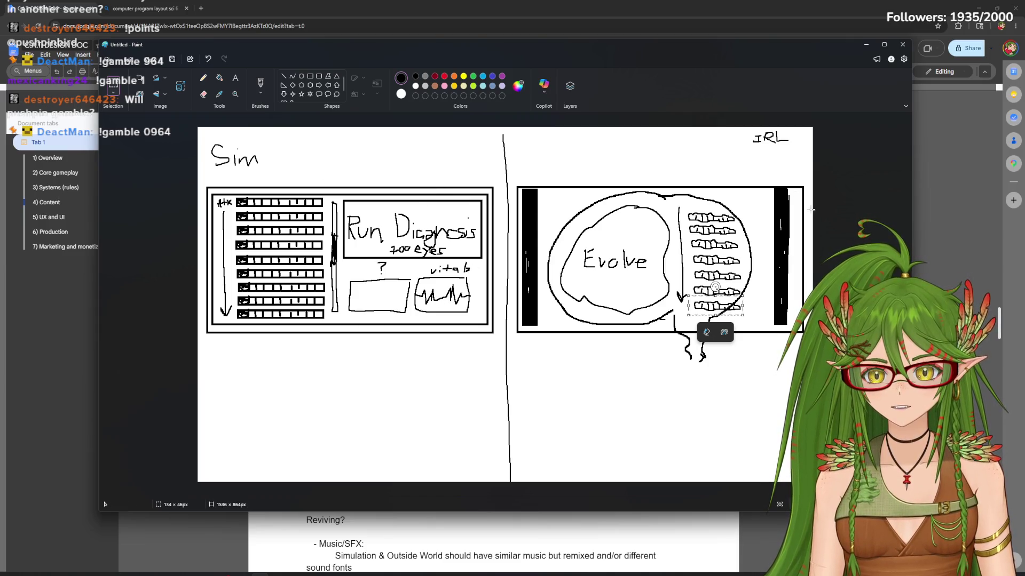
pyautogui.moveTo(617, 54)
pyautogui.mouseDown()
pyautogui.moveTo(628, 131)
pyautogui.moveTo(602, 470)
pyautogui.mouseUp()
pyautogui.scroll(2, 538, 306)
pyautogui.scroll(3, 537, 306)
pyautogui.scroll(3, 538, 305)
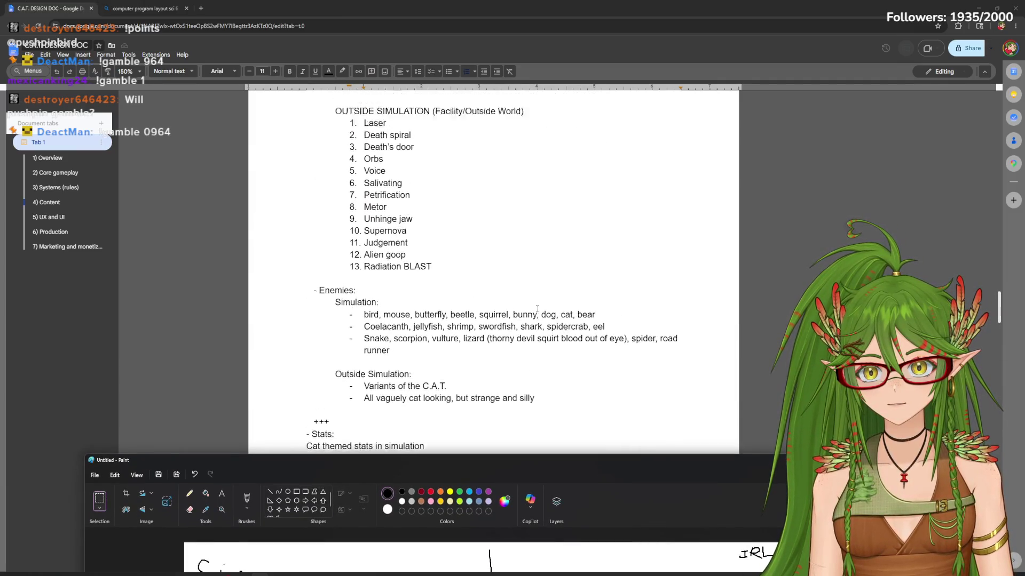
pyautogui.moveTo(999, 309)
pyautogui.mouseDown()
pyautogui.moveTo(994, 284)
pyautogui.moveTo(992, 294)
pyautogui.mouseUp()
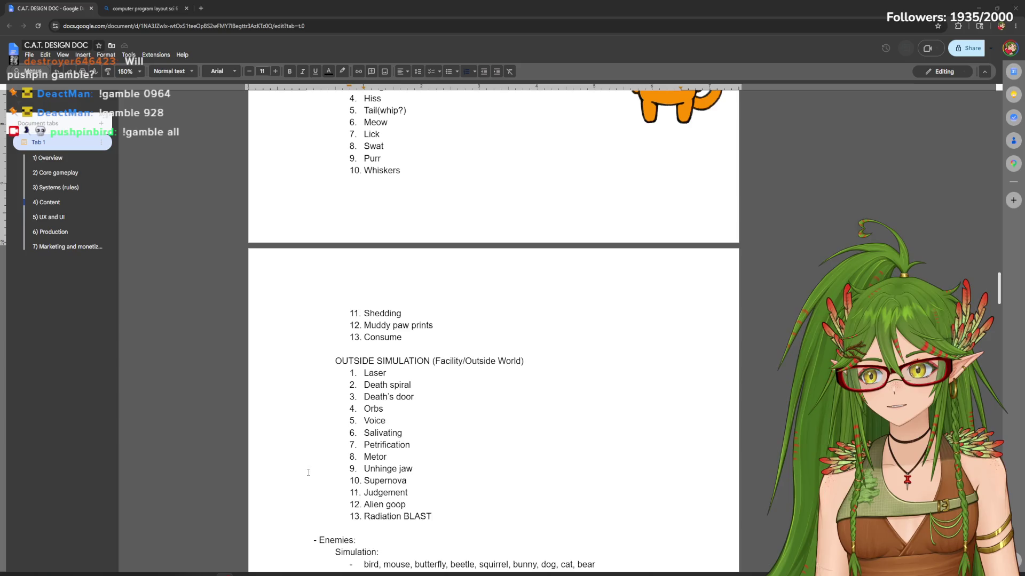
# Bring Paint up and position its window over the lower half of the design doc
pyautogui.hotkey('alt', 'Tab')
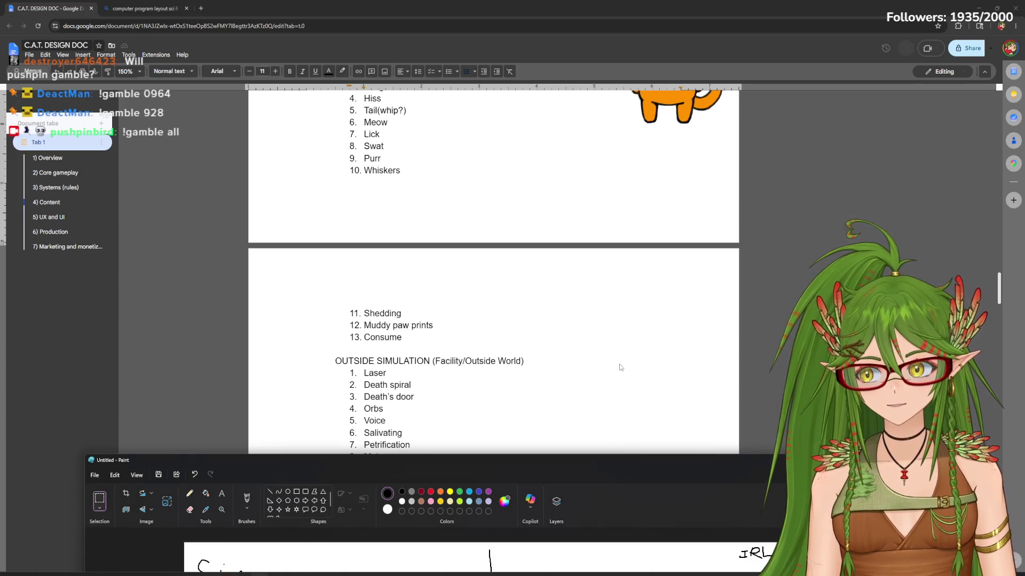
pyautogui.moveTo(687, 462)
pyautogui.mouseDown()
pyautogui.moveTo(737, 114)
pyautogui.moveTo(729, 69)
pyautogui.mouseUp()
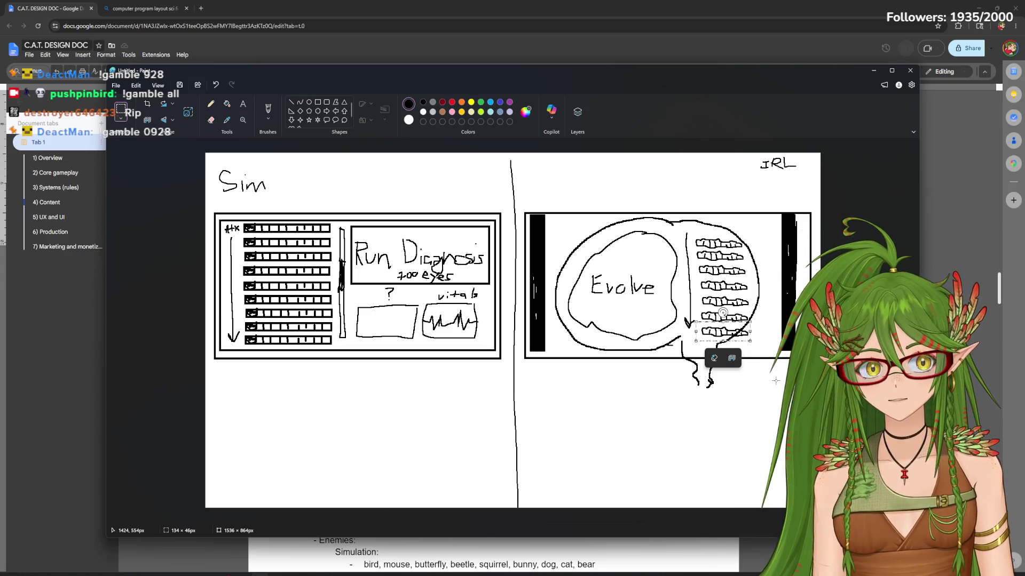
pyautogui.moveTo(798, 77)
pyautogui.mouseDown()
pyautogui.moveTo(778, 255)
pyautogui.moveTo(779, 547)
pyautogui.mouseUp()
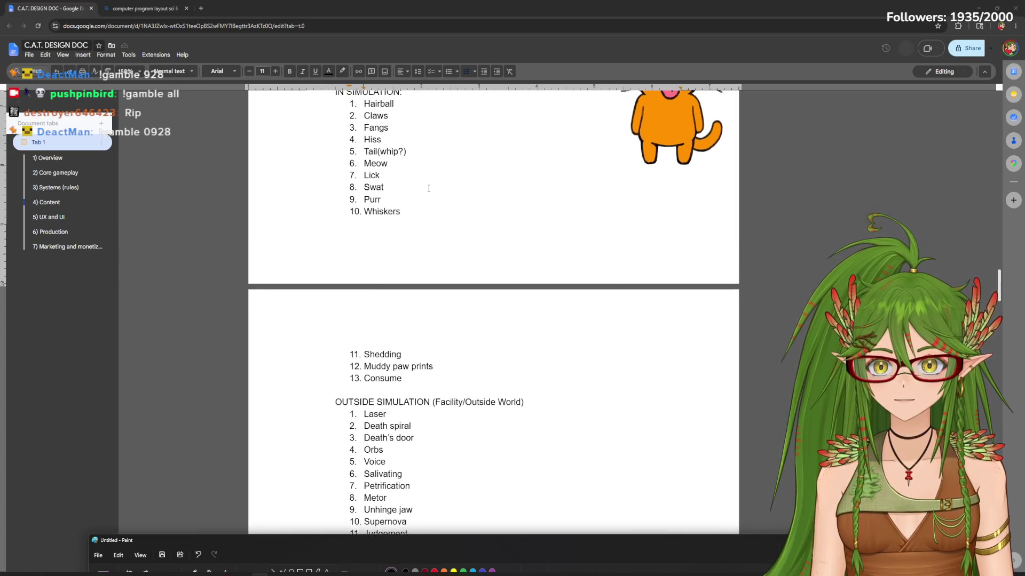
pyautogui.scroll(2, 508, 298)
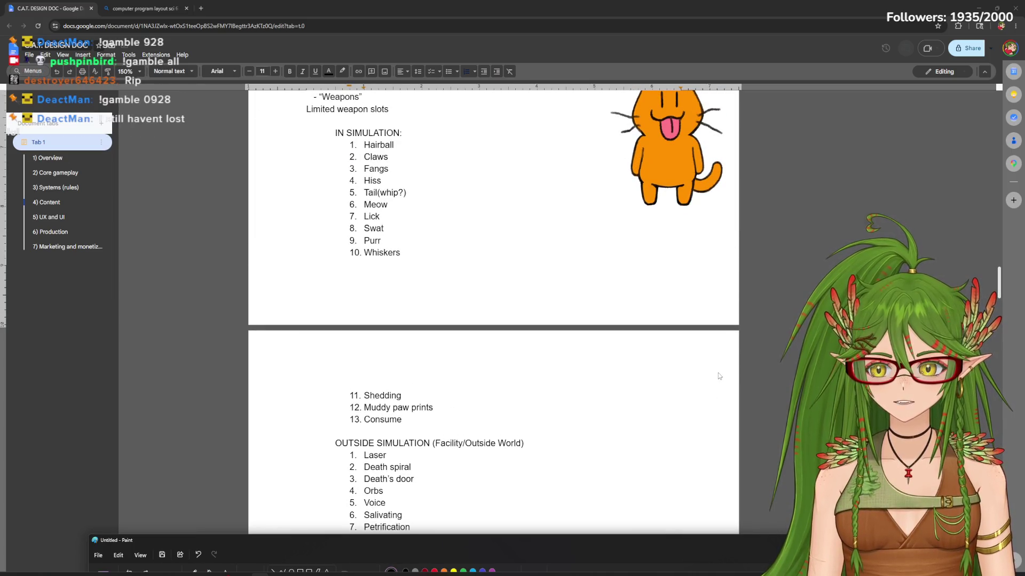
pyautogui.moveTo(803, 532)
pyautogui.mouseDown()
pyautogui.moveTo(796, 279)
pyautogui.moveTo(822, 72)
pyautogui.mouseUp()
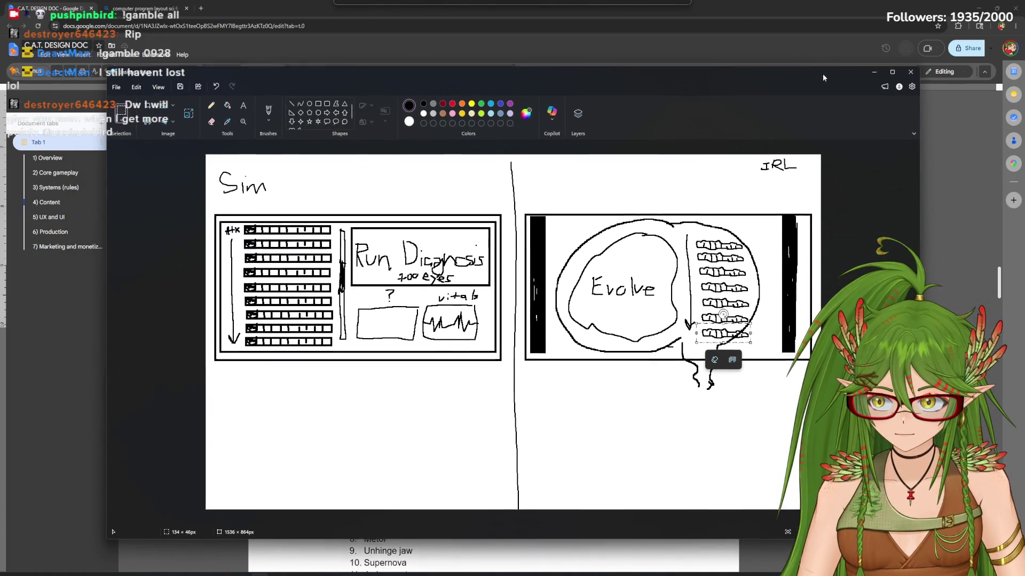
# Crop the canvas bottom to fit the Sim/IRL wireframe, copy it, and minimize Paint
pyautogui.moveTo(823, 76); pyautogui.dragTo(824, 73)
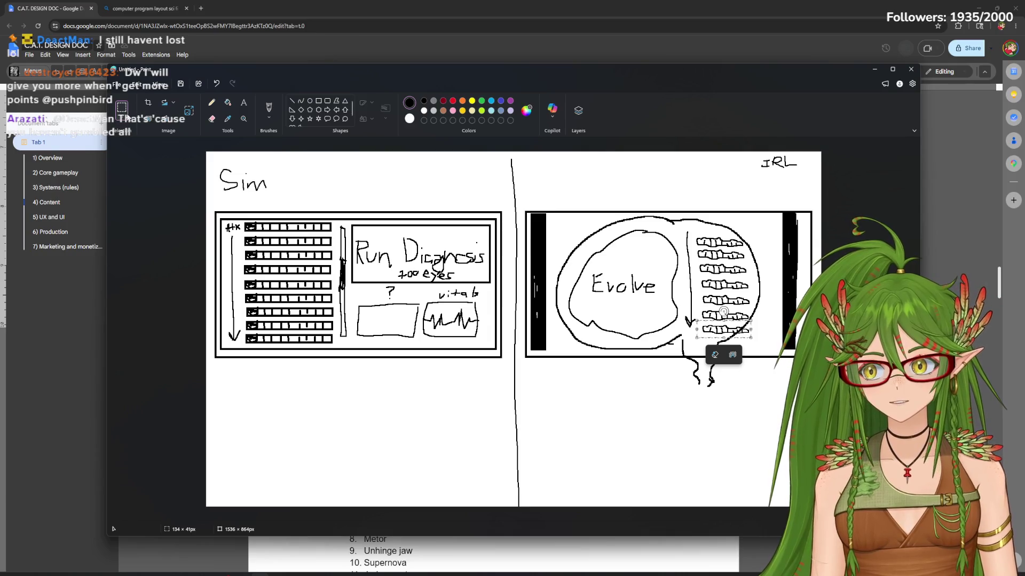
pyautogui.press('Escape')
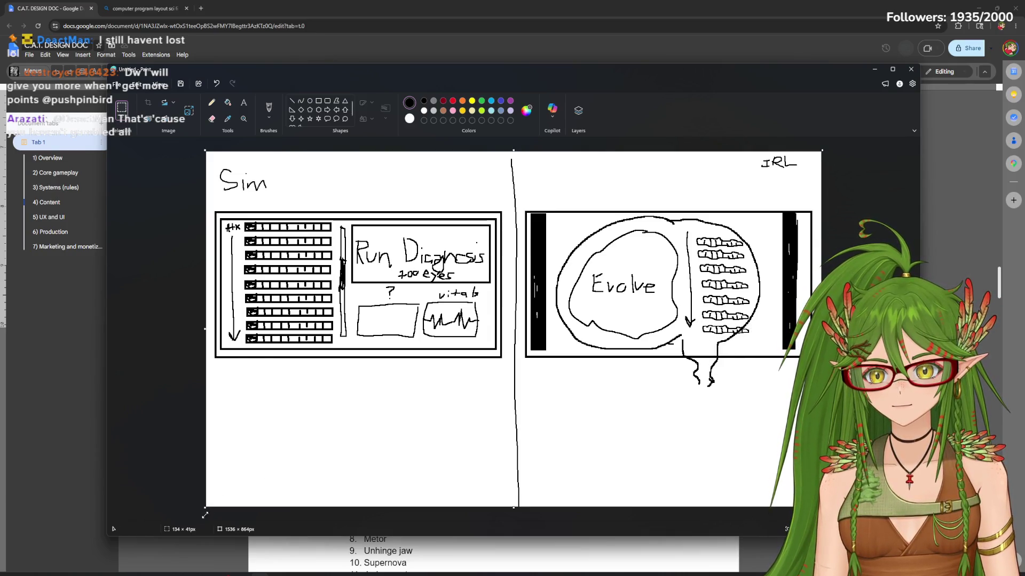
pyautogui.moveTo(204, 515)
pyautogui.mouseDown()
pyautogui.moveTo(203, 385)
pyautogui.moveTo(204, 400)
pyautogui.mouseUp()
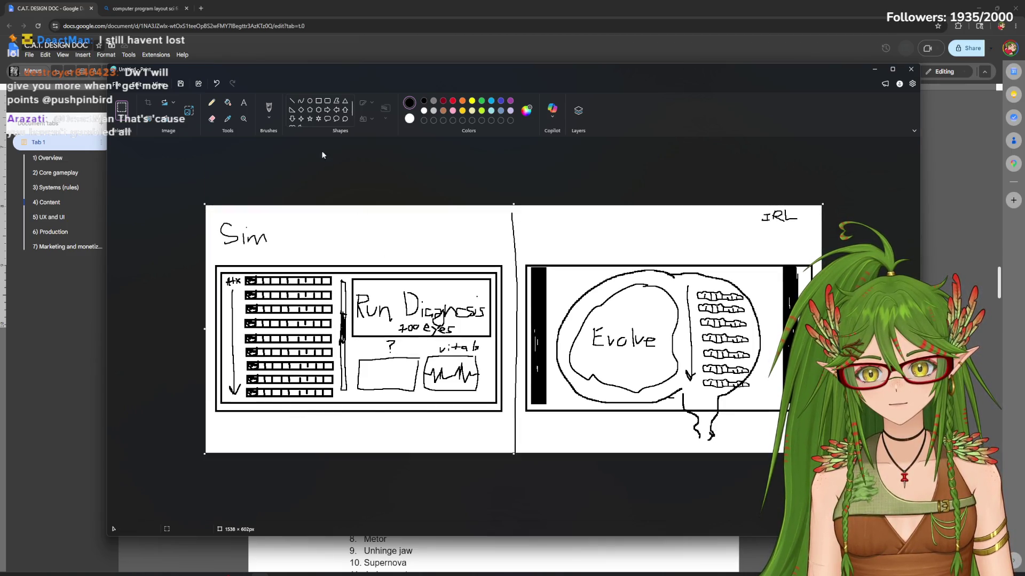
pyautogui.rightClick(289, 236)
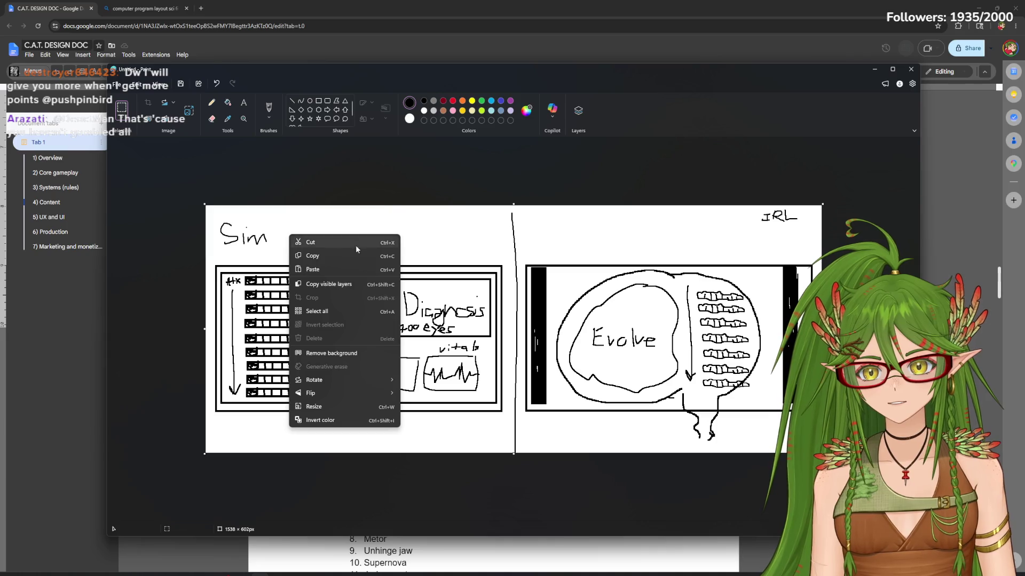
pyautogui.click(322, 257)
pyautogui.click(874, 70)
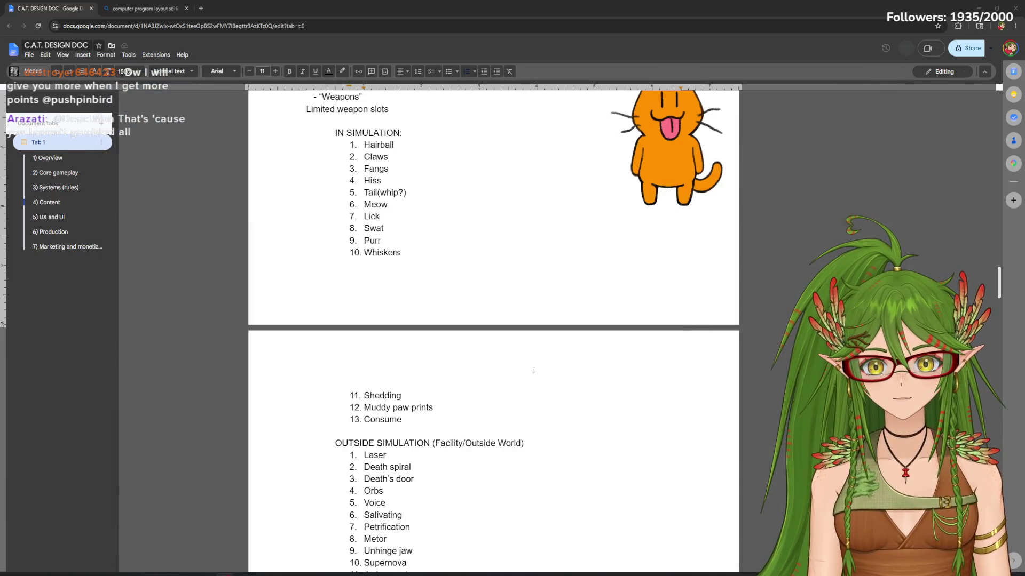
pyautogui.scroll(-2, 534, 370)
pyautogui.scroll(4, 513, 337)
pyautogui.scroll(2, 477, 291)
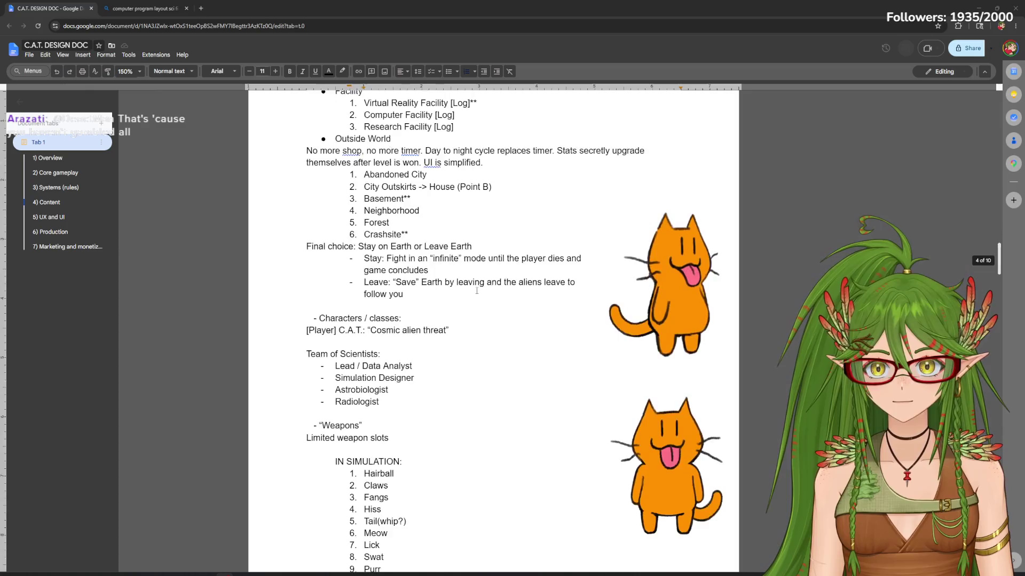
pyautogui.scroll(3, 476, 291)
pyautogui.scroll(2, 476, 291)
pyautogui.scroll(3, 476, 290)
pyautogui.moveTo(996, 249); pyautogui.dragTo(995, 187)
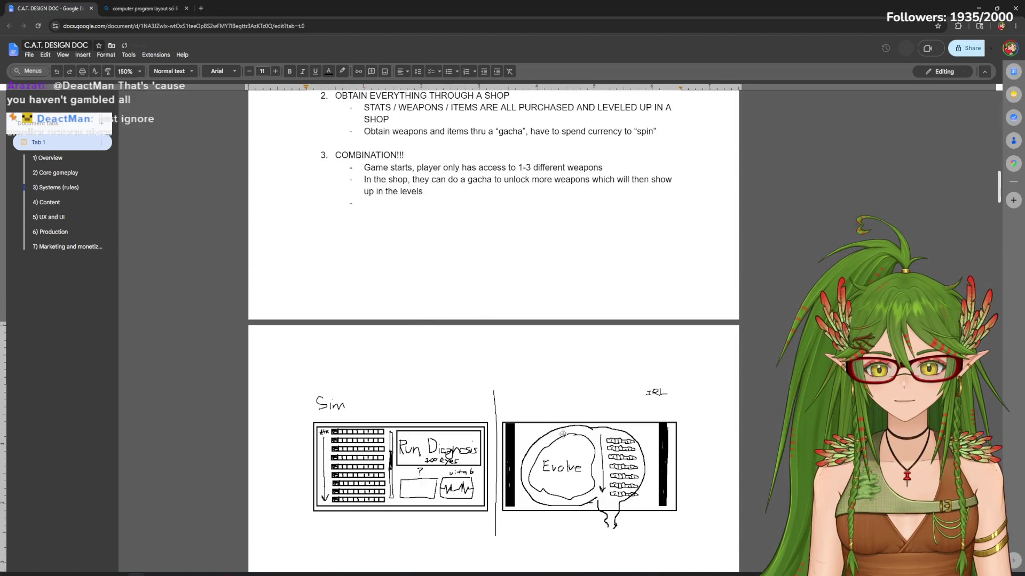
pyautogui.scroll(-2, 365, 468)
# Set the sketch image to wrap text, shift it left and enlarge it, then return to Paint
pyautogui.click(365, 386)
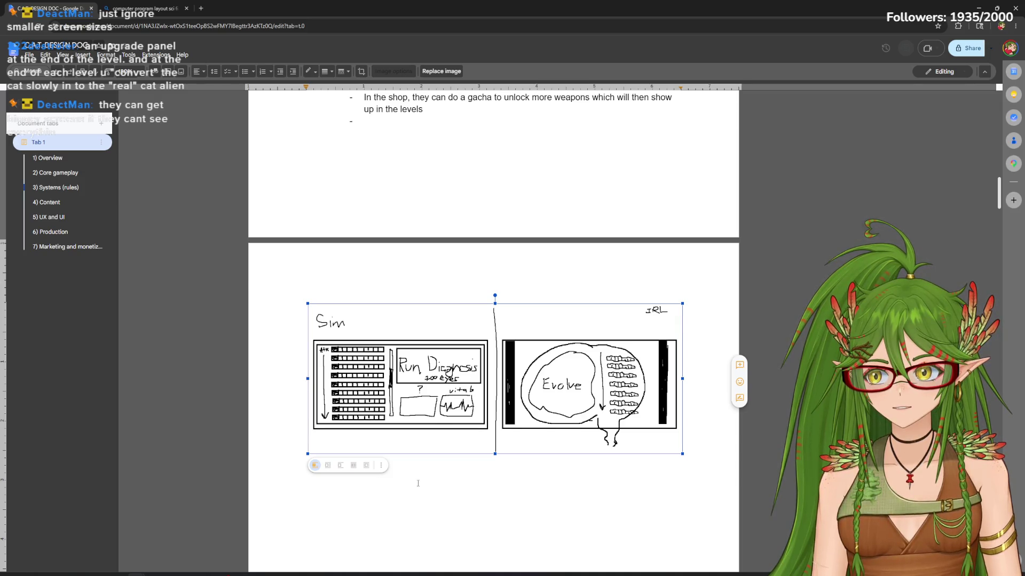
pyautogui.scroll(-2, 417, 483)
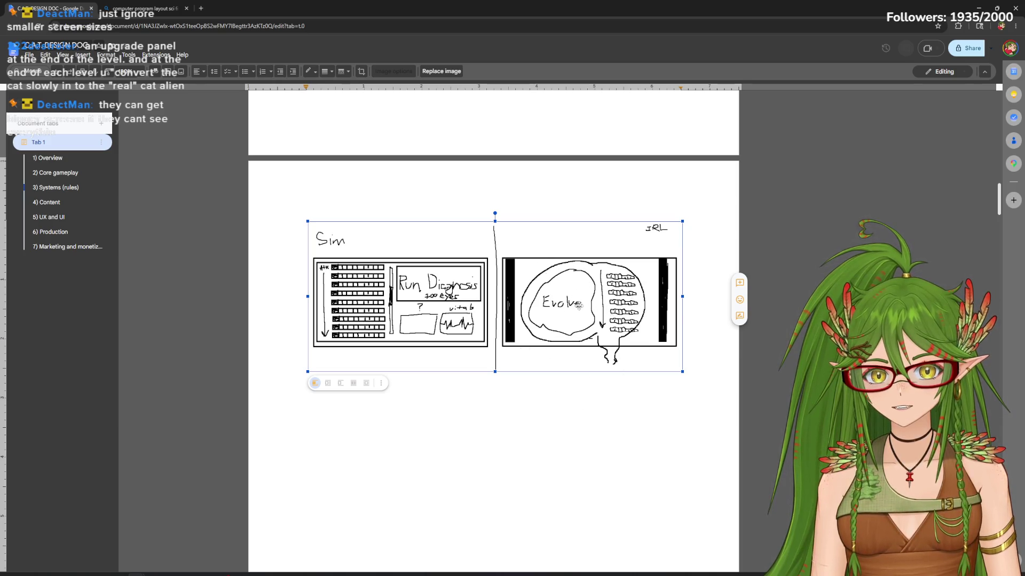
pyautogui.click(327, 384)
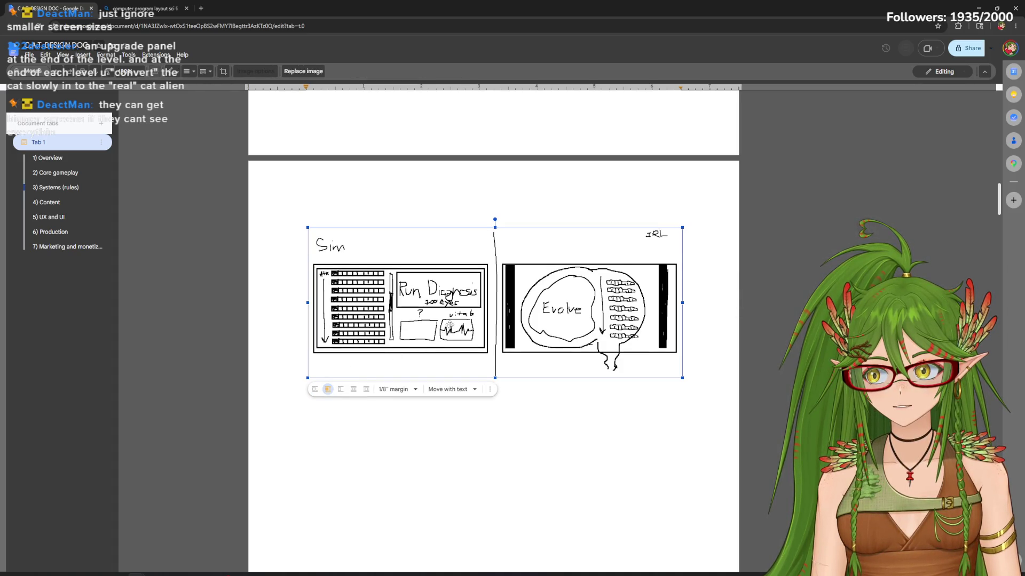
pyautogui.moveTo(437, 312); pyautogui.dragTo(407, 314)
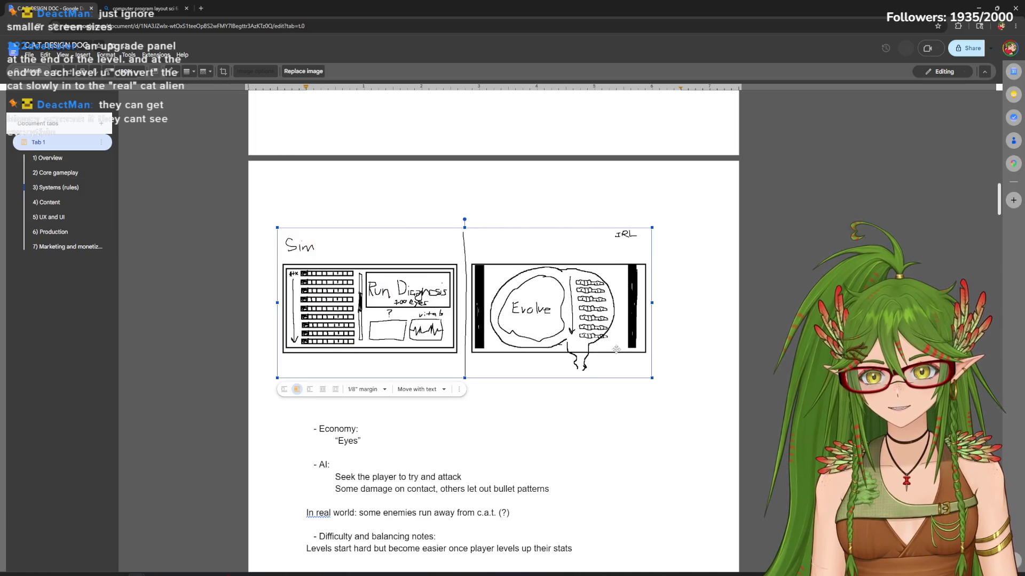
pyautogui.moveTo(651, 375); pyautogui.dragTo(707, 404)
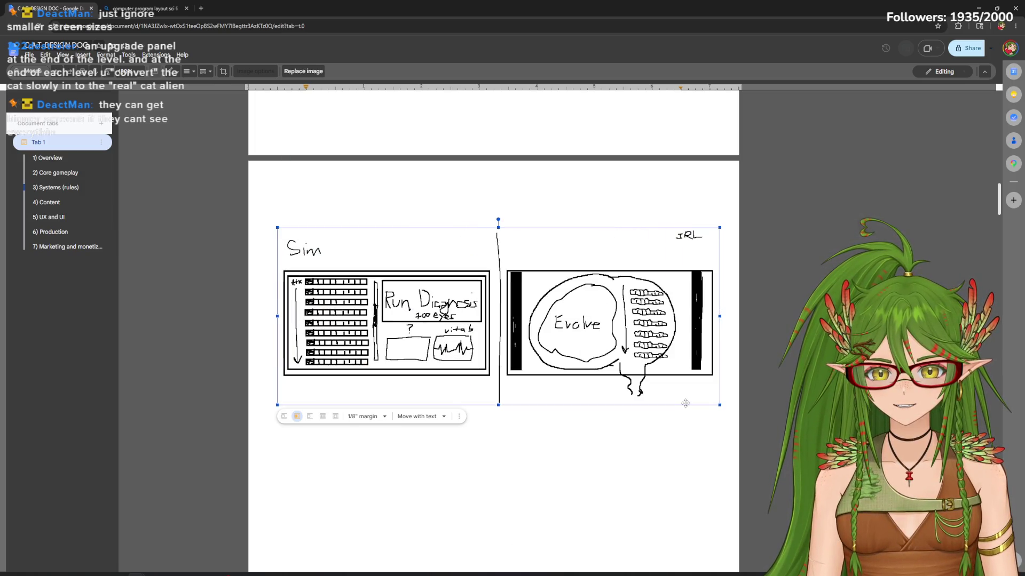
pyautogui.click(754, 405)
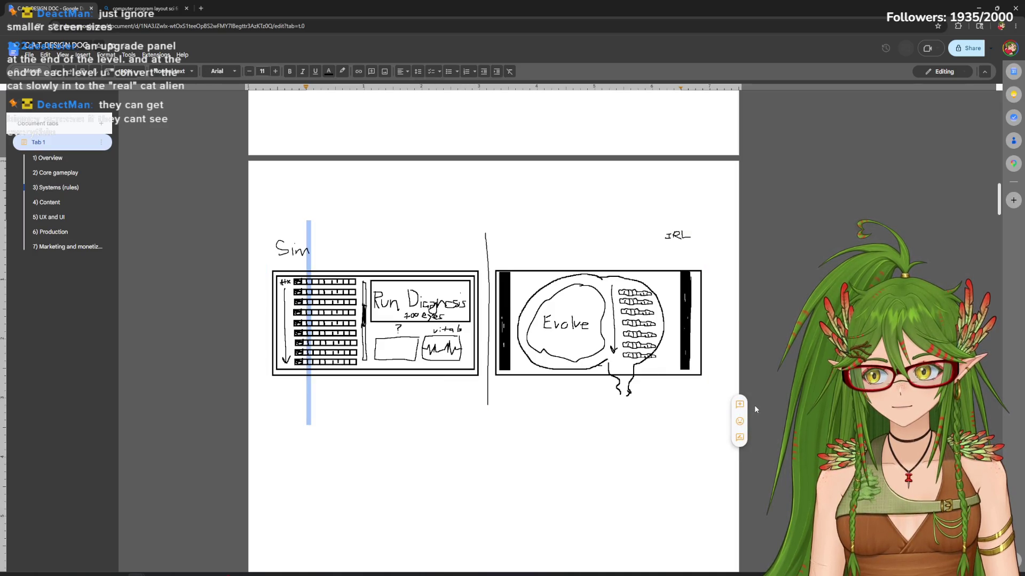
pyautogui.click(306, 417)
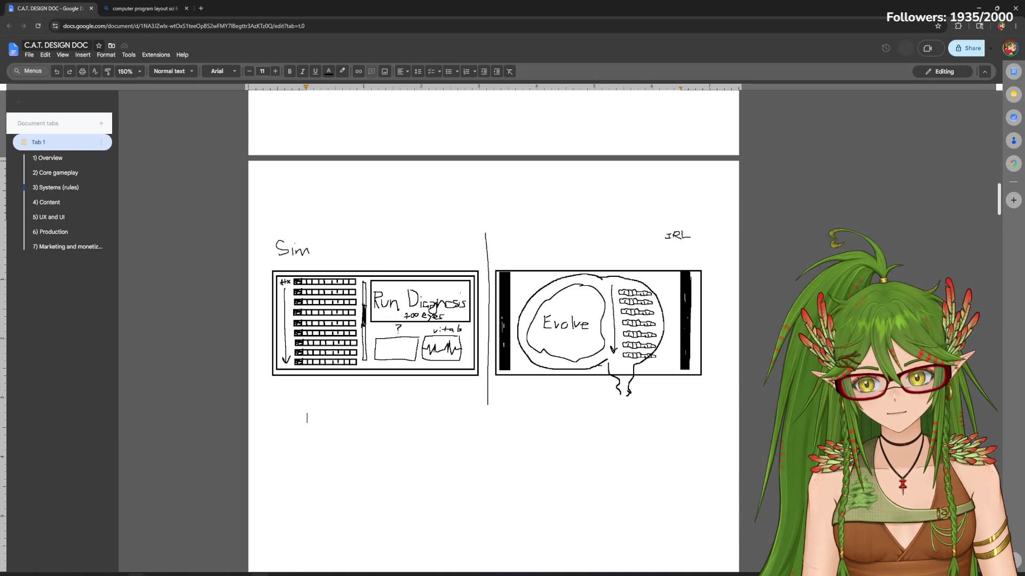
pyautogui.click(260, 543)
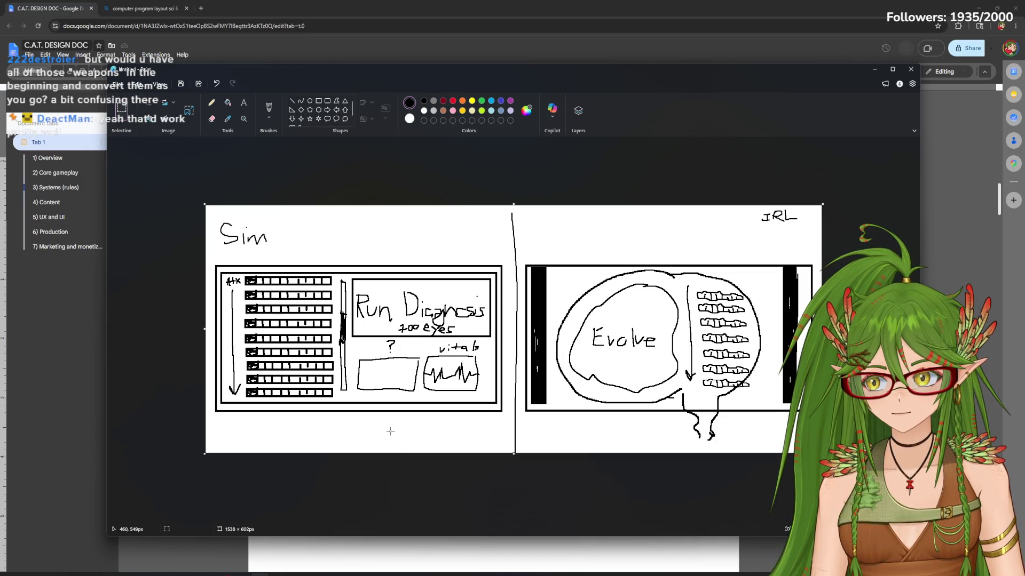
pyautogui.click(911, 69)
pyautogui.scroll(5, 995, 178)
pyautogui.scroll(3, 993, 193)
pyautogui.moveTo(993, 192); pyautogui.dragTo(996, 305)
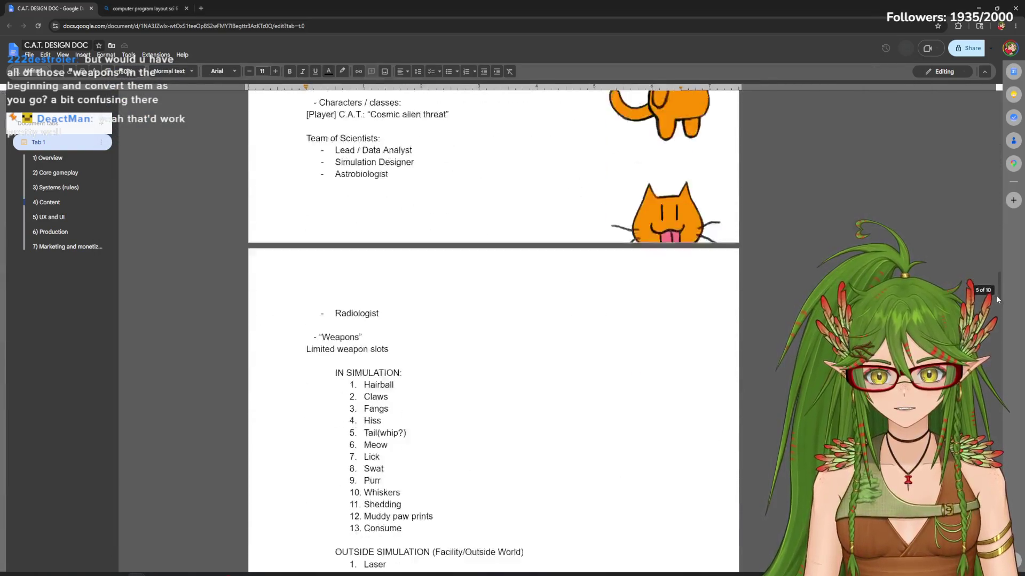
# Review the IN SIMULATION and OUTSIDE SIMULATION weapon lists by selecting through them
pyautogui.moveTo(336, 182); pyautogui.dragTo(455, 340)
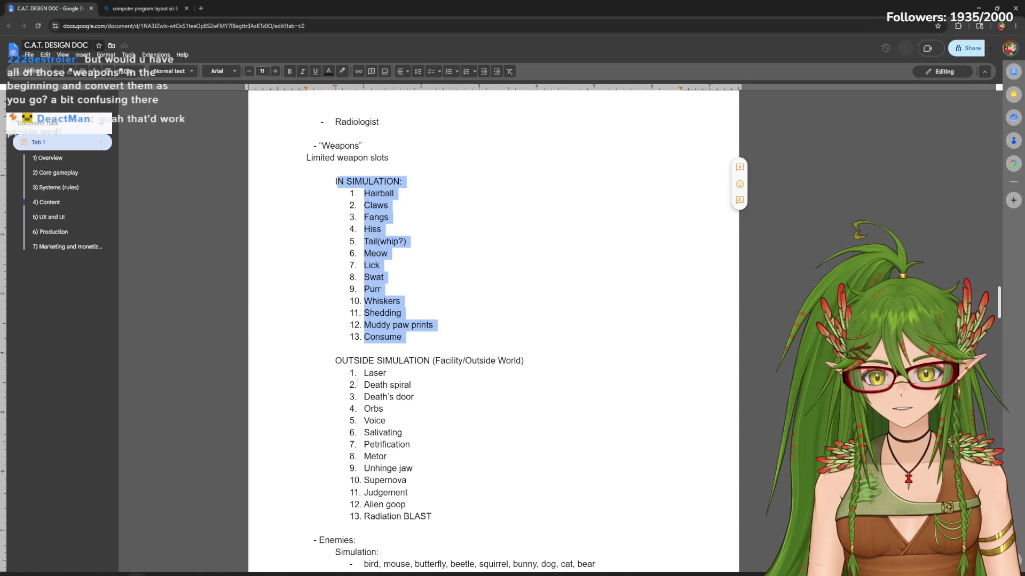
pyautogui.moveTo(364, 384); pyautogui.dragTo(434, 504)
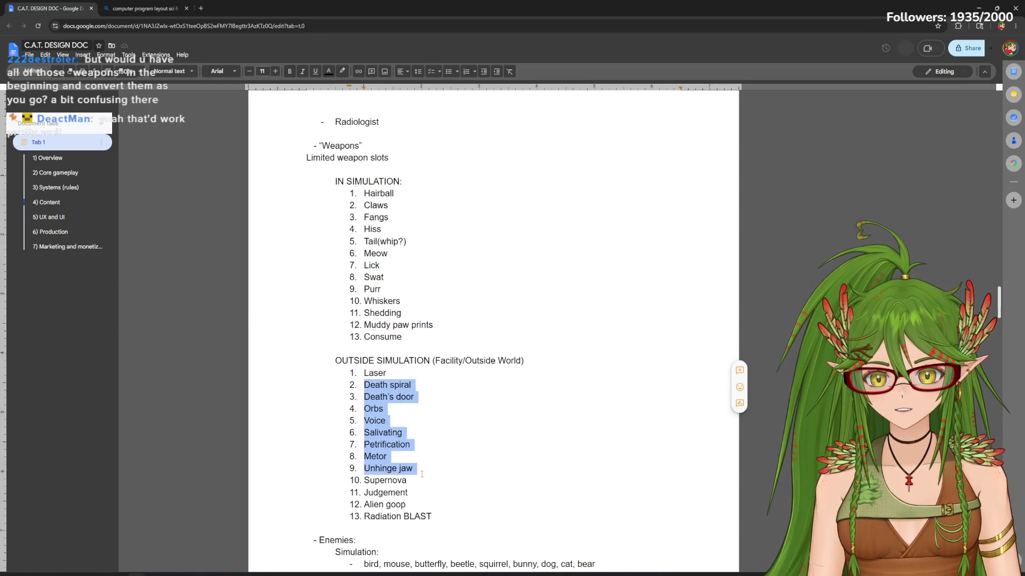
pyautogui.click(461, 507)
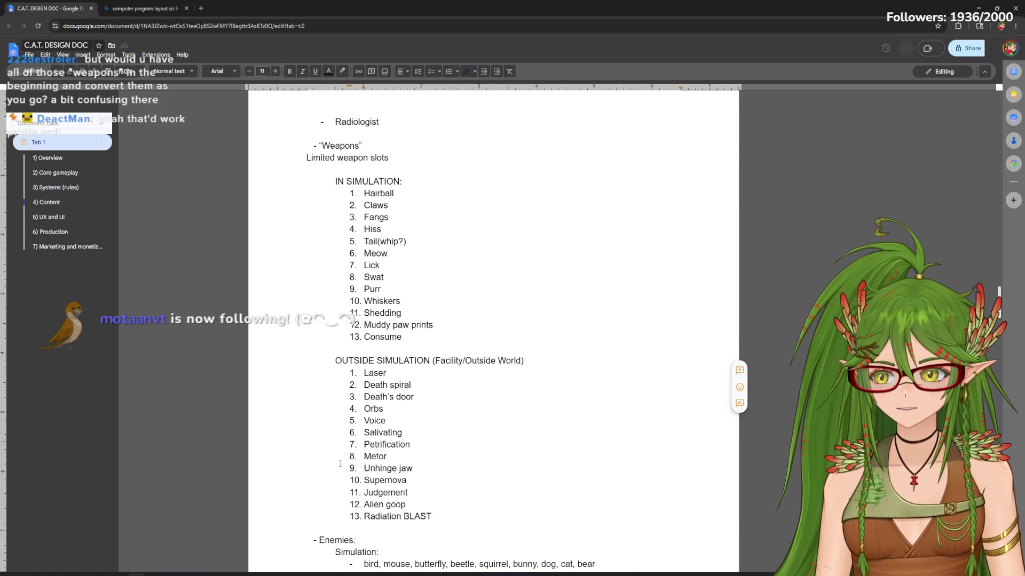
pyautogui.click(415, 469)
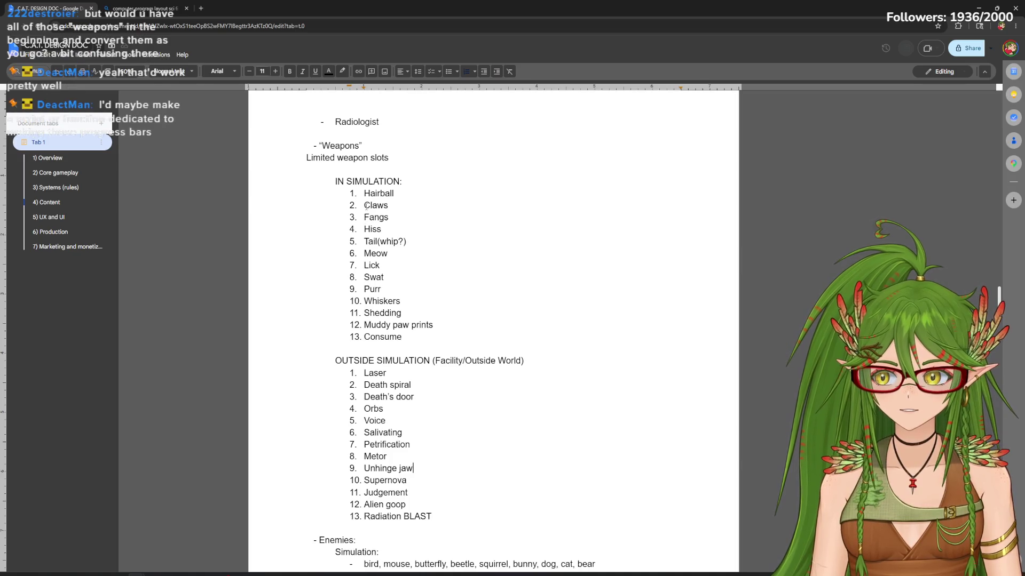
pyautogui.moveTo(313, 169); pyautogui.dragTo(460, 348)
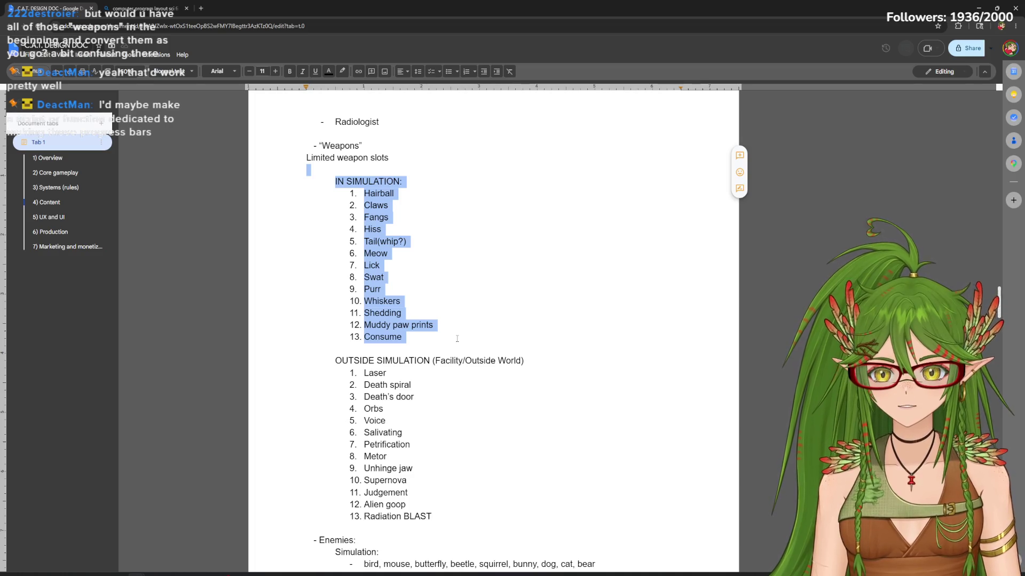
pyautogui.moveTo(364, 193); pyautogui.dragTo(434, 326)
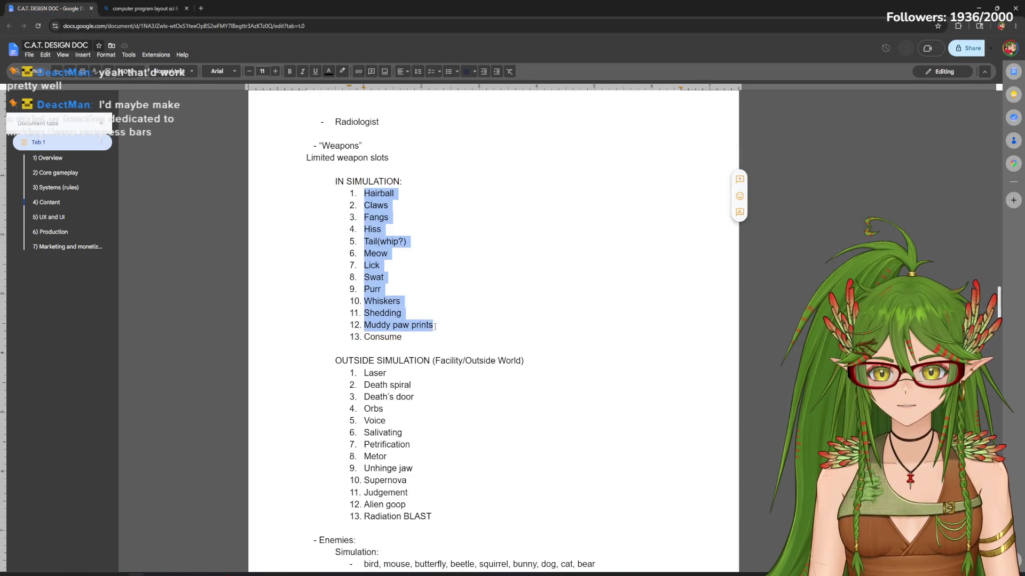
pyautogui.click(401, 301)
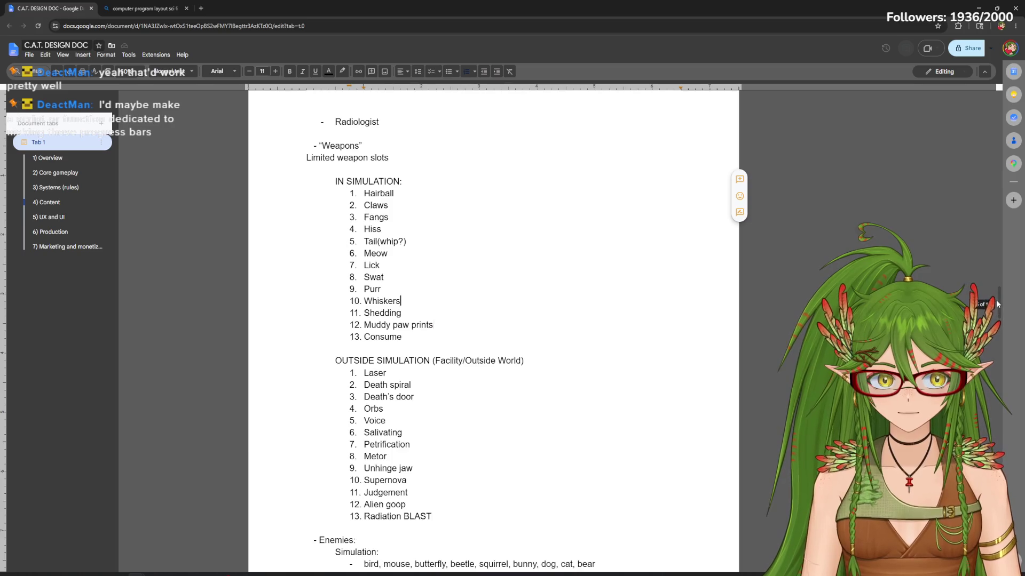
pyautogui.scroll(-2, 999, 310)
pyautogui.moveTo(309, 258); pyautogui.dragTo(436, 427)
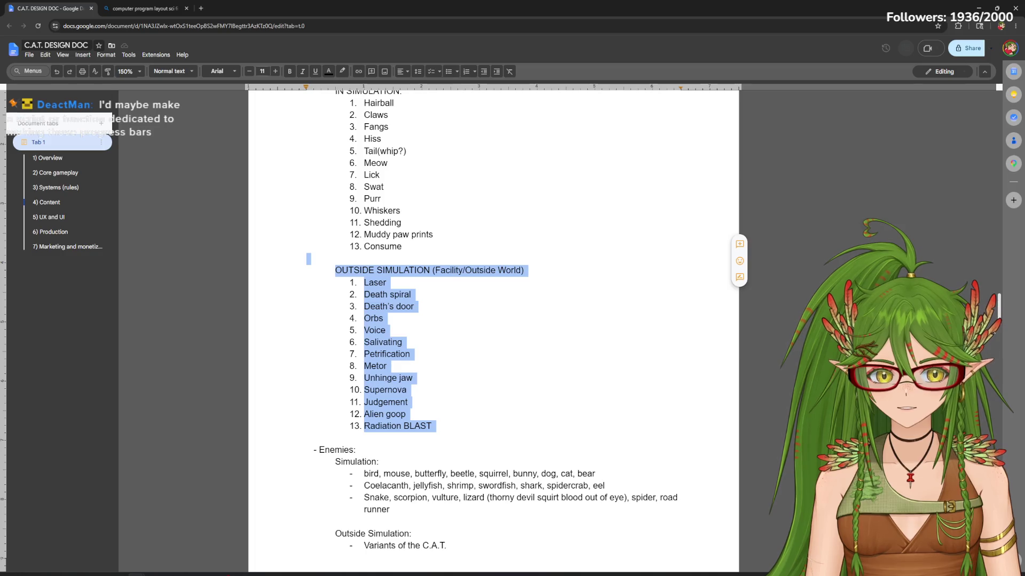
pyautogui.scroll(3, 999, 313)
pyautogui.scroll(-1, 997, 314)
pyautogui.scroll(-1, 997, 313)
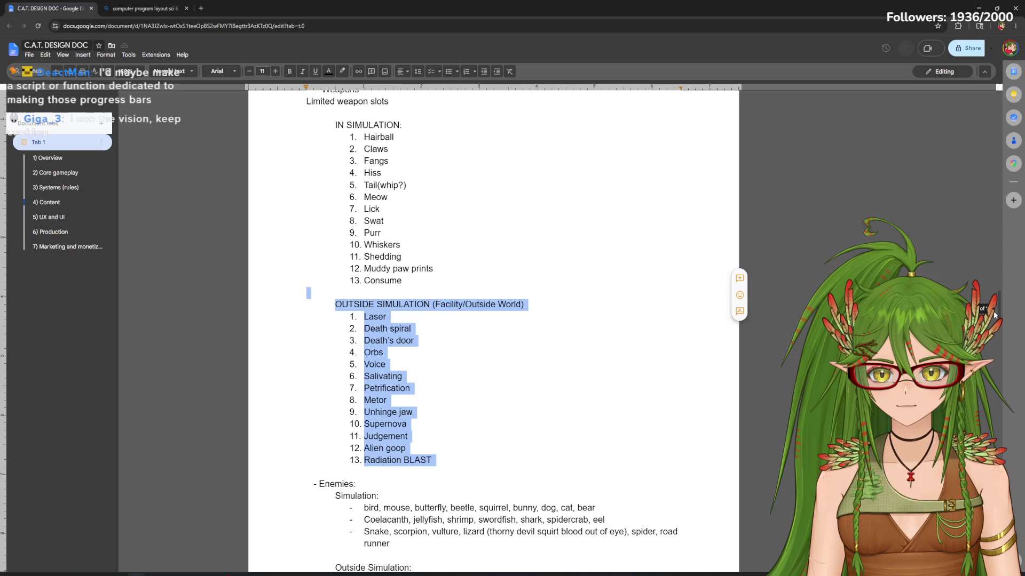
pyautogui.moveTo(994, 312); pyautogui.dragTo(996, 272)
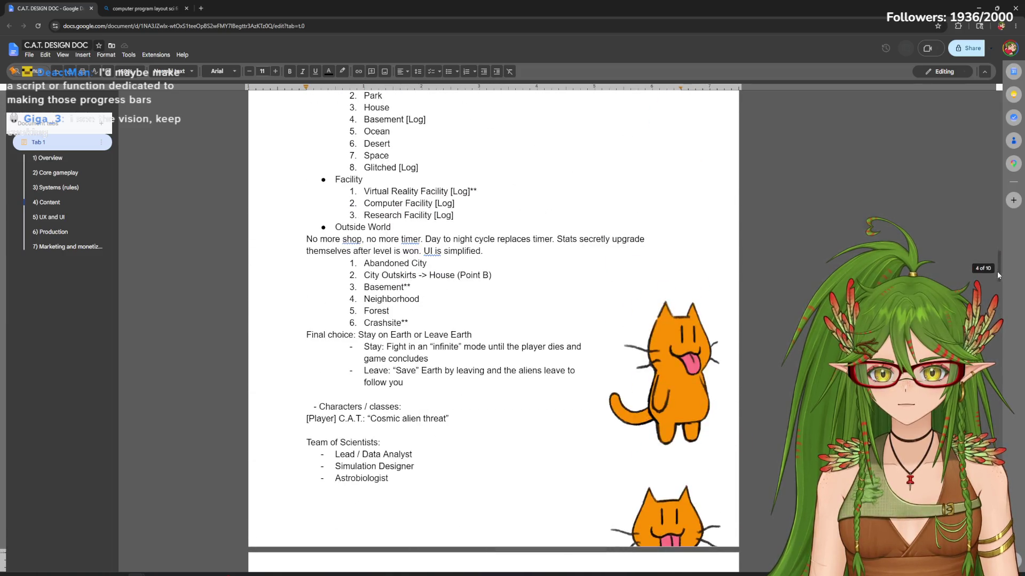
# Move both cat images up beside the Outside World levels list, then switch to the Steam store page
pyautogui.moveTo(662, 385); pyautogui.dragTo(662, 176)
pyautogui.scroll(-1, 665, 320)
pyautogui.moveTo(665, 469)
pyautogui.mouseDown()
pyautogui.moveTo(671, 315)
pyautogui.moveTo(667, 325)
pyautogui.mouseUp()
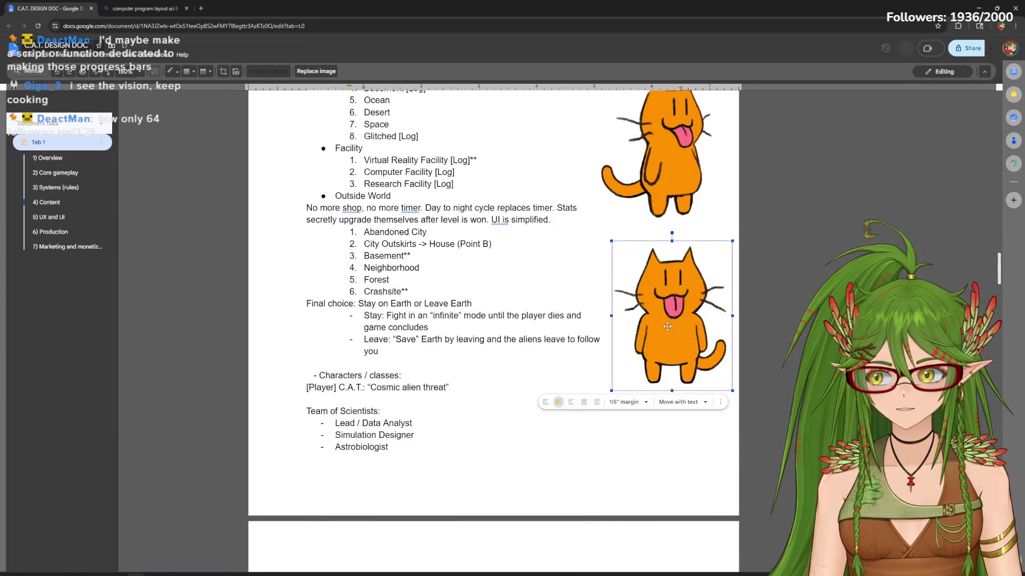
pyautogui.click(790, 396)
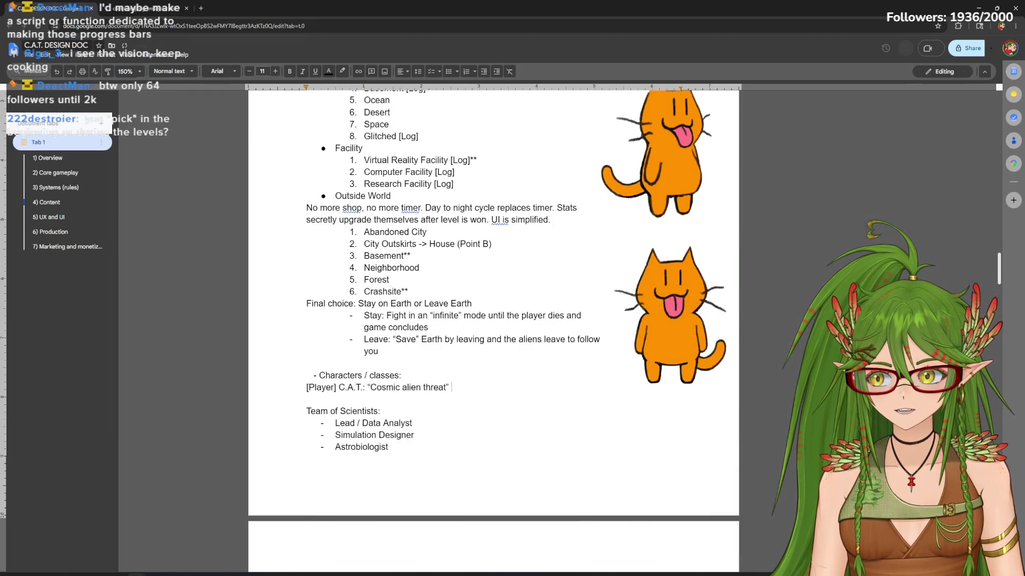
pyautogui.moveTo(996, 279); pyautogui.dragTo(993, 198)
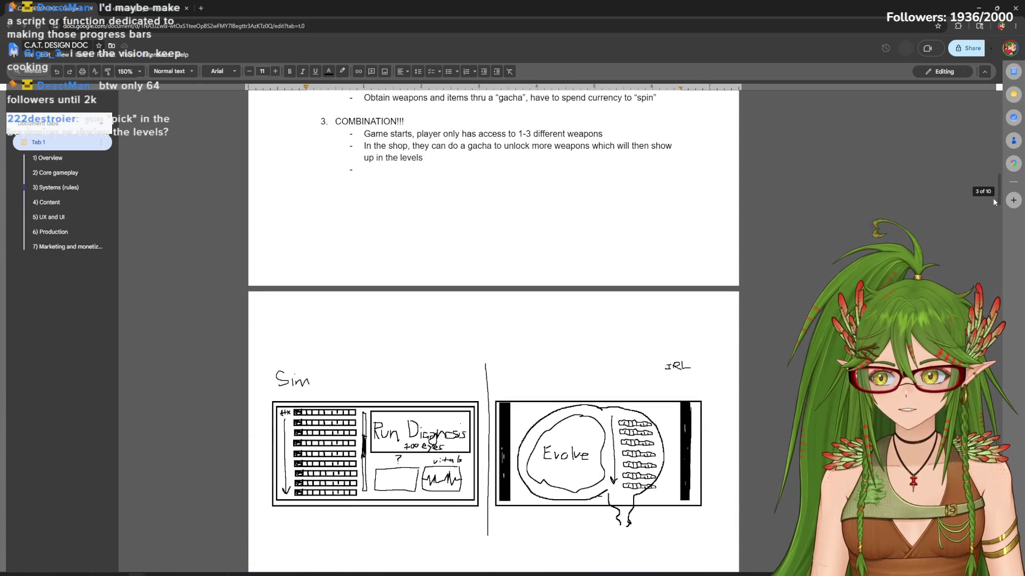
pyautogui.moveTo(992, 198)
pyautogui.mouseDown()
pyautogui.moveTo(1004, 324)
pyautogui.moveTo(998, 302)
pyautogui.mouseUp()
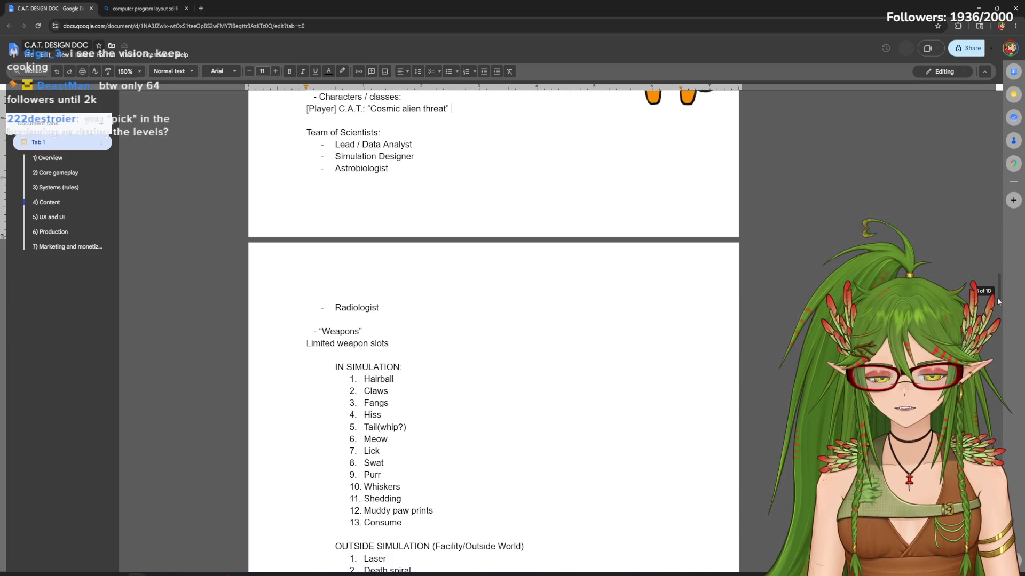
pyautogui.moveTo(996, 298); pyautogui.dragTo(990, 176)
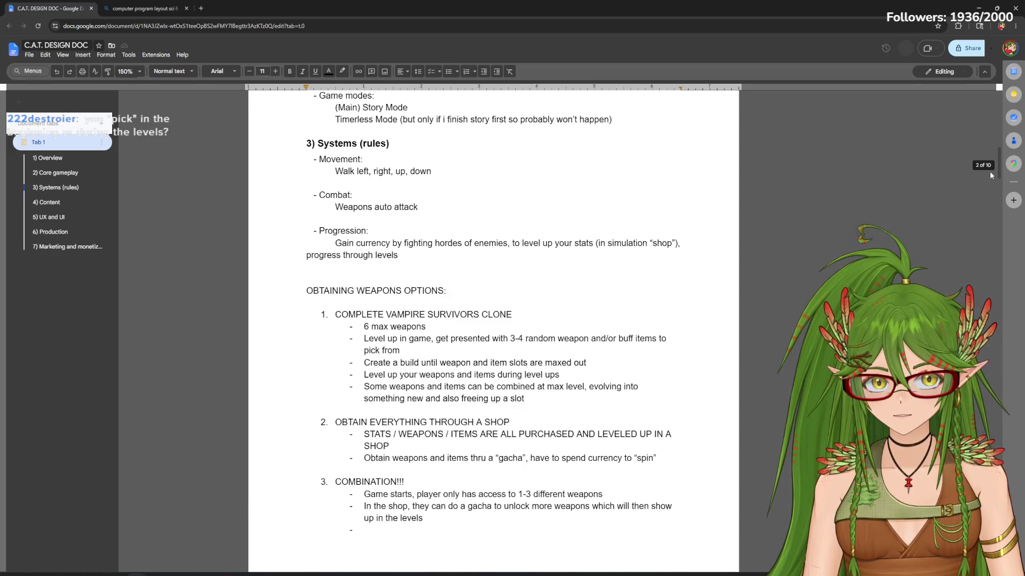
pyautogui.moveTo(989, 171); pyautogui.dragTo(989, 172)
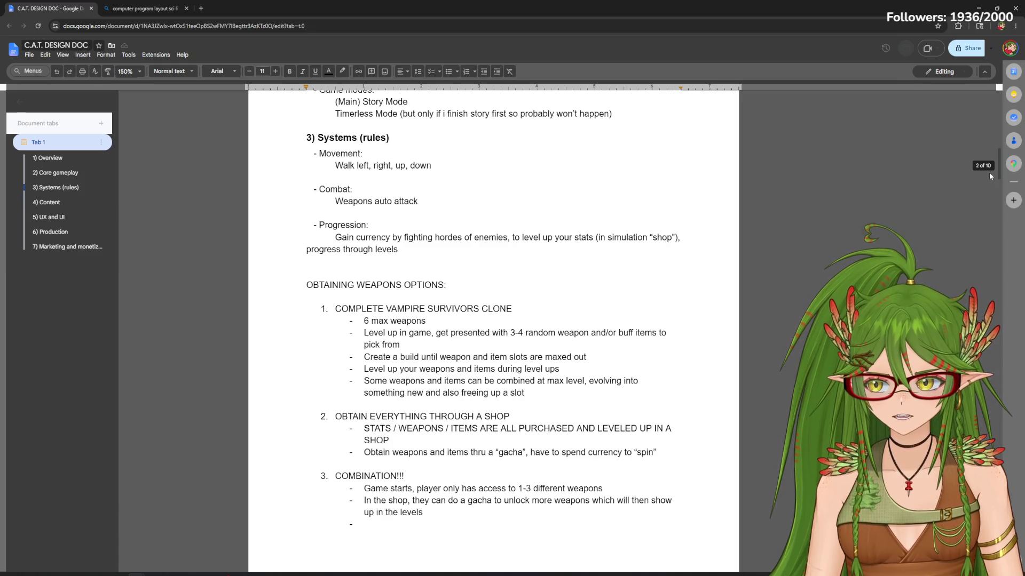
pyautogui.hotkey('alt', 'Tab')
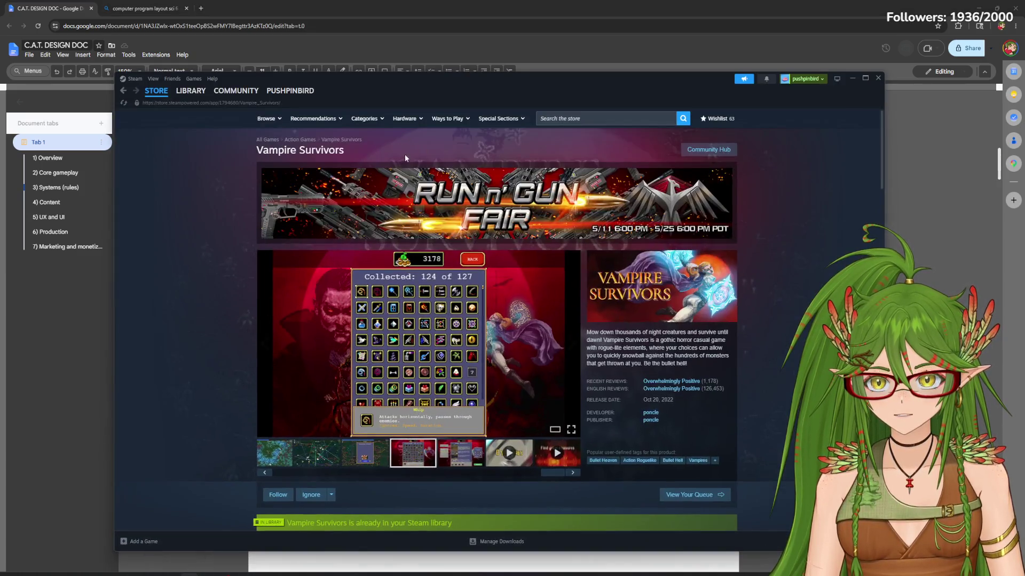
pyautogui.scroll(-3, 510, 512)
# Launch Vampire Survivors from the Steam library and dismiss the photosensitivity warning
pyautogui.click(190, 90)
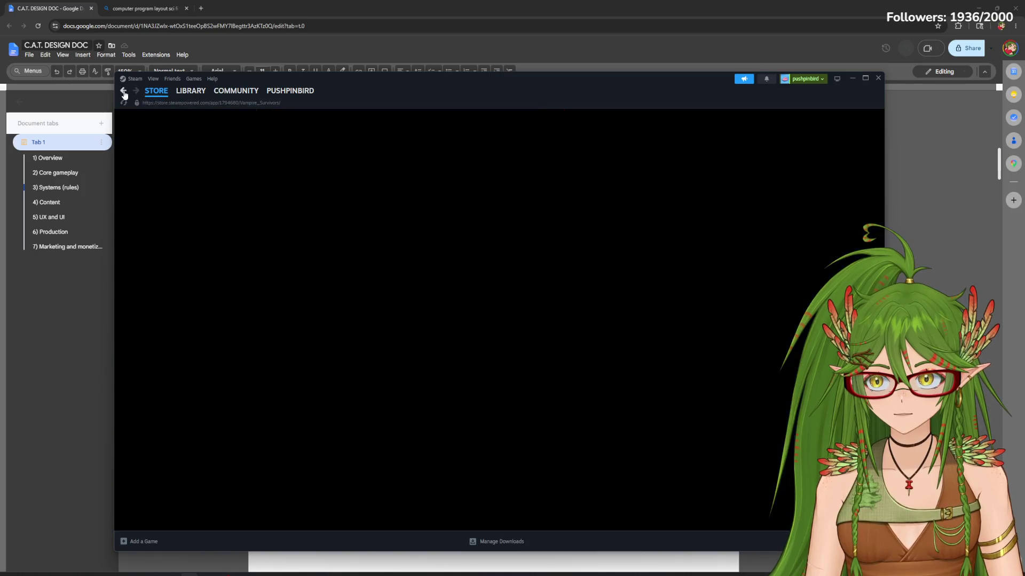
pyautogui.click(265, 248)
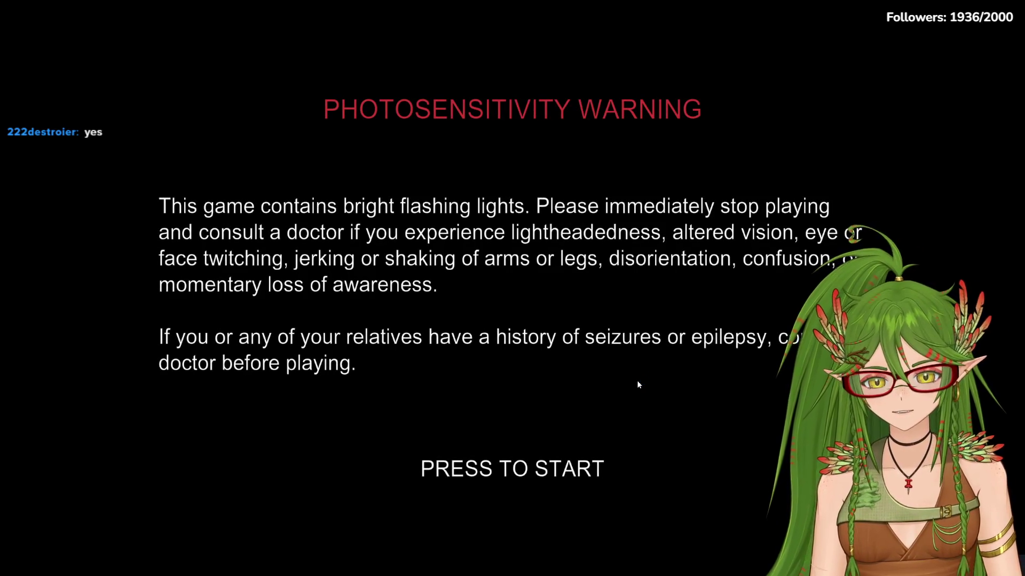
pyautogui.click(636, 384)
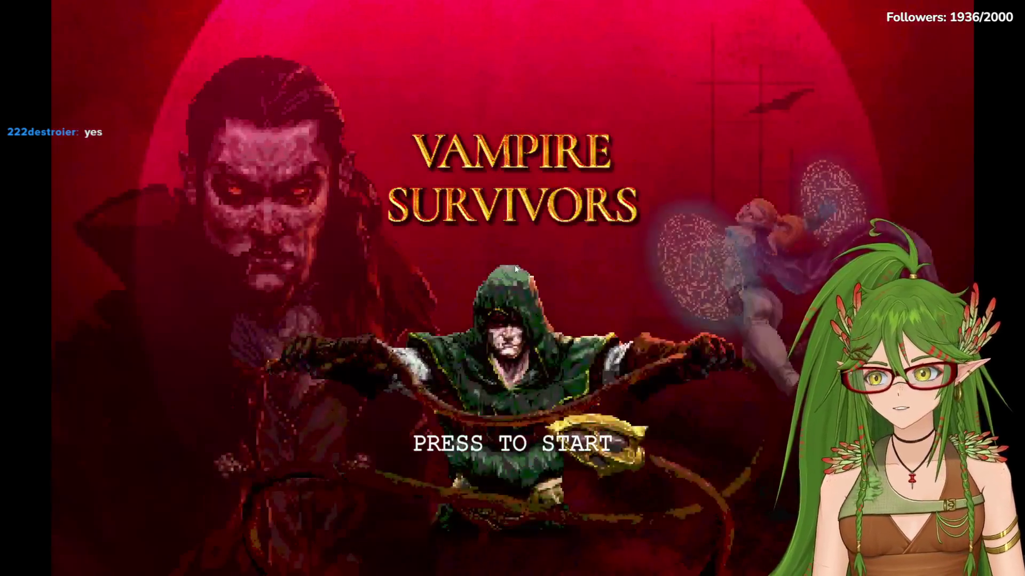
# Start a run as Pasqualina on Inlaid Library, taking the Waltz of Pearls arcana
pyautogui.press('Return')
pyautogui.press('Return')
pyautogui.moveTo(714, 130)
pyautogui.mouseDown()
pyautogui.moveTo(732, 344)
pyautogui.moveTo(738, 93)
pyautogui.mouseUp()
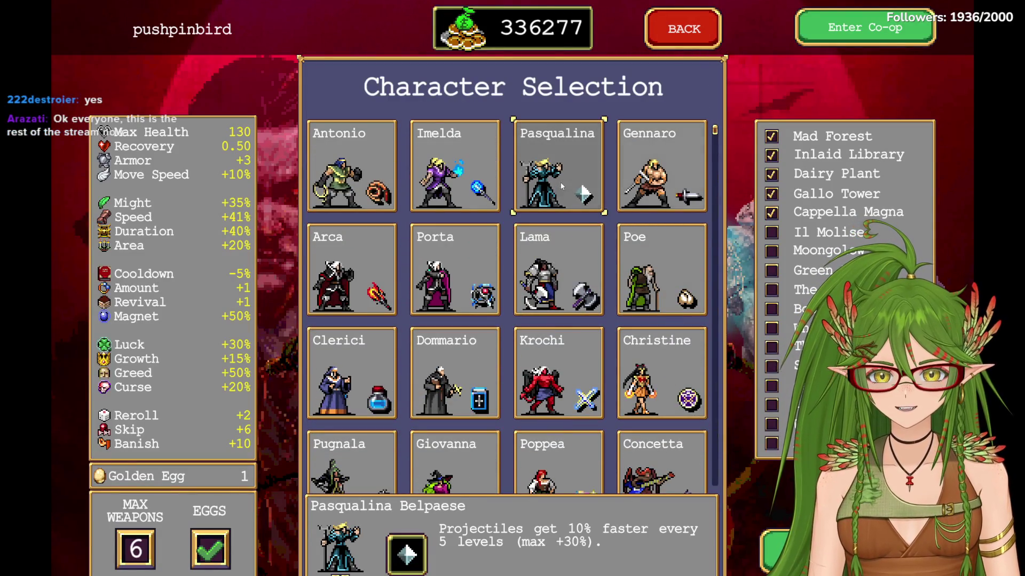
pyautogui.click(585, 192)
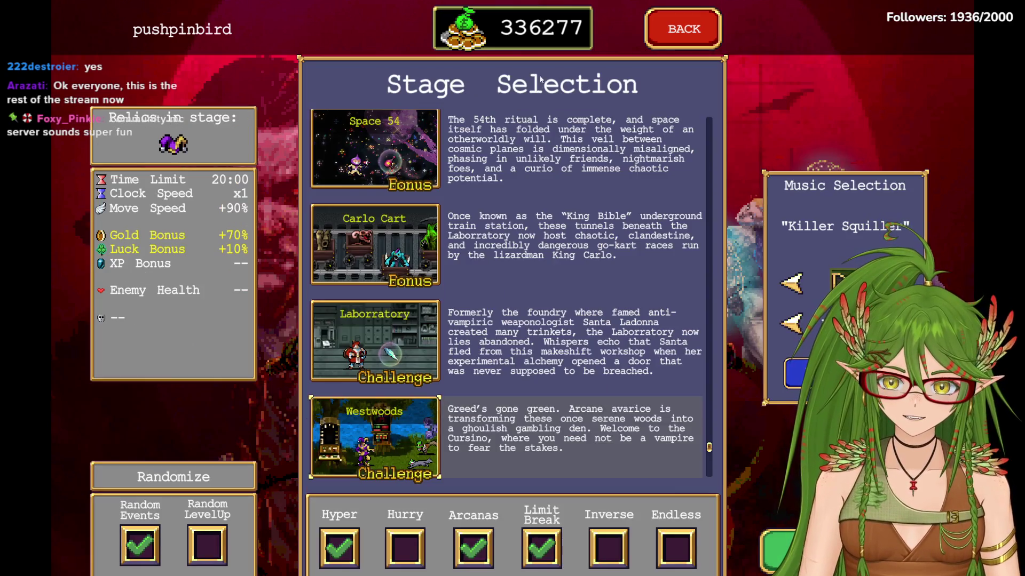
pyautogui.scroll(3, 542, 80)
pyautogui.scroll(3, 528, 152)
pyautogui.scroll(10, 513, 216)
pyautogui.scroll(5, 513, 216)
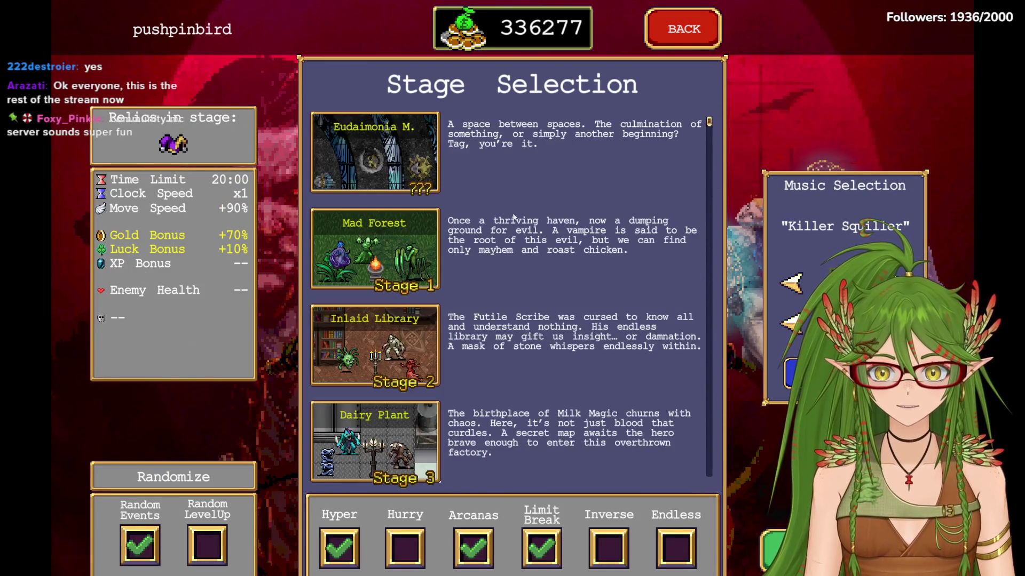
pyautogui.click(561, 344)
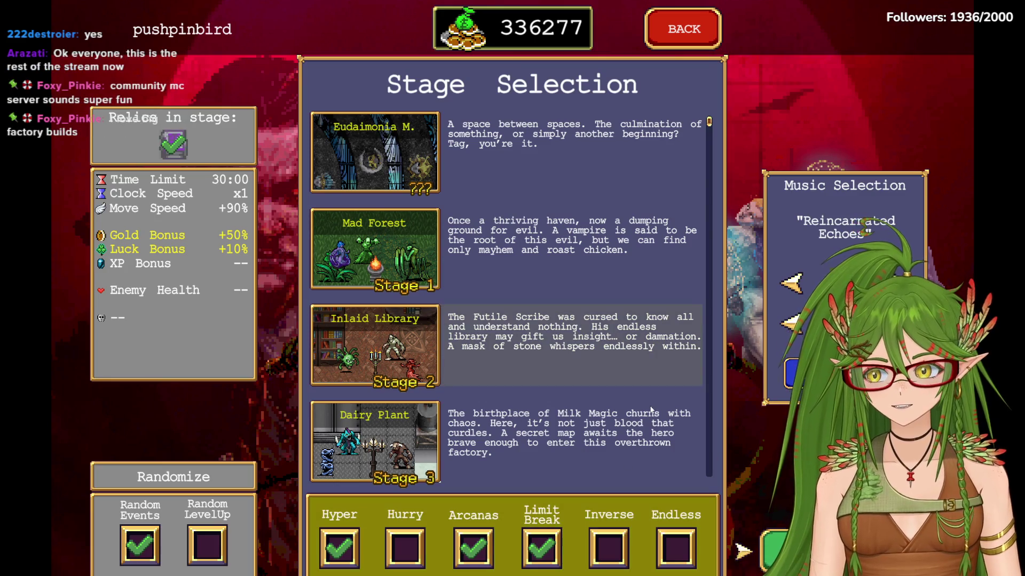
pyautogui.click(781, 548)
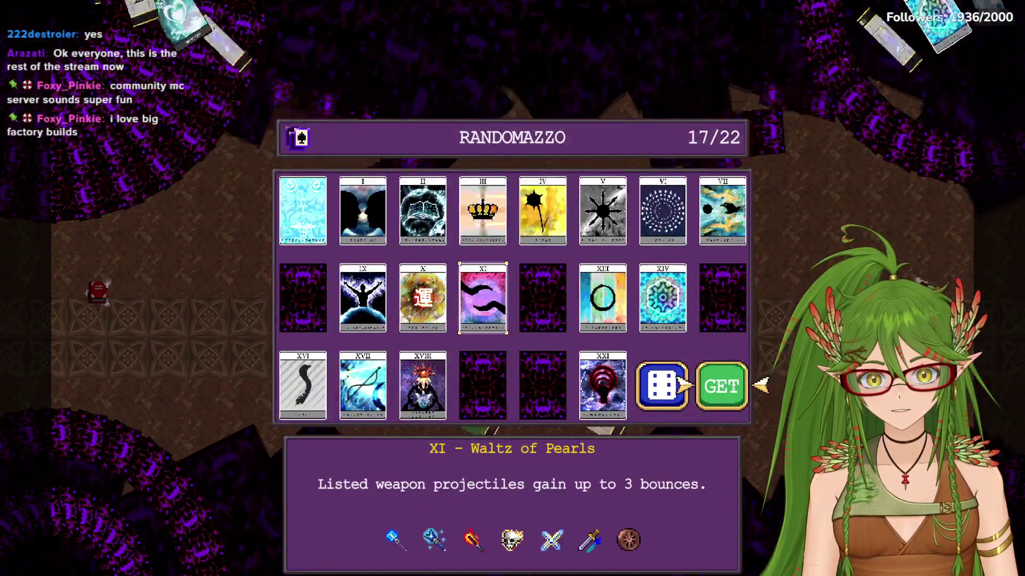
pyautogui.press('Return')
pyautogui.press('Down')
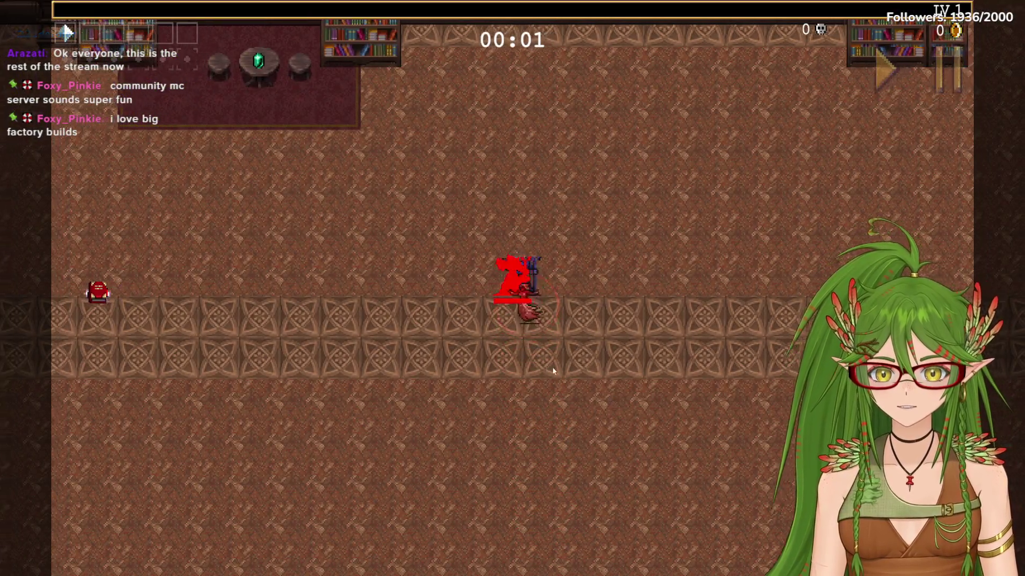
# Walk around the library through two level-ups, rerolling once and taking Laurel
pyautogui.press('Up')
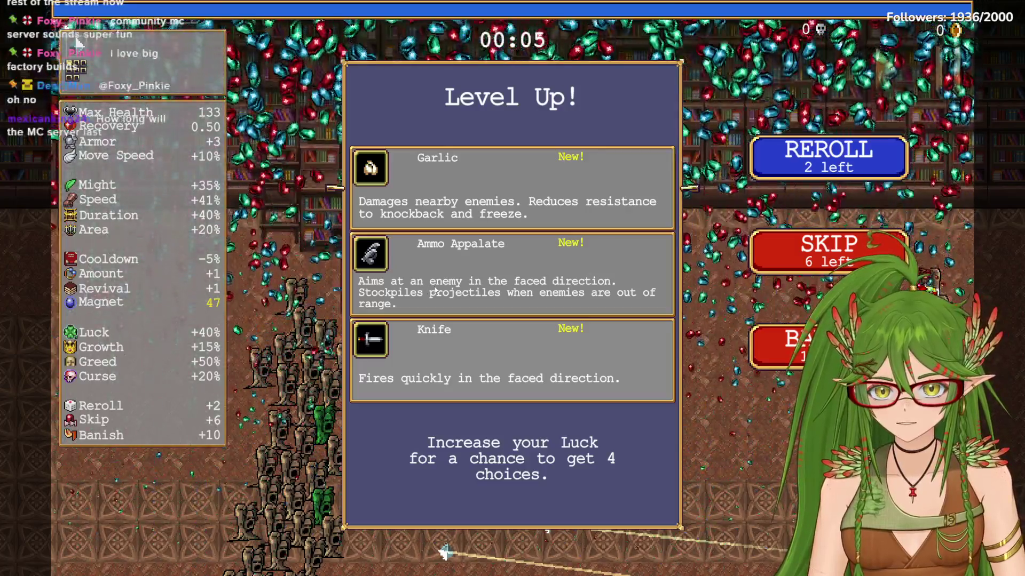
pyautogui.click(471, 258)
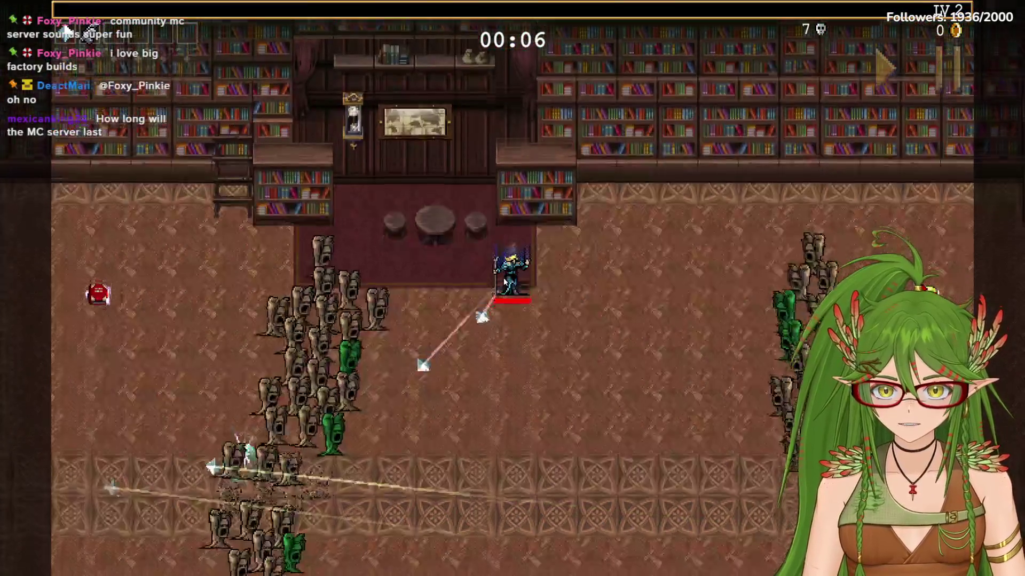
pyautogui.press('Down')
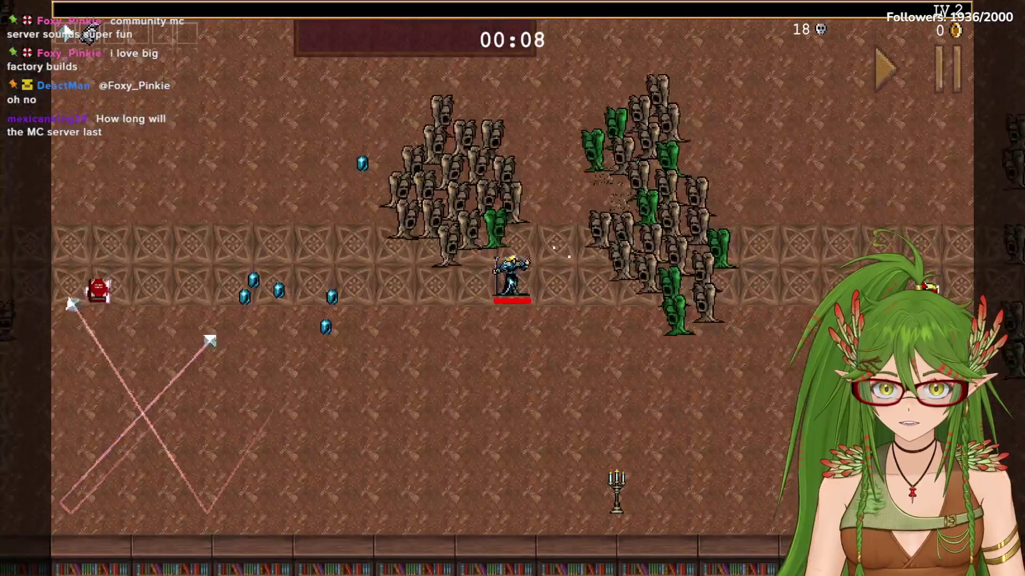
pyautogui.press('Left')
pyautogui.press('Up')
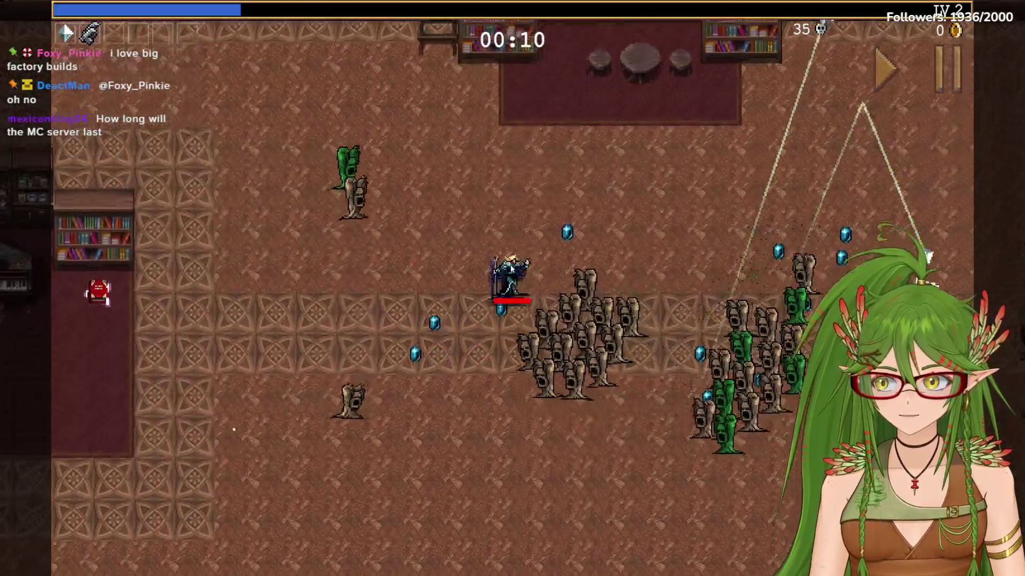
pyautogui.press('Right')
pyautogui.press('Down')
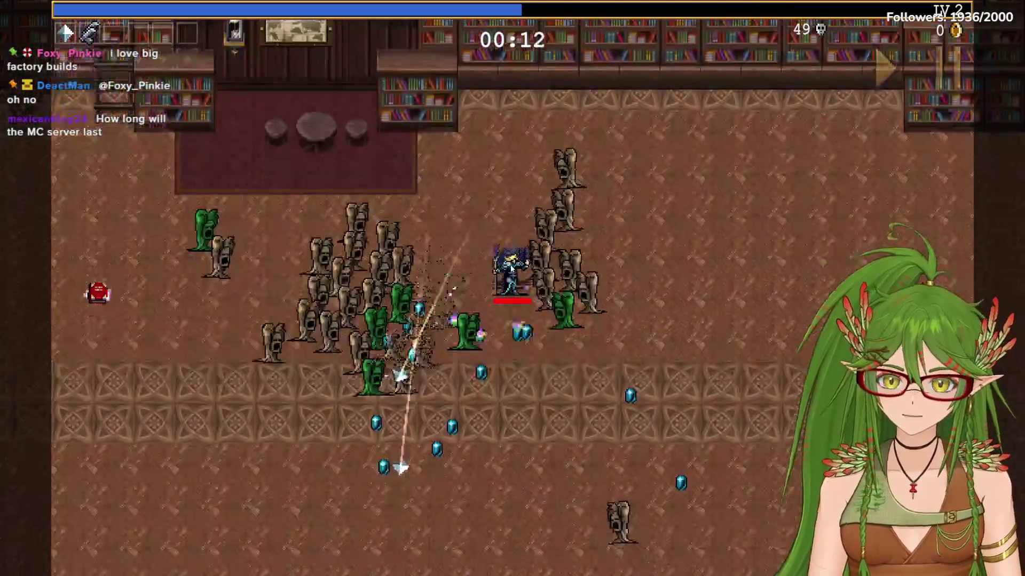
pyautogui.press('Down')
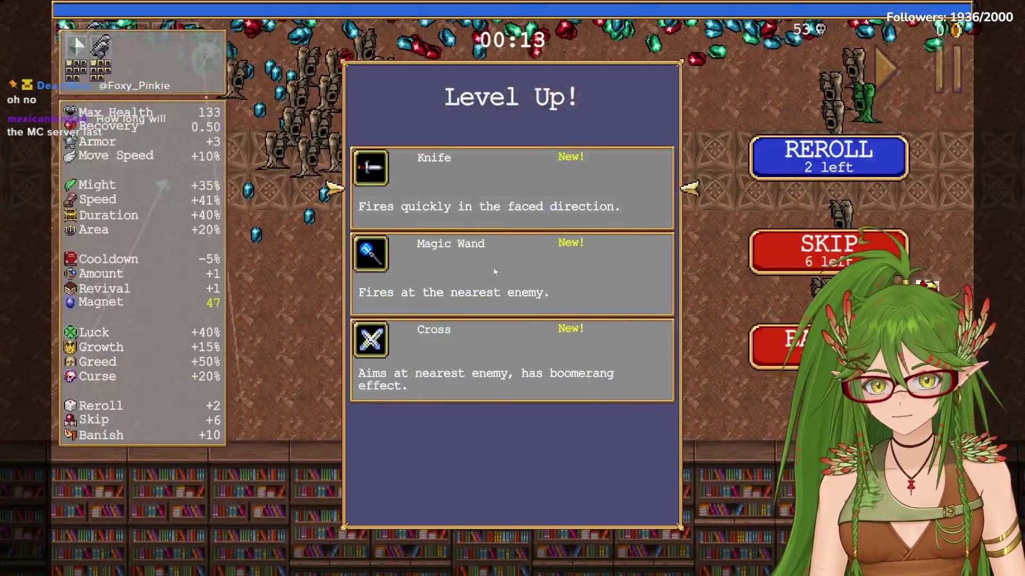
pyautogui.click(776, 170)
pyautogui.click(512, 188)
# Pause, quit the run from Options, and continue past the results to the main menu
pyautogui.press('Escape')
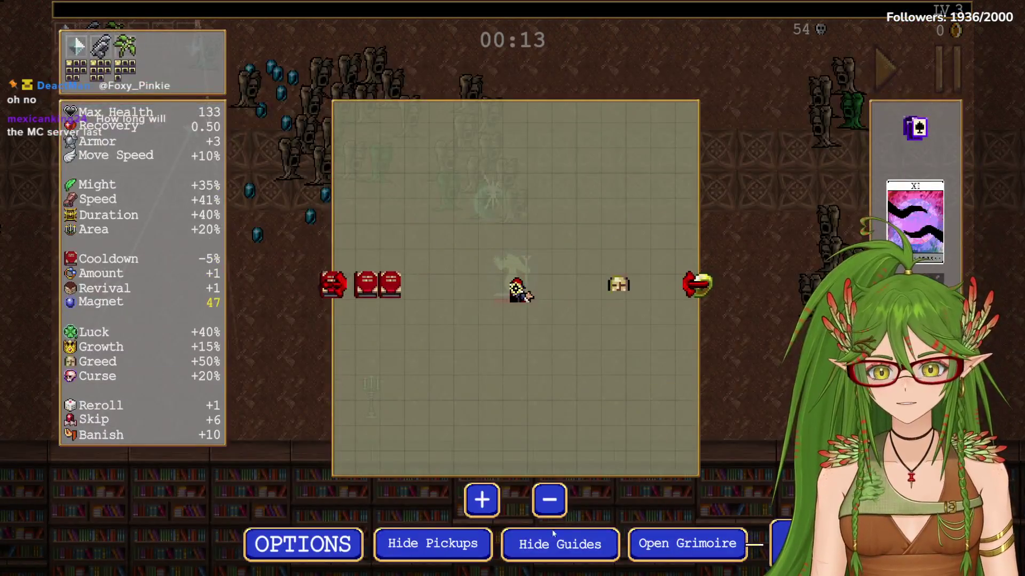
pyautogui.click(297, 555)
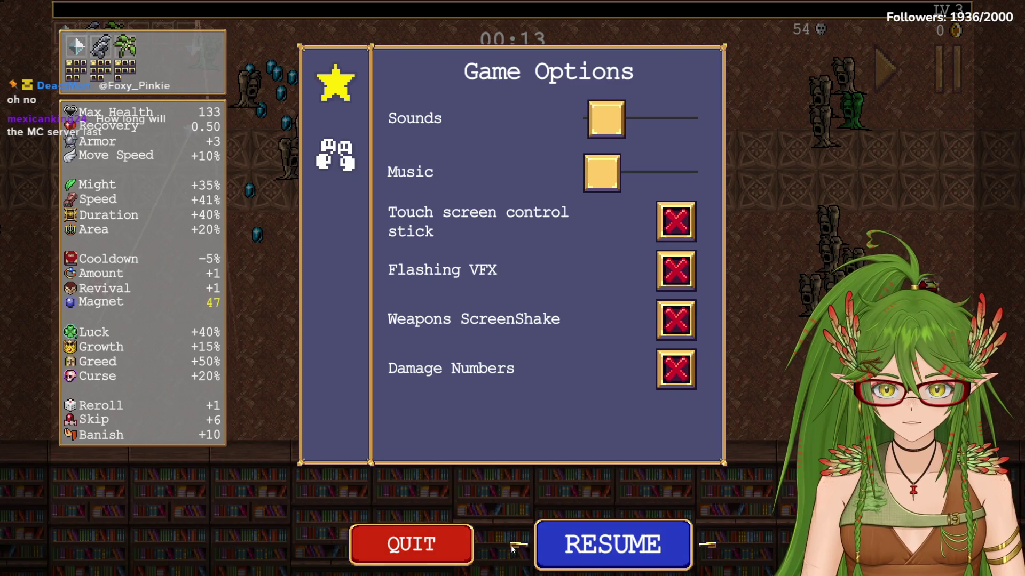
pyautogui.click(412, 544)
pyautogui.click(513, 553)
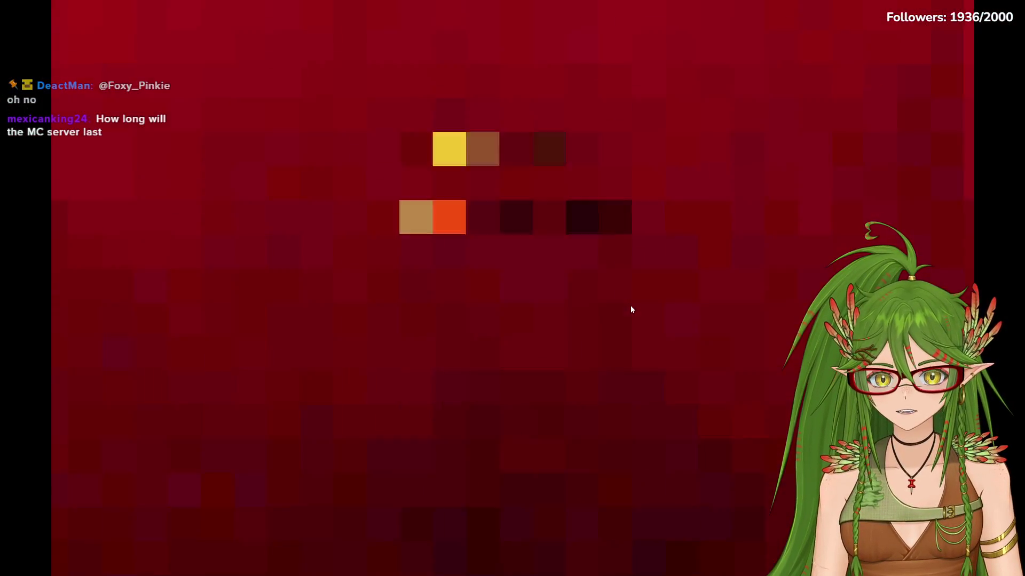
pyautogui.click(677, 444)
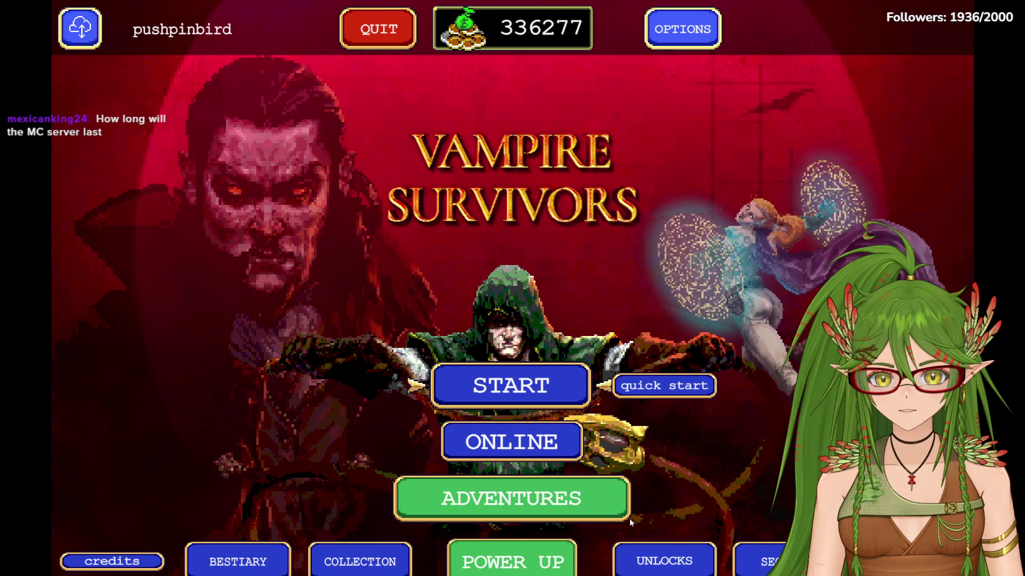
# Glance at PowerUp Selection, browse the item Collection, and return to the main menu's options
pyautogui.click(545, 549)
pyautogui.scroll(-2, 698, 145)
pyautogui.scroll(-3, 698, 145)
pyautogui.scroll(3, 698, 145)
pyautogui.scroll(2, 699, 145)
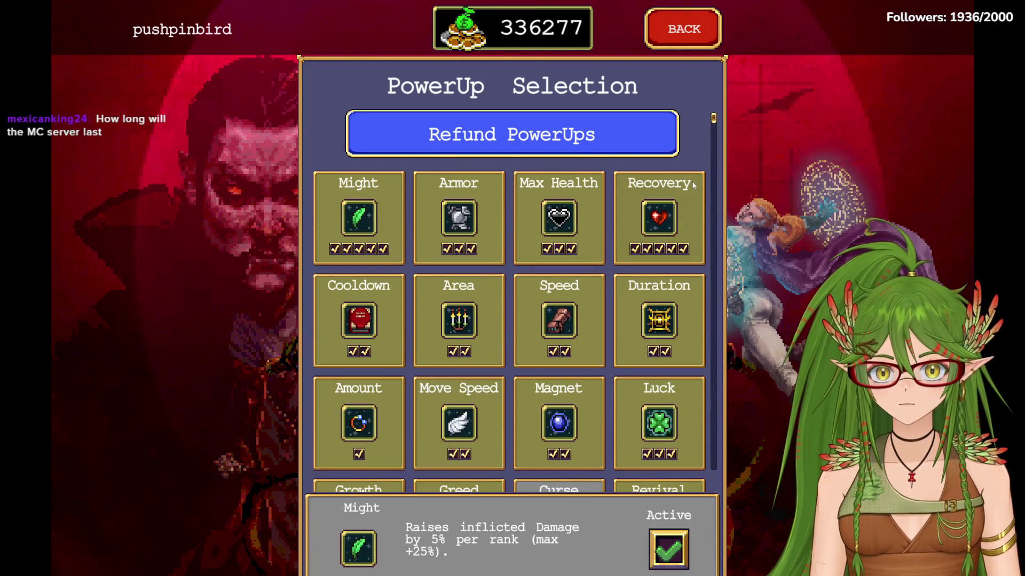
pyautogui.press('Escape')
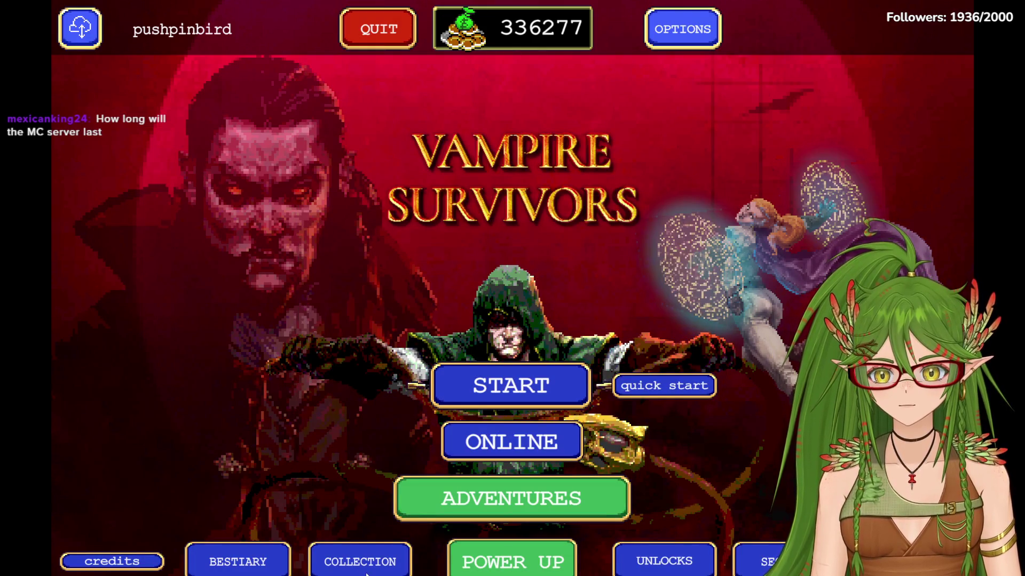
pyautogui.click(367, 571)
pyautogui.scroll(-3, 660, 325)
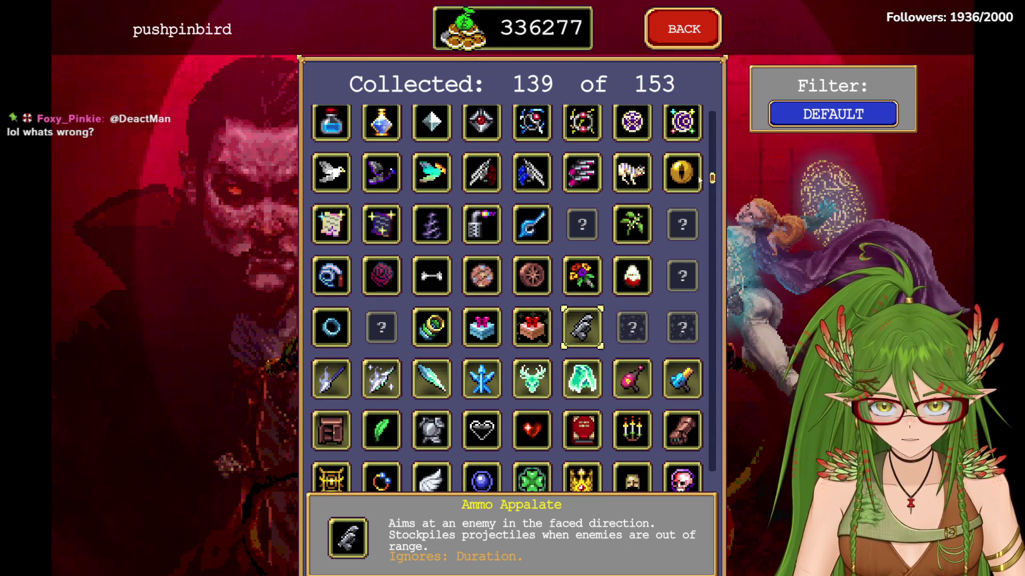
pyautogui.press('Up')
pyautogui.press('Up')
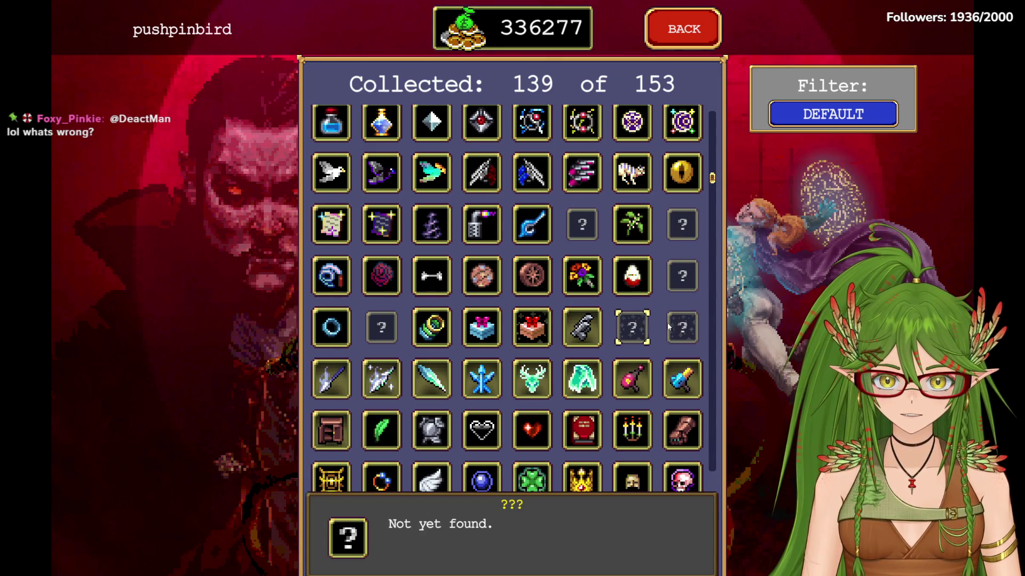
pyautogui.scroll(-2, 565, 336)
pyautogui.scroll(-3, 640, 334)
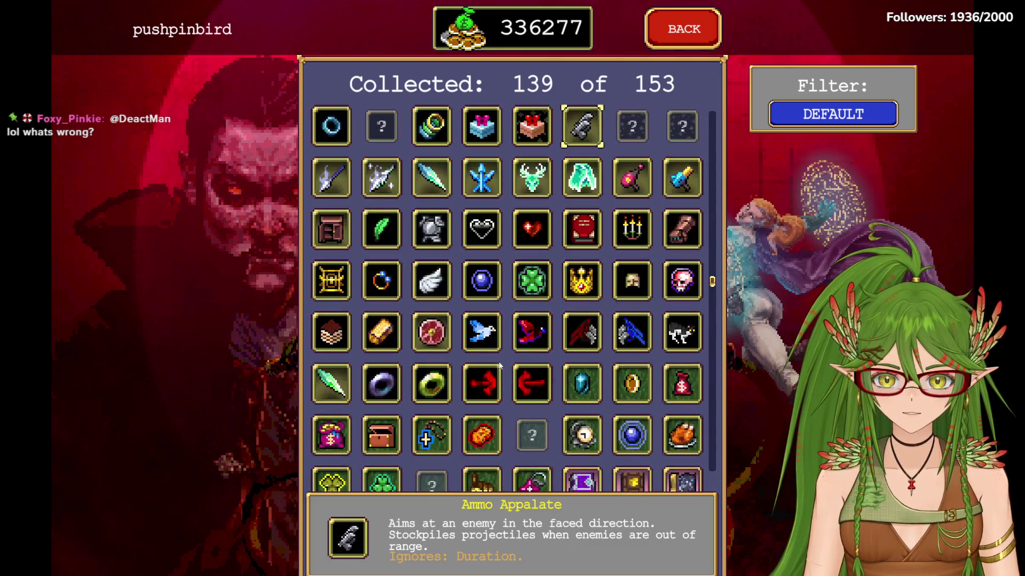
pyautogui.scroll(-3, 691, 337)
pyautogui.scroll(-3, 705, 417)
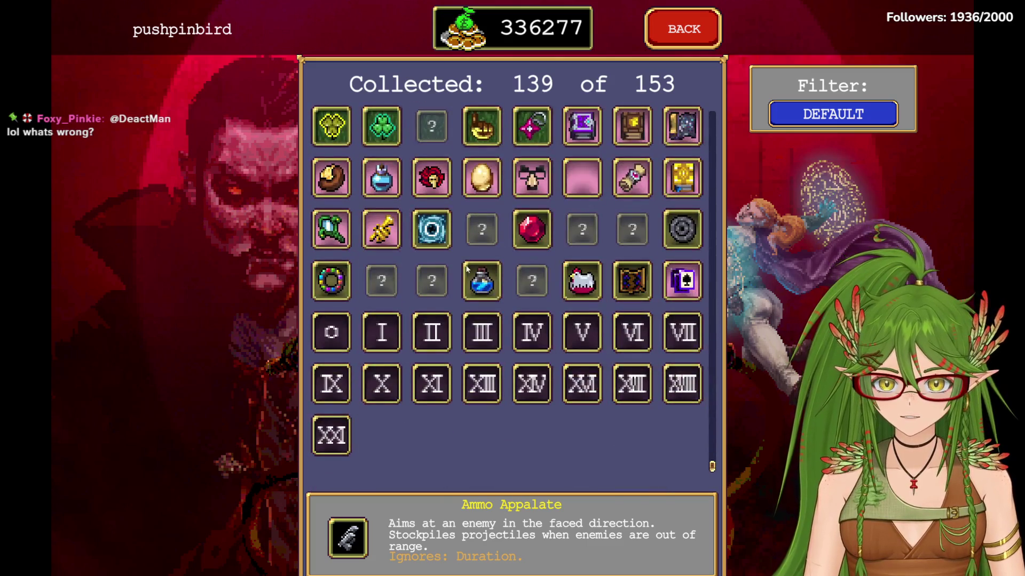
pyautogui.scroll(1, 466, 270)
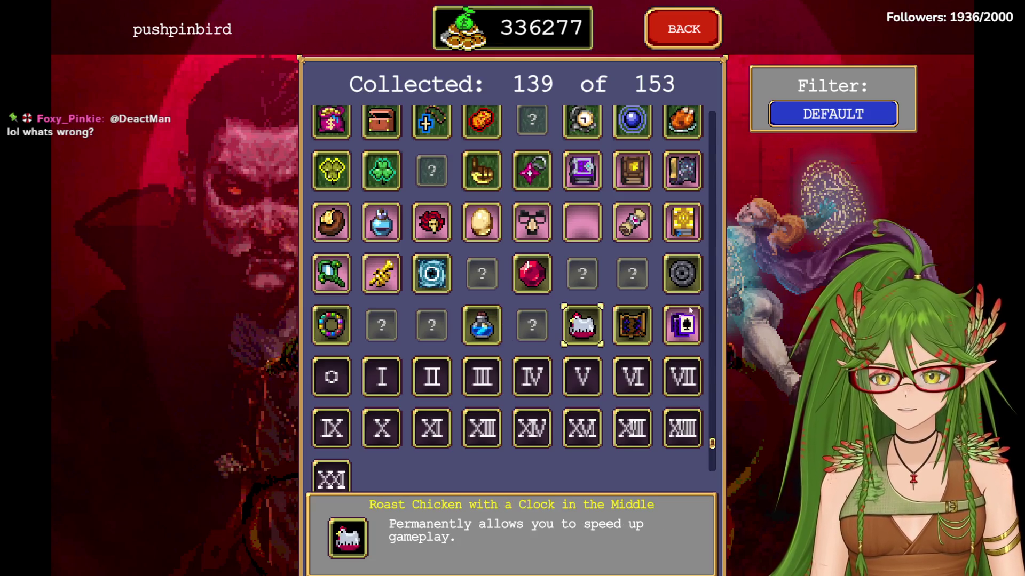
pyautogui.press('Escape')
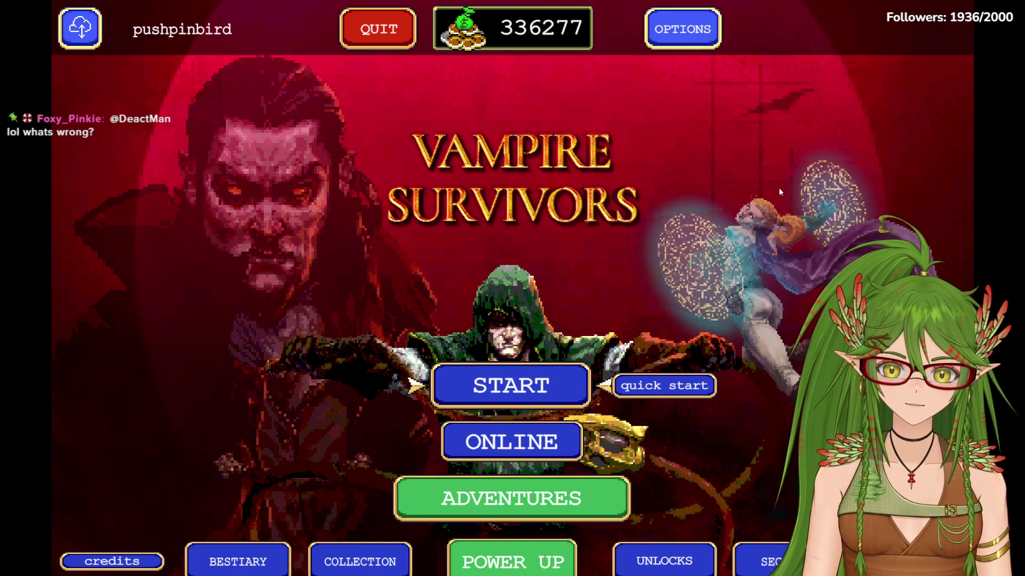
pyautogui.click(683, 28)
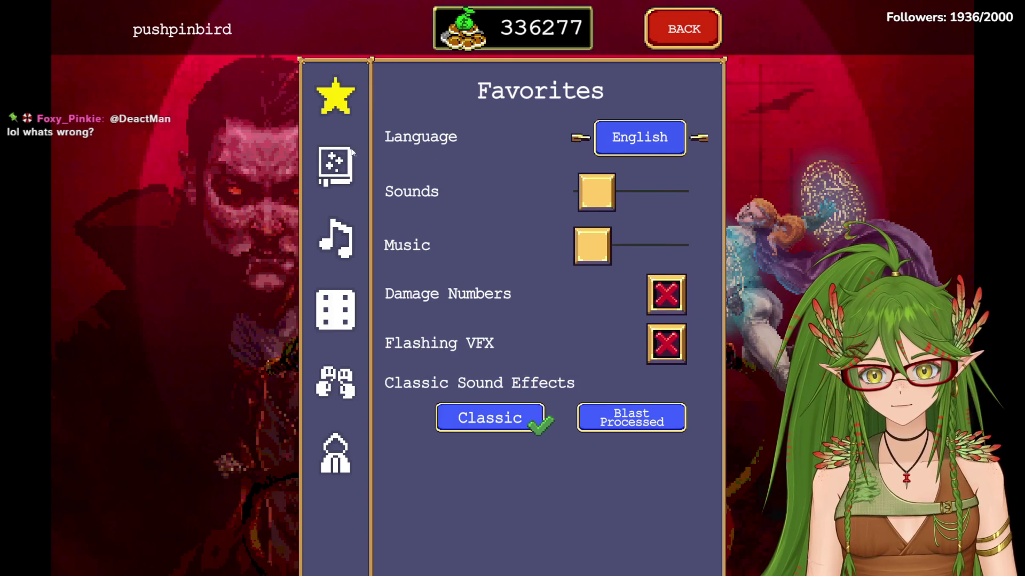
# Set Window Mode to Windowed under Display, then minimize the console and Steam to reveal the doc
pyautogui.click(341, 160)
pyautogui.click(639, 192)
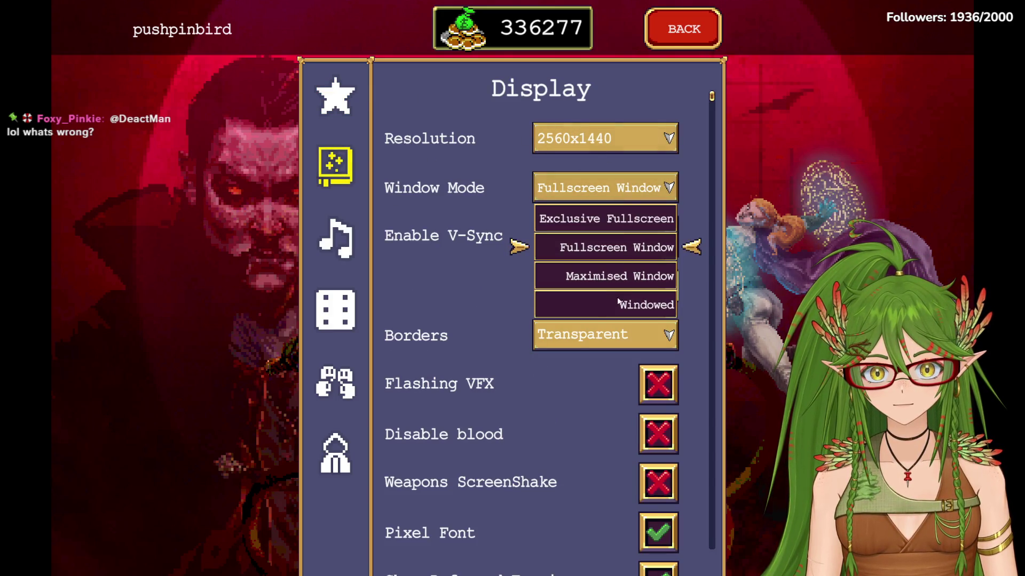
pyautogui.click(622, 308)
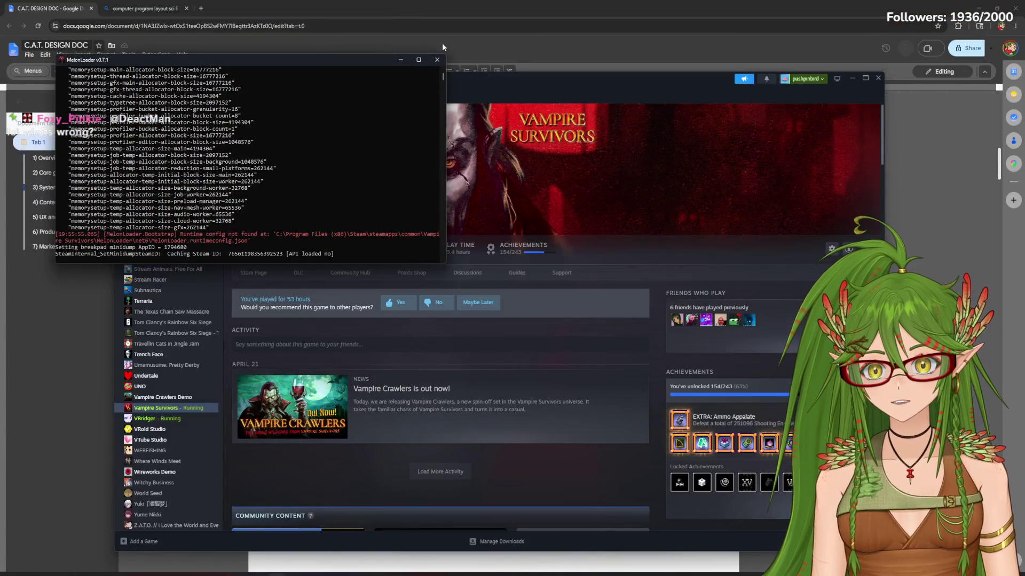
pyautogui.click(400, 59)
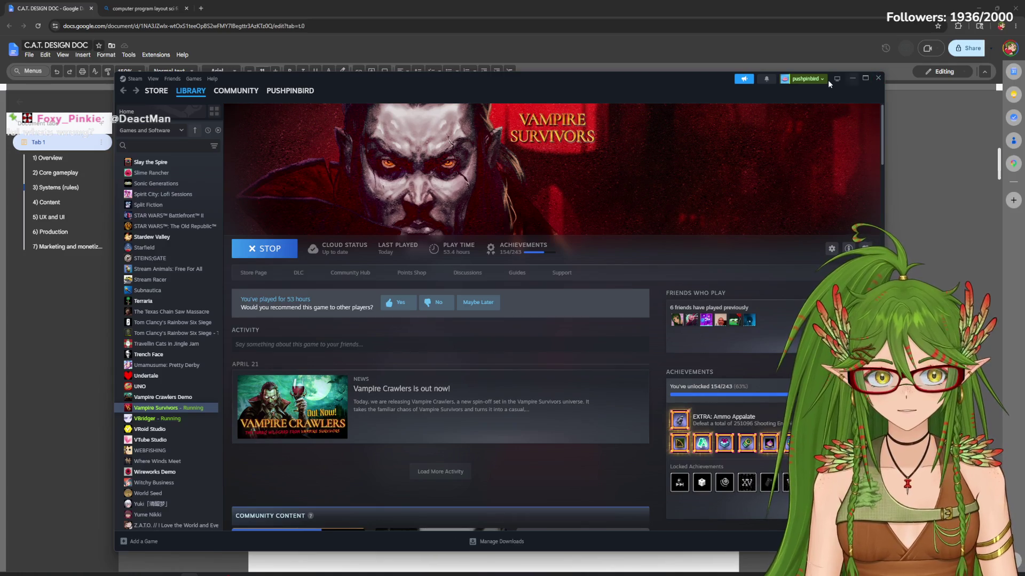
pyautogui.click(851, 79)
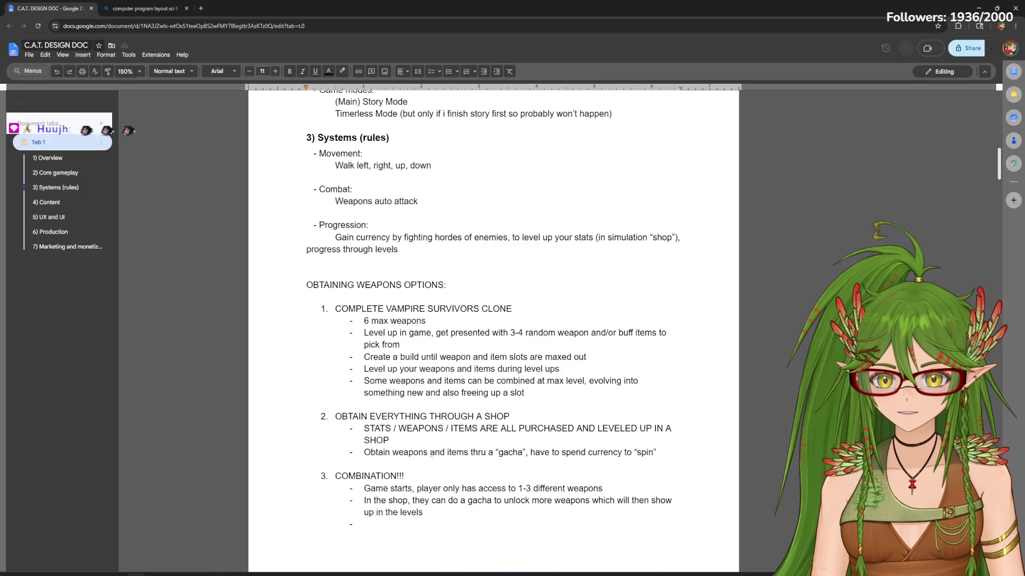
pyautogui.scroll(-3, 431, 452)
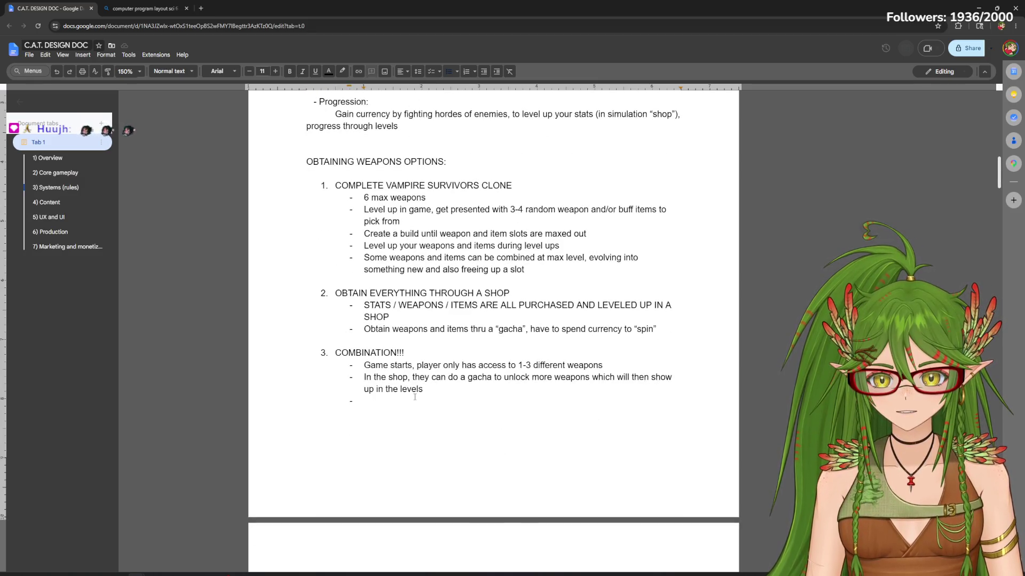
pyautogui.scroll(-3, 415, 395)
pyautogui.scroll(-1, 414, 395)
pyautogui.scroll(-1, 414, 396)
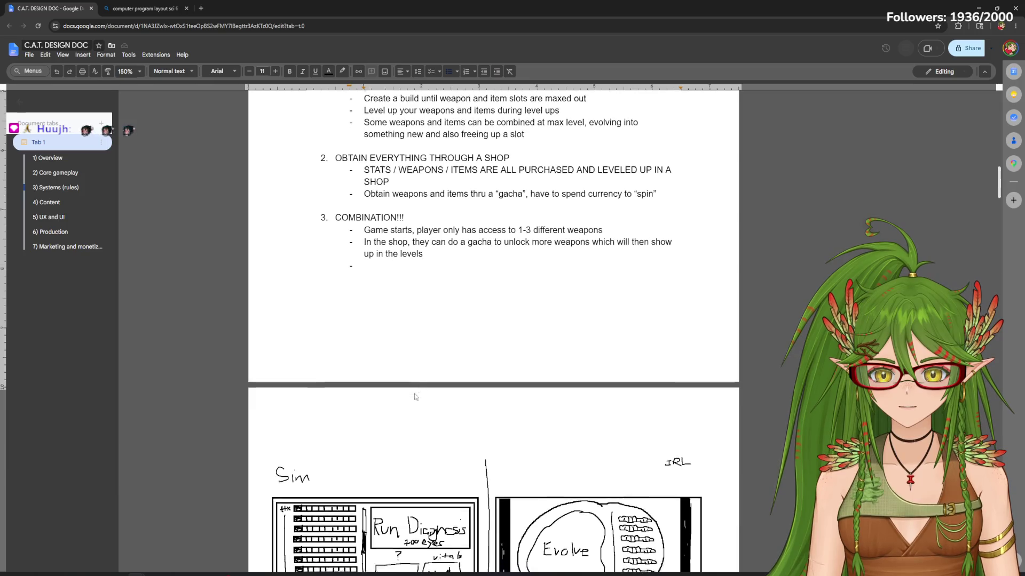
pyautogui.scroll(-1, 415, 394)
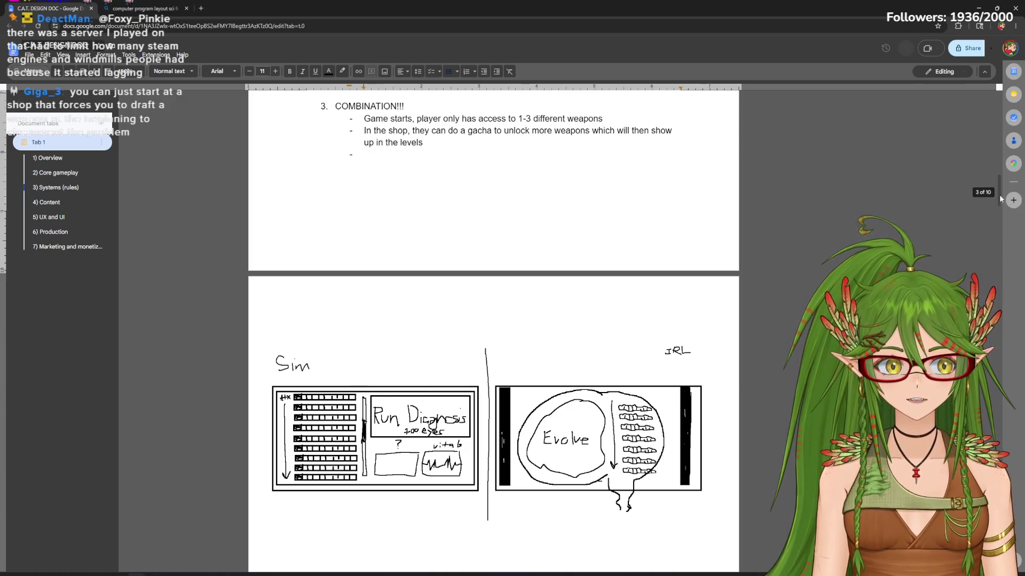
pyautogui.scroll(-10, 493, 320)
pyautogui.scroll(-5, 493, 320)
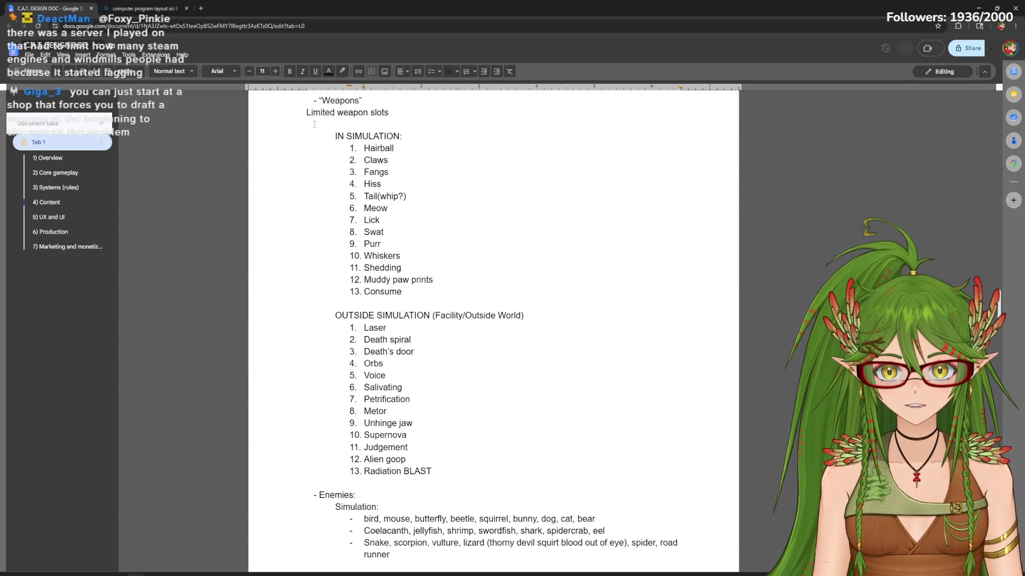
pyautogui.moveTo(357, 148); pyautogui.dragTo(426, 149)
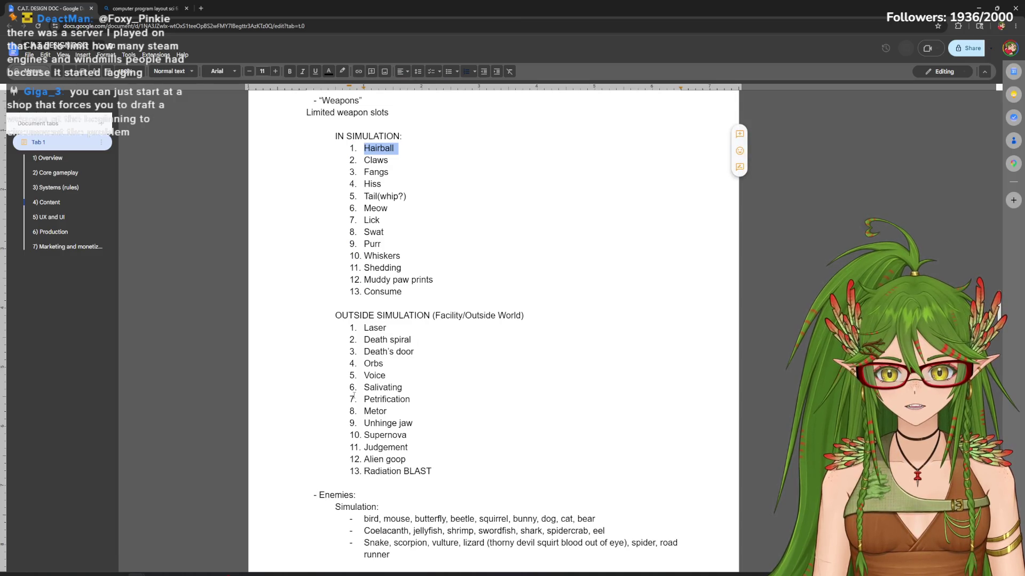
pyautogui.moveTo(363, 363); pyautogui.dragTo(388, 375)
pyautogui.click(397, 346)
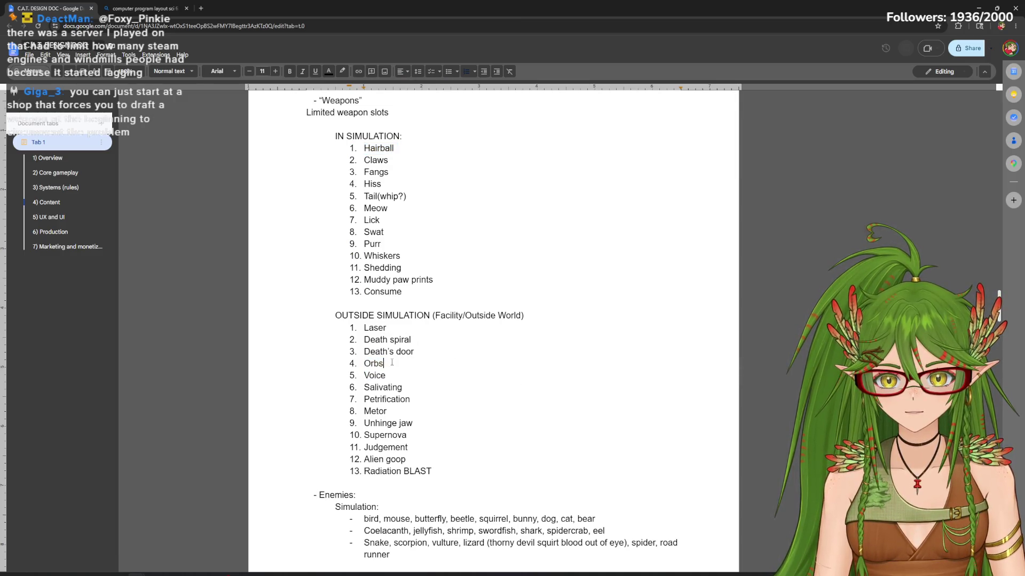
pyautogui.moveTo(363, 148); pyautogui.dragTo(392, 160)
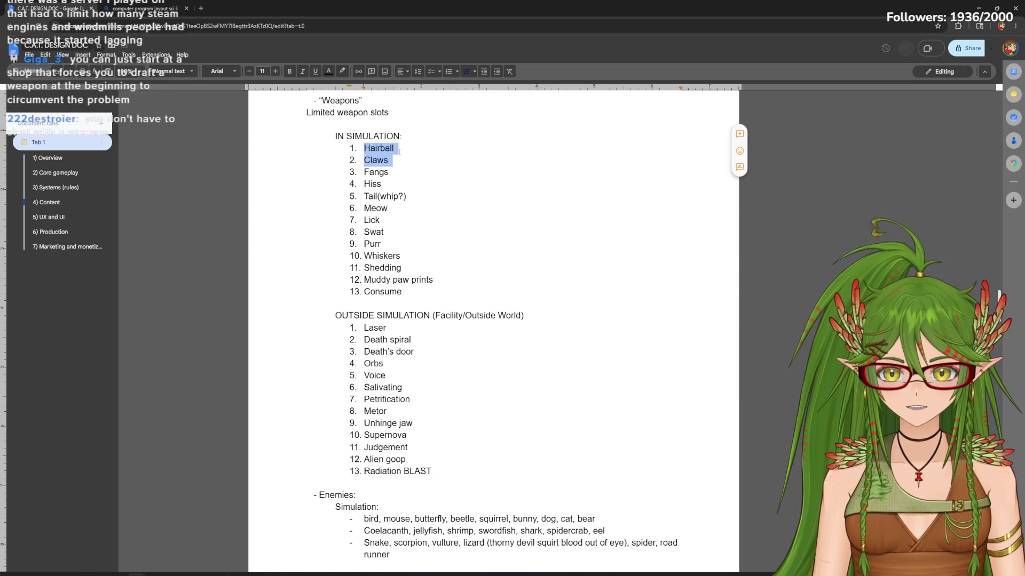
pyautogui.click(395, 352)
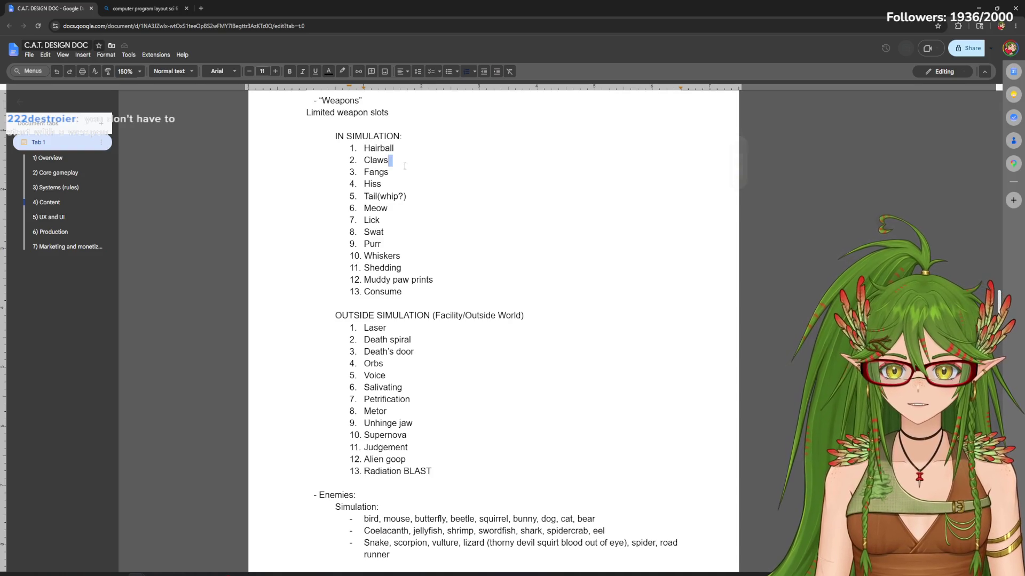
pyautogui.doubleClick(372, 184)
pyautogui.press('Up')
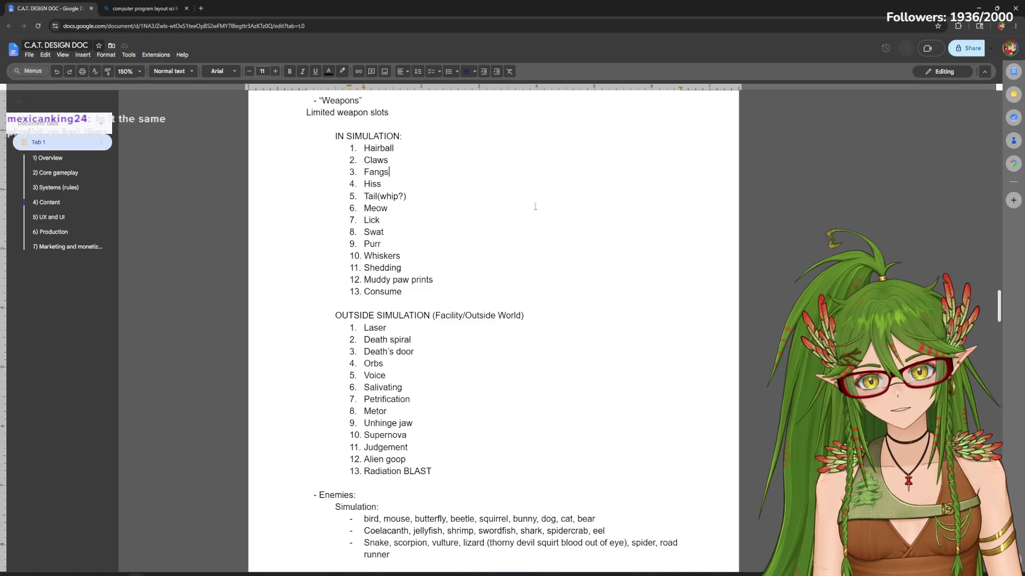
pyautogui.moveTo(364, 149)
pyautogui.mouseDown()
pyautogui.moveTo(404, 257)
pyautogui.moveTo(402, 292)
pyautogui.mouseUp()
pyautogui.click(486, 321)
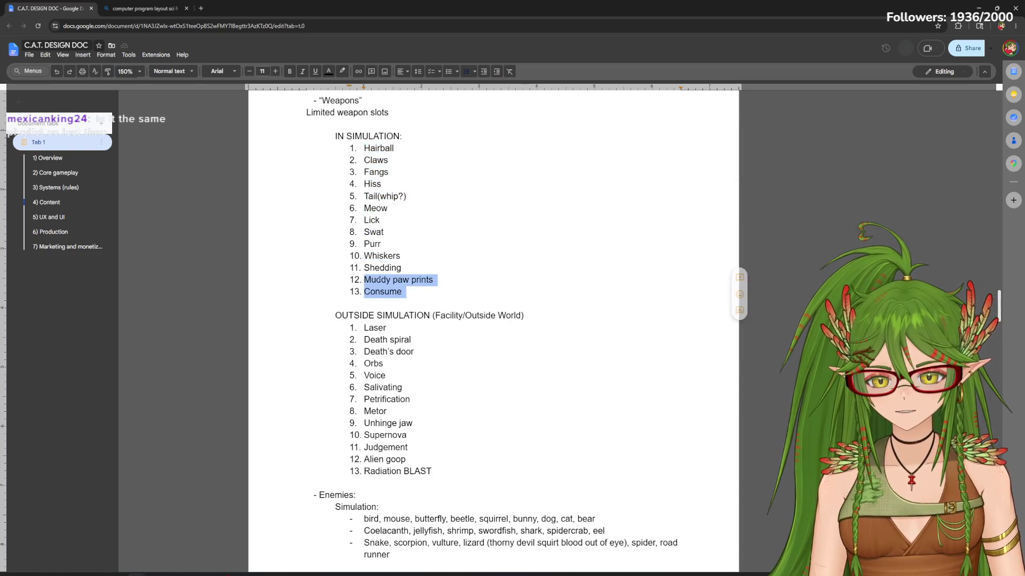